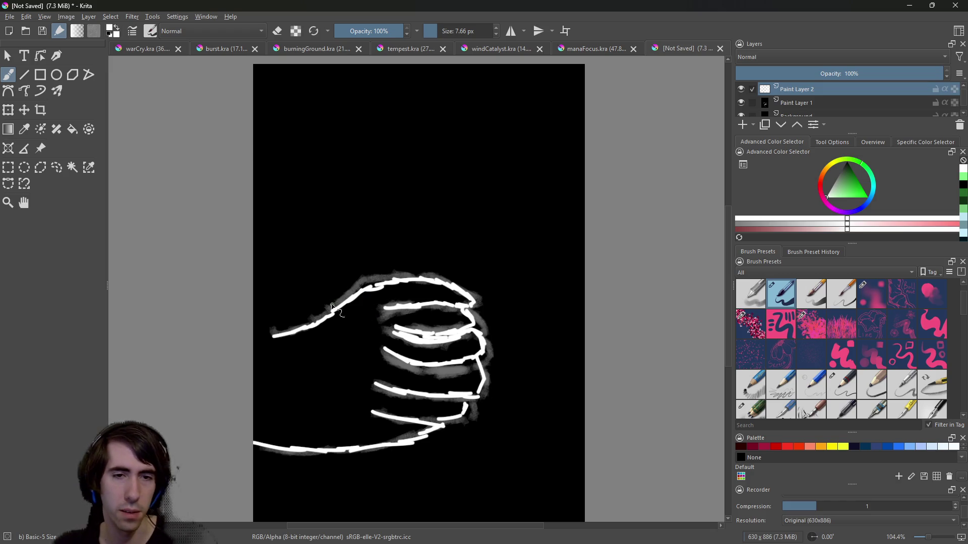
# Join the finger lines' left ends with short vertical strokes, then hide Paint Layer 1's grey sketch.
pyautogui.moveTo(376, 411); pyautogui.dragTo(379, 390)
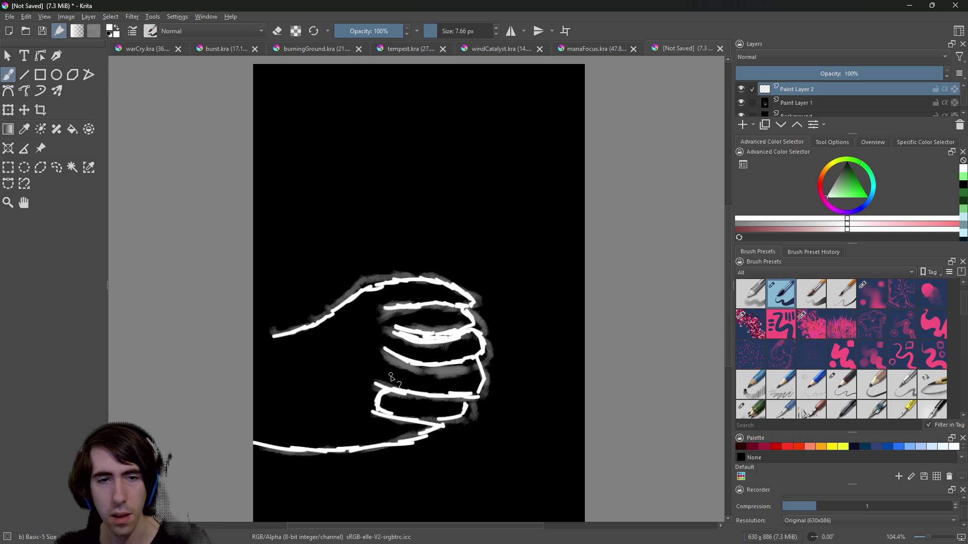
pyautogui.moveTo(385, 384); pyautogui.dragTo(391, 313)
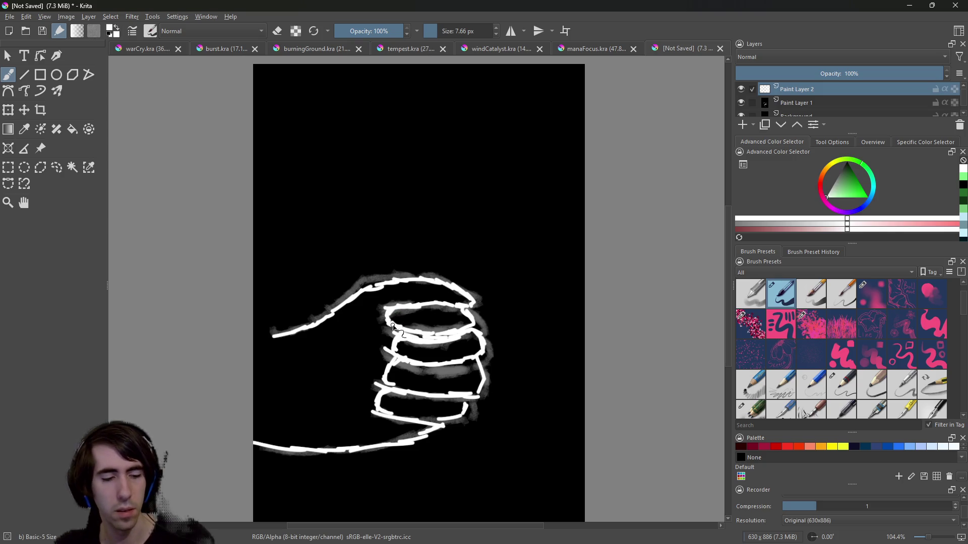
pyautogui.hotkey('ctrl', 'z')
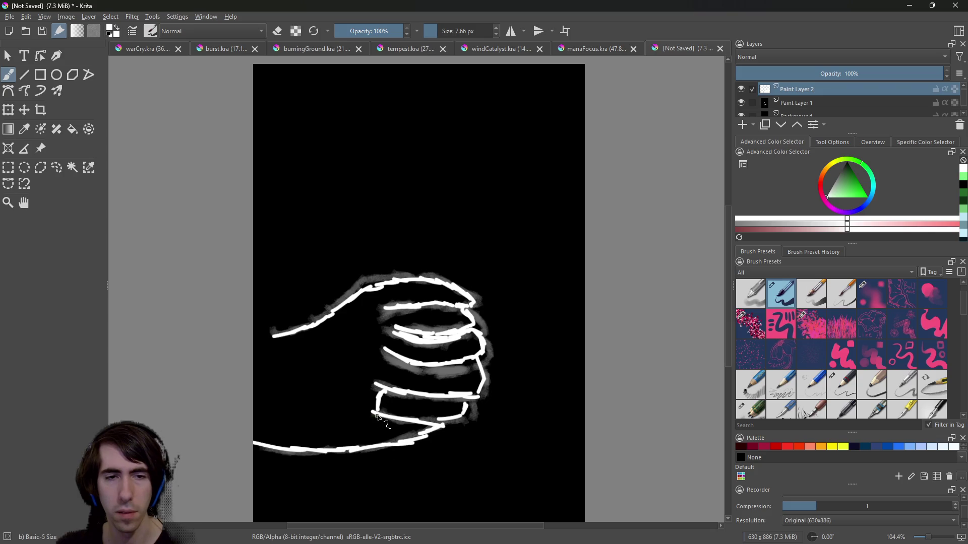
pyautogui.hotkey('ctrl', 'z')
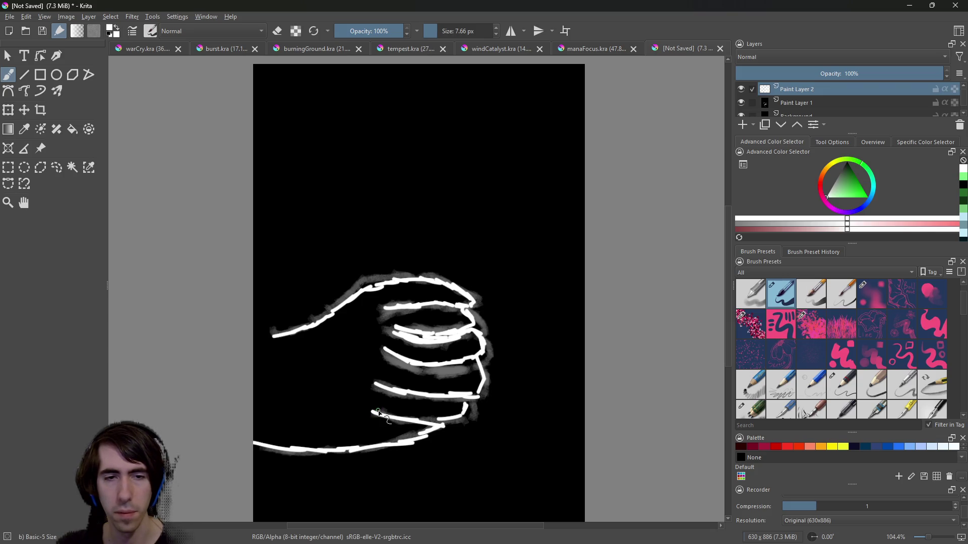
pyautogui.moveTo(382, 413)
pyautogui.mouseDown()
pyautogui.moveTo(369, 406)
pyautogui.moveTo(384, 388)
pyautogui.moveTo(362, 369)
pyautogui.moveTo(384, 343)
pyautogui.moveTo(376, 345)
pyautogui.moveTo(377, 330)
pyautogui.moveTo(395, 333)
pyautogui.moveTo(375, 310)
pyautogui.moveTo(398, 309)
pyautogui.moveTo(372, 316)
pyautogui.mouseUp()
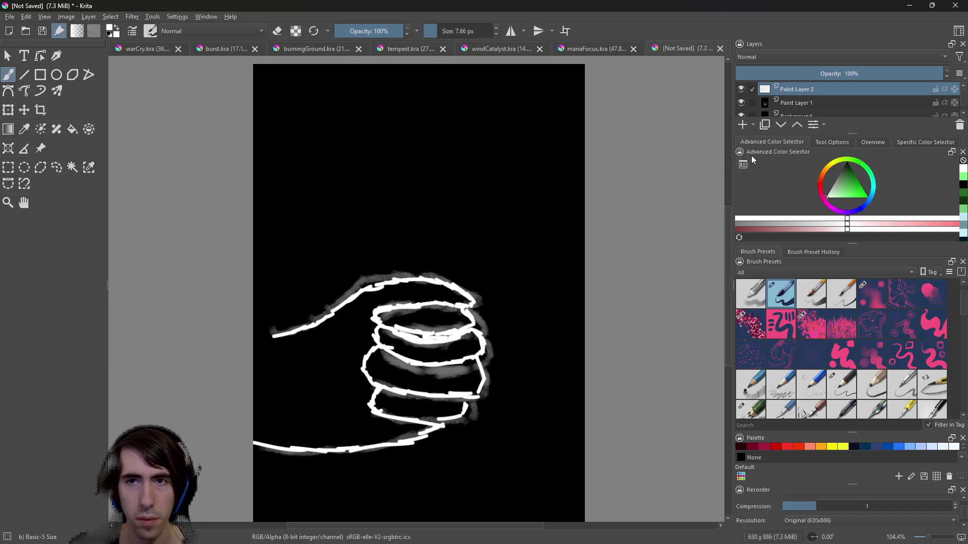
pyautogui.click(741, 103)
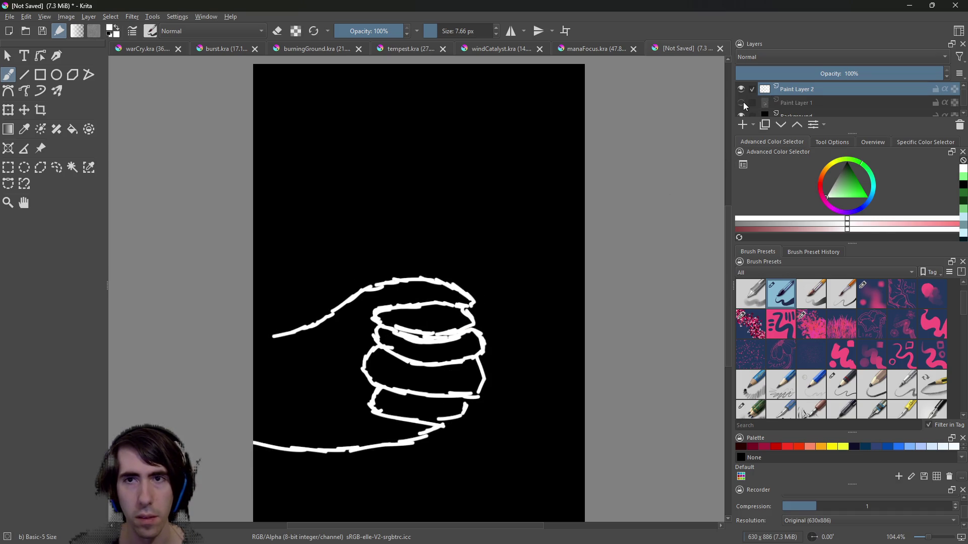
# Show Paint Layer 1's sketch again and place the パンチ 絵 Google Images window beside the canvas.
pyautogui.click(741, 102)
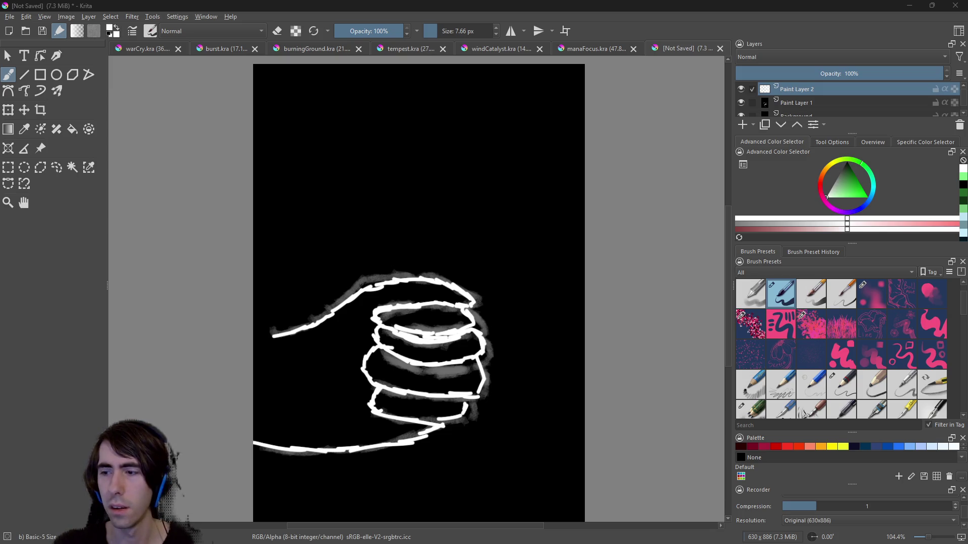
pyautogui.moveTo(967, 50)
pyautogui.mouseDown()
pyautogui.moveTo(494, 129)
pyautogui.moveTo(501, 29)
pyautogui.moveTo(497, 41)
pyautogui.mouseUp()
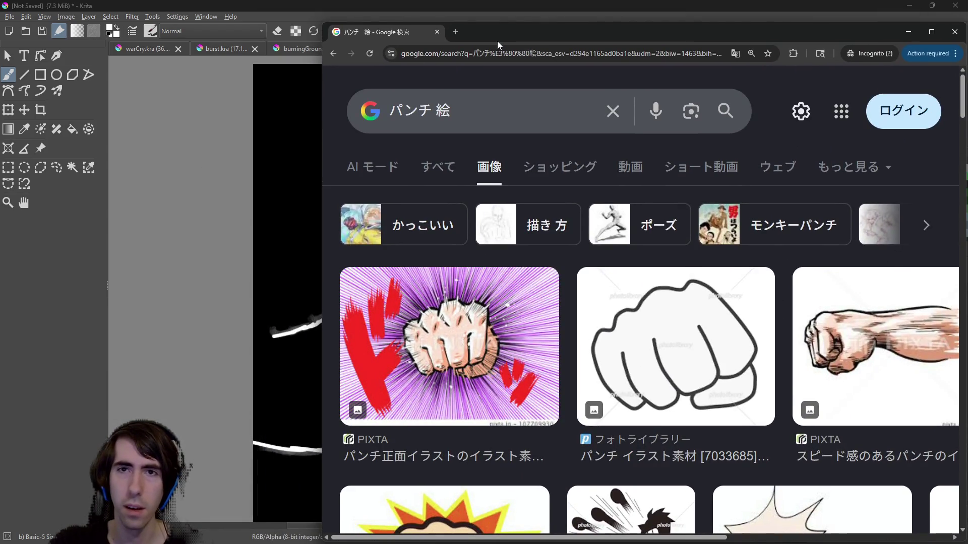
# Maximize the browser and scroll through the first パンチ 絵 image results.
pyautogui.moveTo(498, 34)
pyautogui.mouseDown()
pyautogui.moveTo(424, 67)
pyautogui.moveTo(624, 101)
pyautogui.moveTo(457, 107)
pyautogui.moveTo(448, 78)
pyautogui.moveTo(439, 126)
pyautogui.moveTo(450, 8)
pyautogui.moveTo(558, 2)
pyautogui.mouseUp()
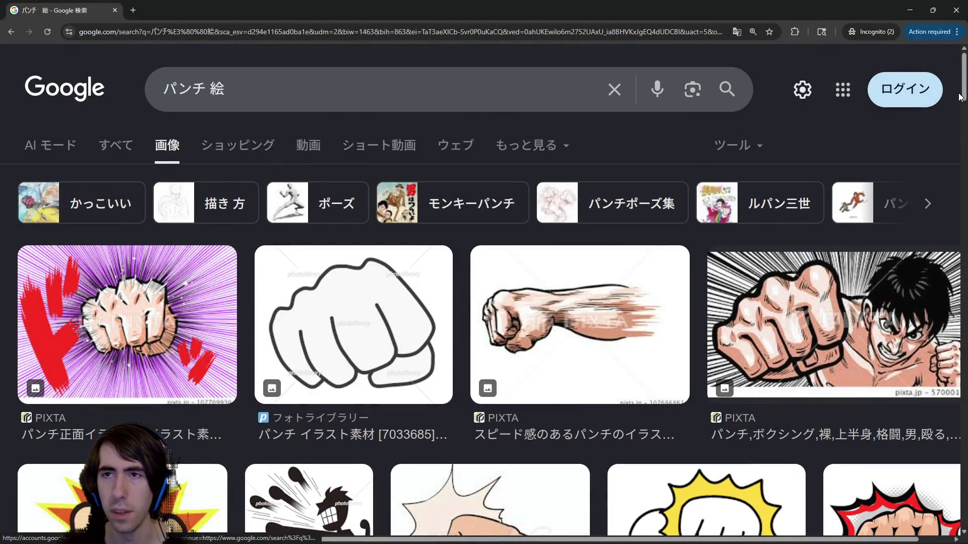
pyautogui.scroll(-4, 959, 97)
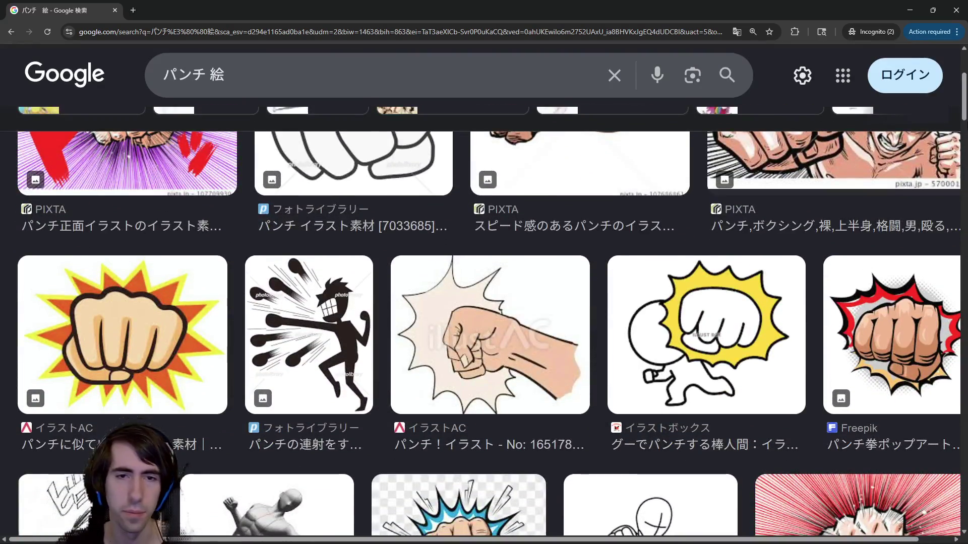
pyautogui.scroll(-8, 484, 322)
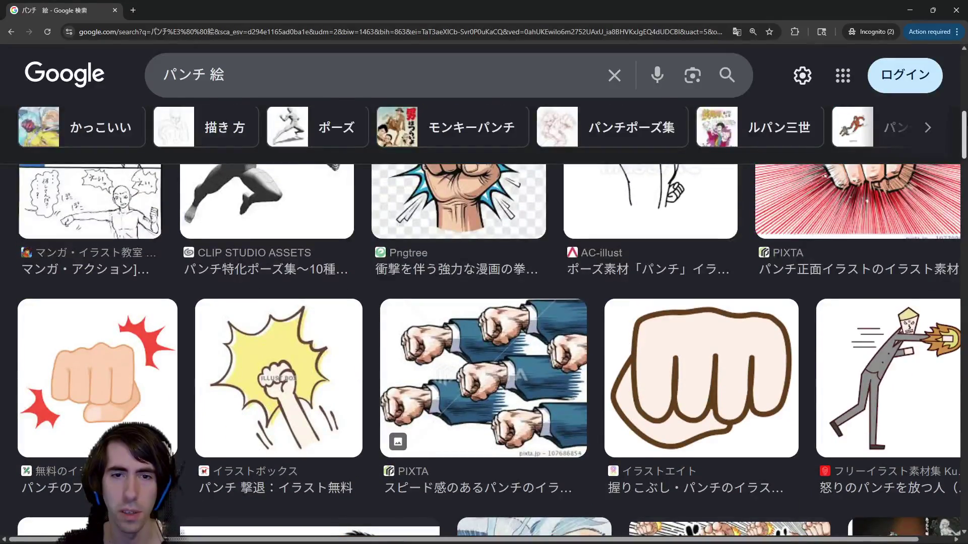
pyautogui.scroll(1, 962, 117)
pyautogui.scroll(2, 963, 121)
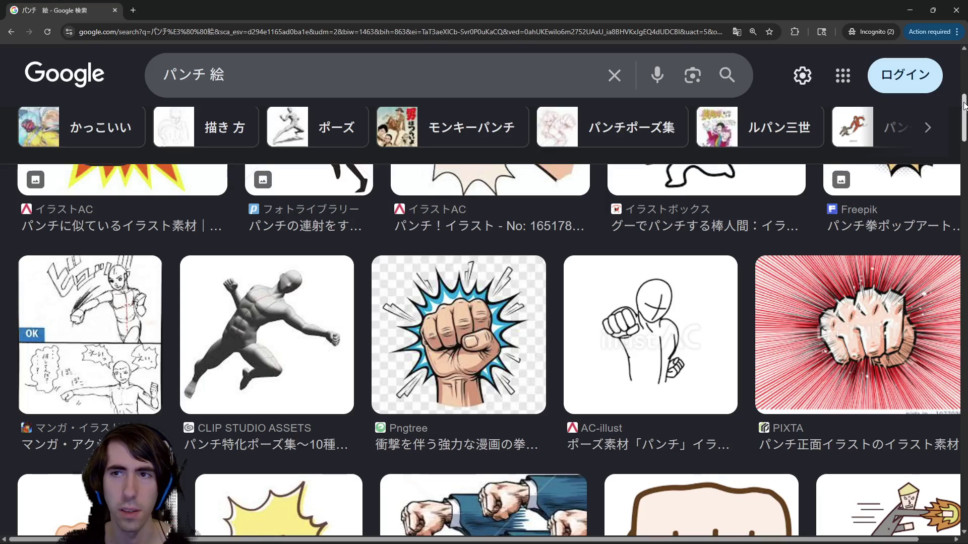
pyautogui.scroll(3, 524, 252)
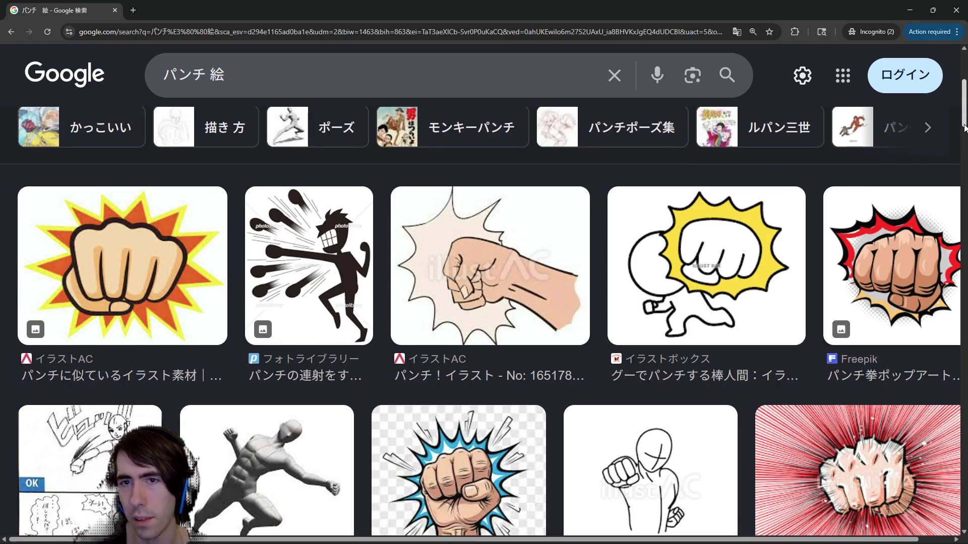
# Browse further down to fist icons, boxing-glove punches and a cat-punch sketch.
pyautogui.moveTo(963, 129)
pyautogui.mouseDown()
pyautogui.moveTo(964, 162)
pyautogui.moveTo(938, 220)
pyautogui.moveTo(914, 243)
pyautogui.mouseUp()
pyautogui.scroll(-3, 914, 242)
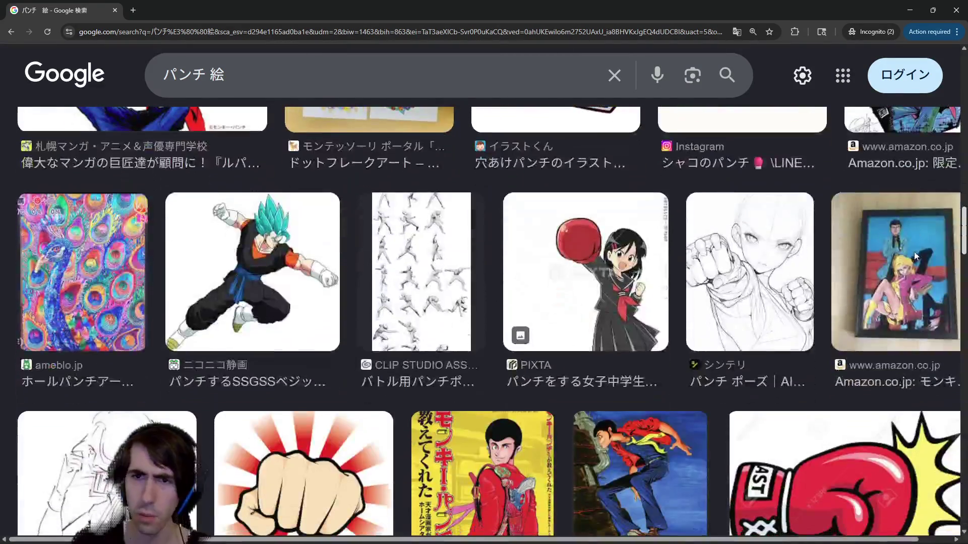
pyautogui.scroll(-2, 921, 255)
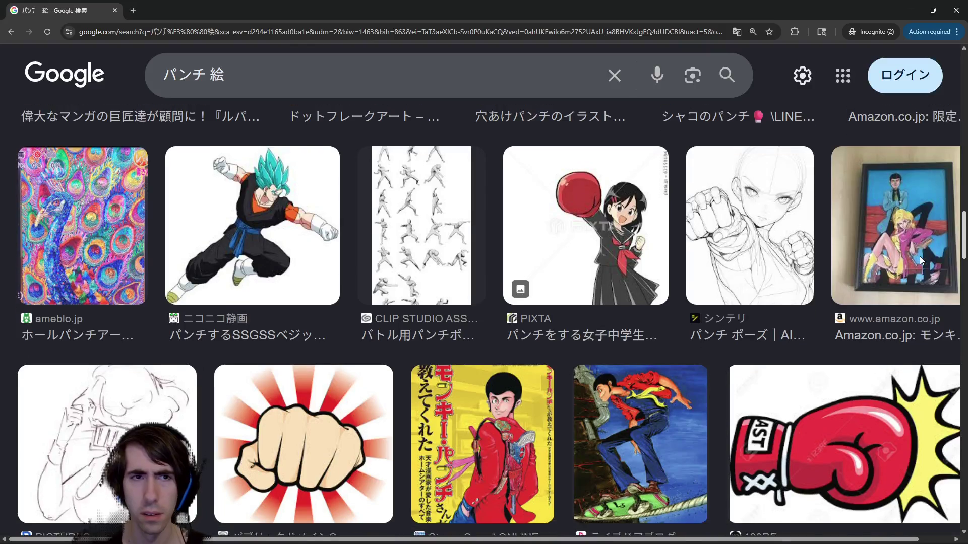
pyautogui.scroll(-10, 915, 264)
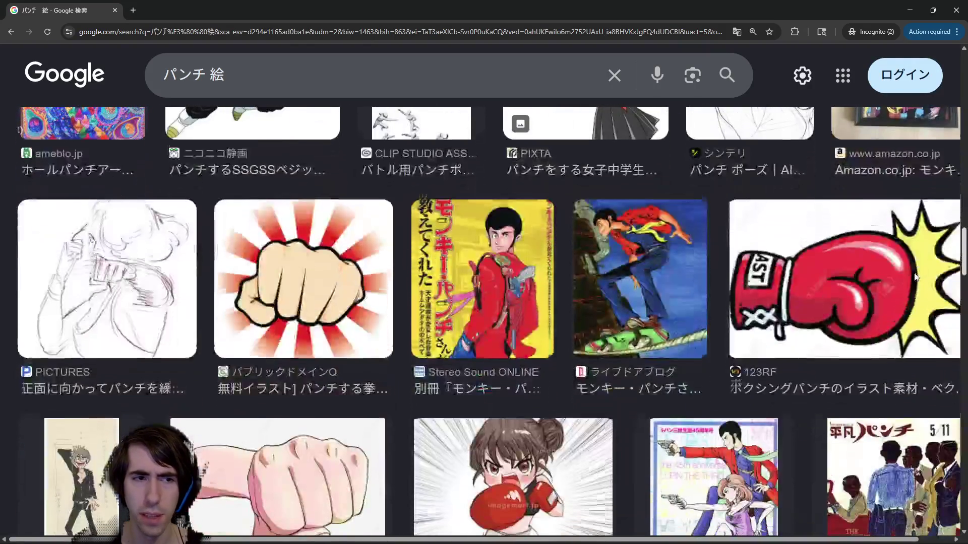
pyautogui.scroll(-5, 902, 305)
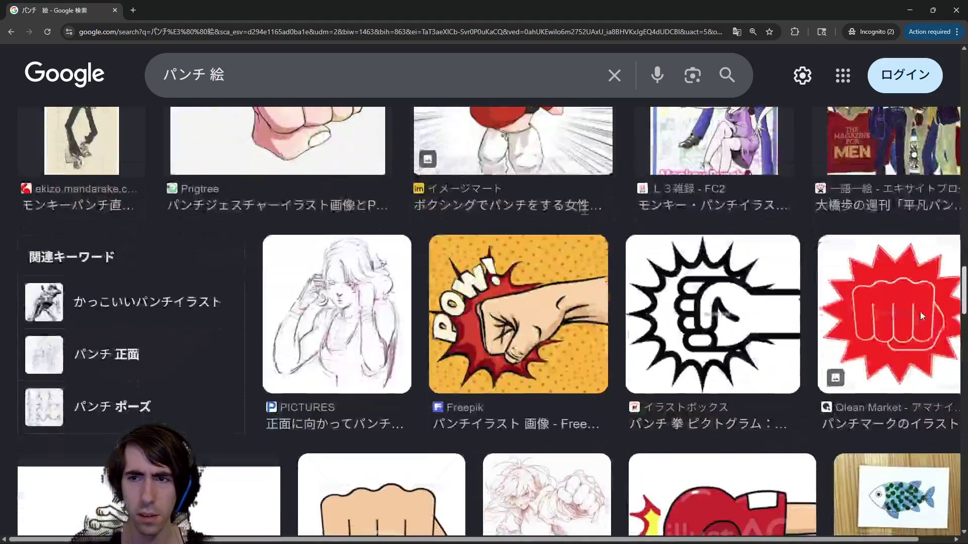
pyautogui.scroll(-2, 923, 323)
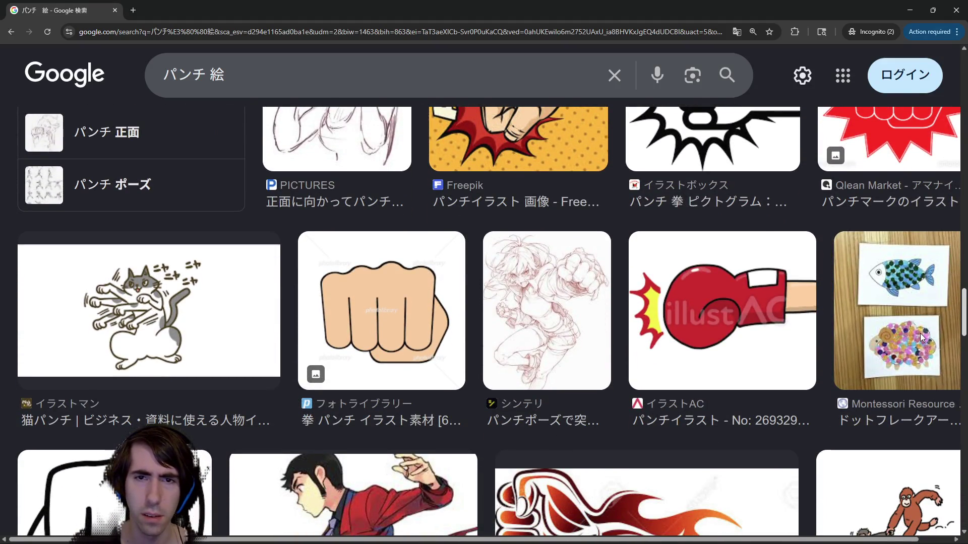
pyautogui.scroll(-3, 920, 334)
pyautogui.scroll(3, 925, 335)
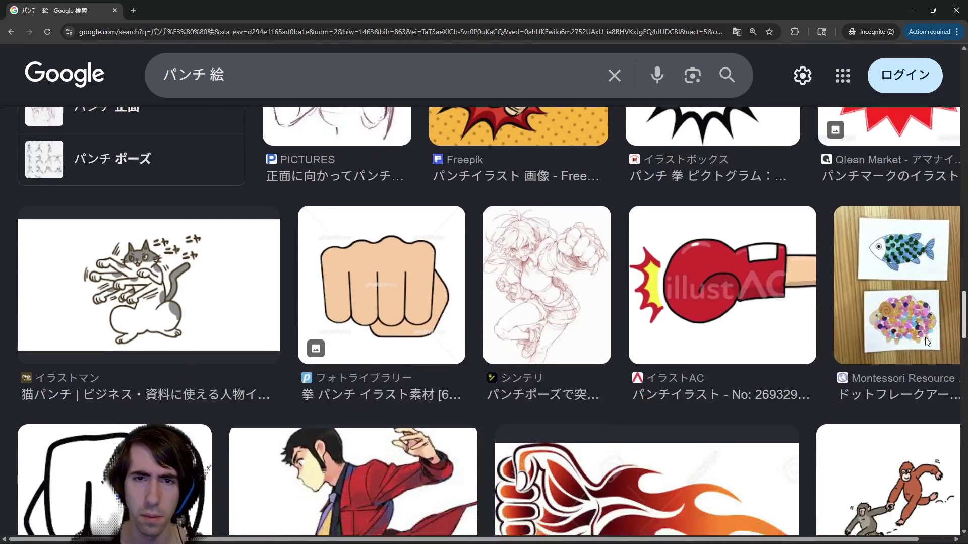
pyautogui.scroll(-3, 925, 337)
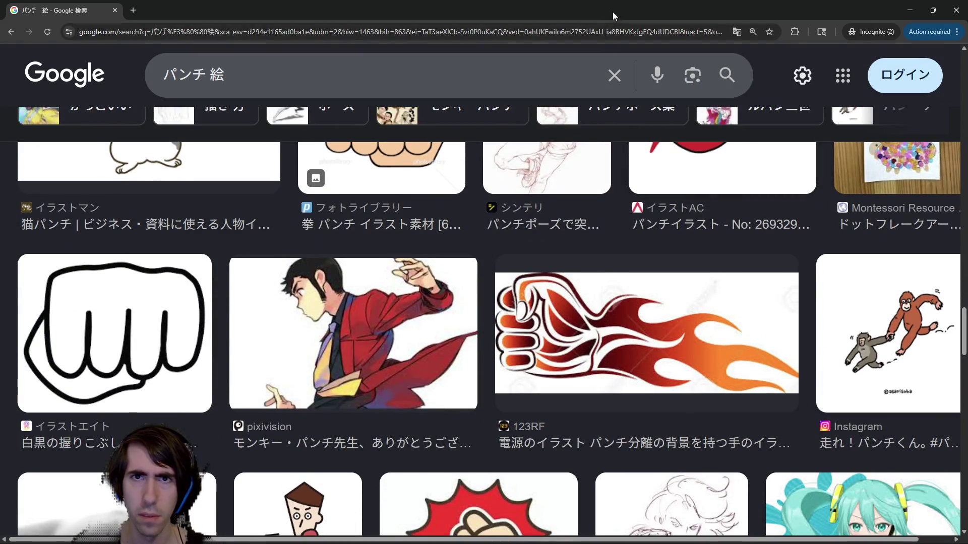
# Snap Chrome right and Krita left, then visually search the black-outlined fist image.
pyautogui.moveTo(612, 11); pyautogui.dragTo(963, 226)
pyautogui.click(183, 88)
pyautogui.moveTo(599, 323)
pyautogui.mouseDown()
pyautogui.moveTo(595, 281)
pyautogui.moveTo(679, 235)
pyautogui.moveTo(666, 270)
pyautogui.mouseUp()
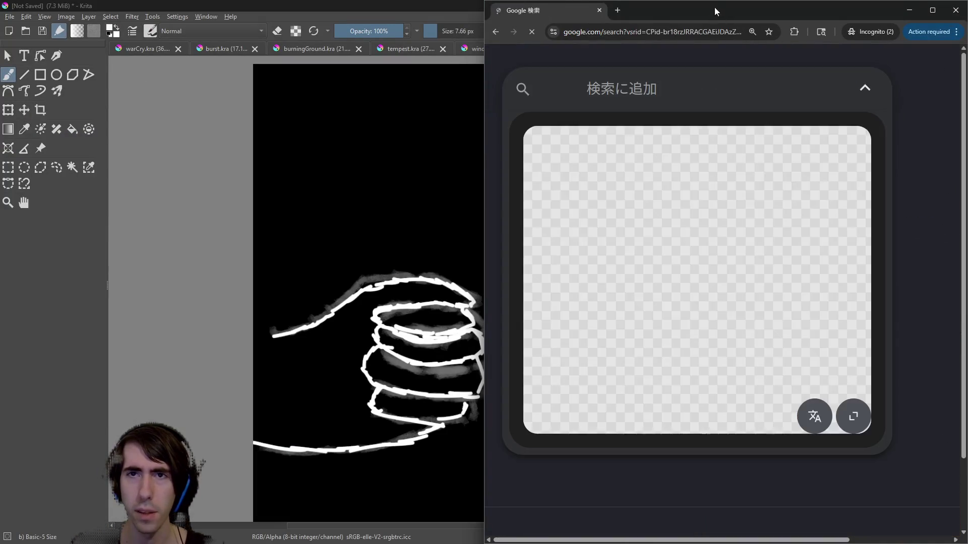
# Go back to the パンチ 絵 results and move the browser off screen to reveal Krita.
pyautogui.moveTo(665, 20)
pyautogui.mouseDown()
pyautogui.moveTo(942, 246)
pyautogui.moveTo(706, 20)
pyautogui.moveTo(802, 162)
pyautogui.mouseUp()
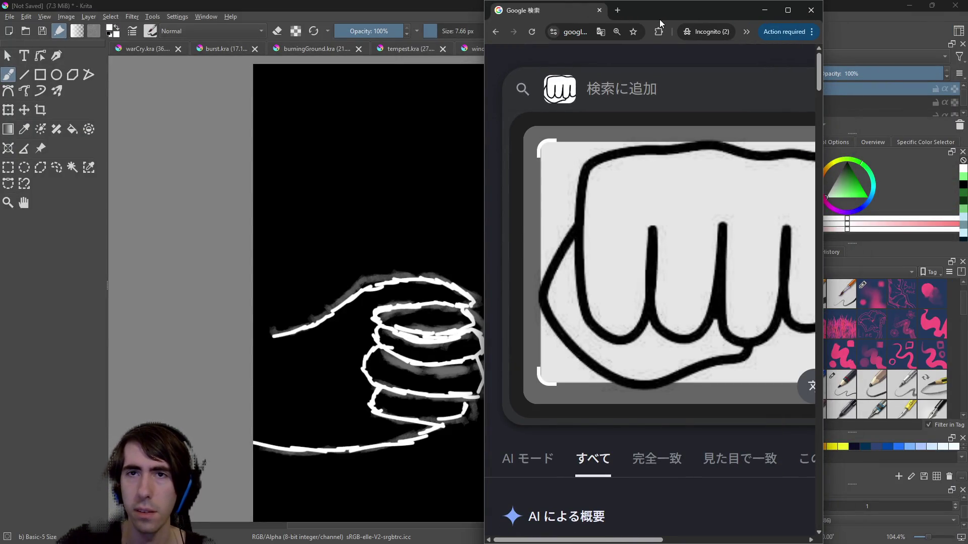
pyautogui.click(495, 32)
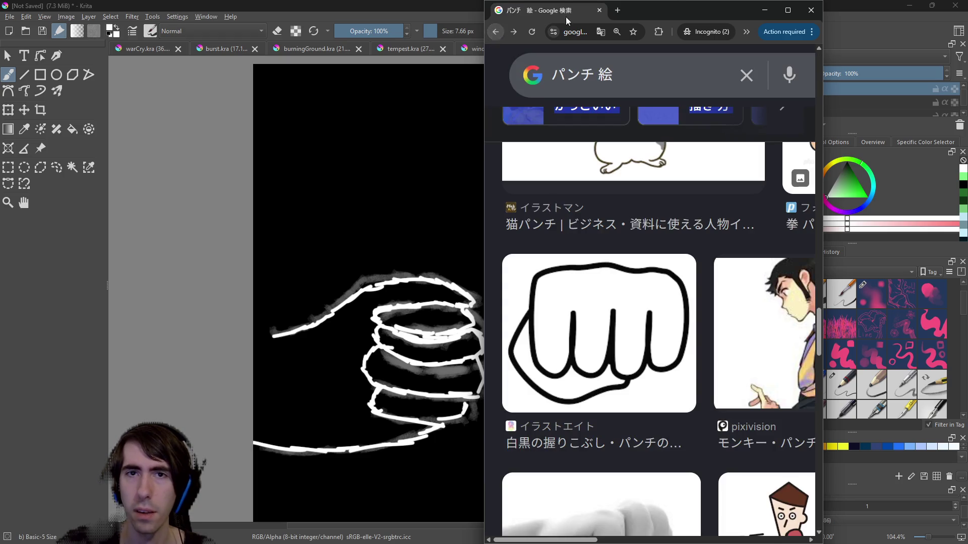
pyautogui.moveTo(677, 8); pyautogui.dragTo(967, 10)
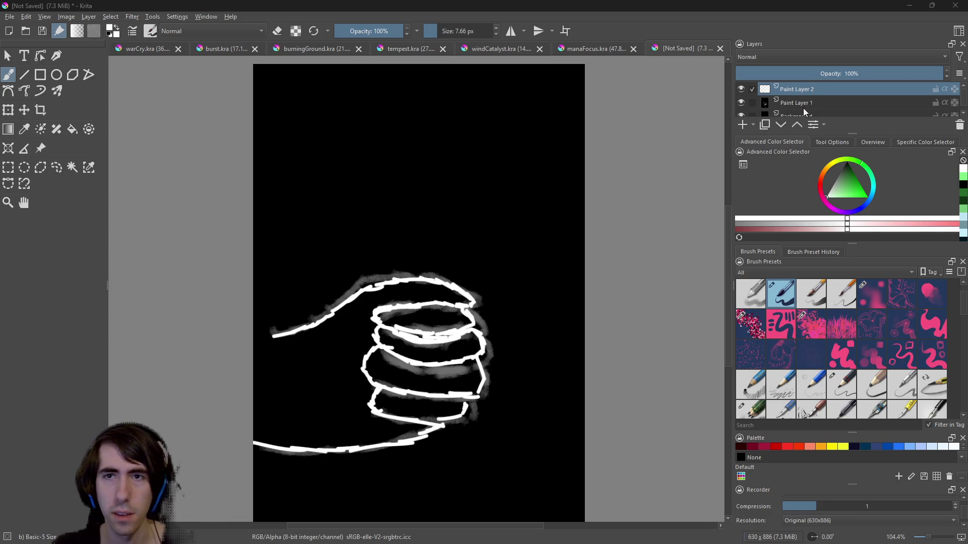
# Add Group 4 below Paint Layer 3 and enlarge the layer list.
pyautogui.click(753, 125)
pyautogui.click(765, 151)
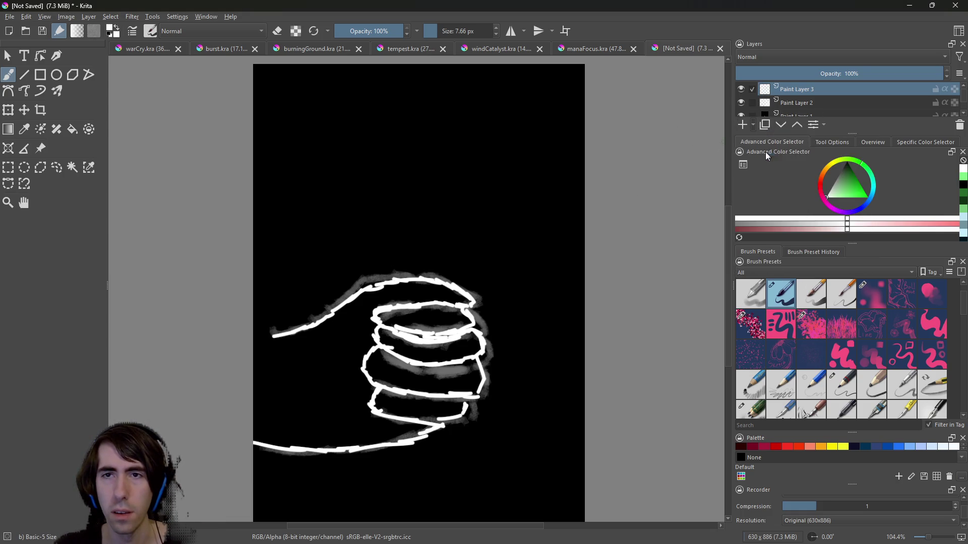
pyautogui.hotkey('ctrl', 'pagedown')
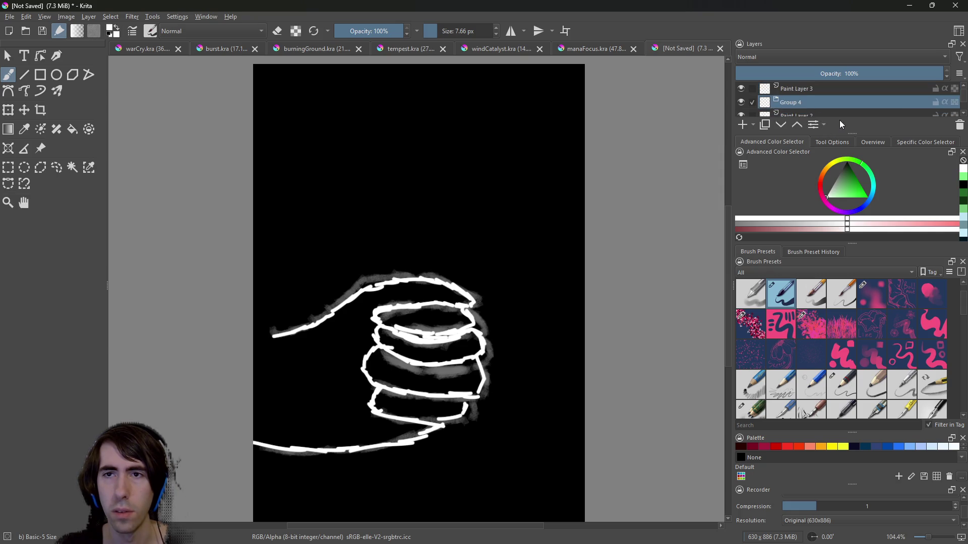
pyautogui.moveTo(848, 135); pyautogui.dragTo(847, 175)
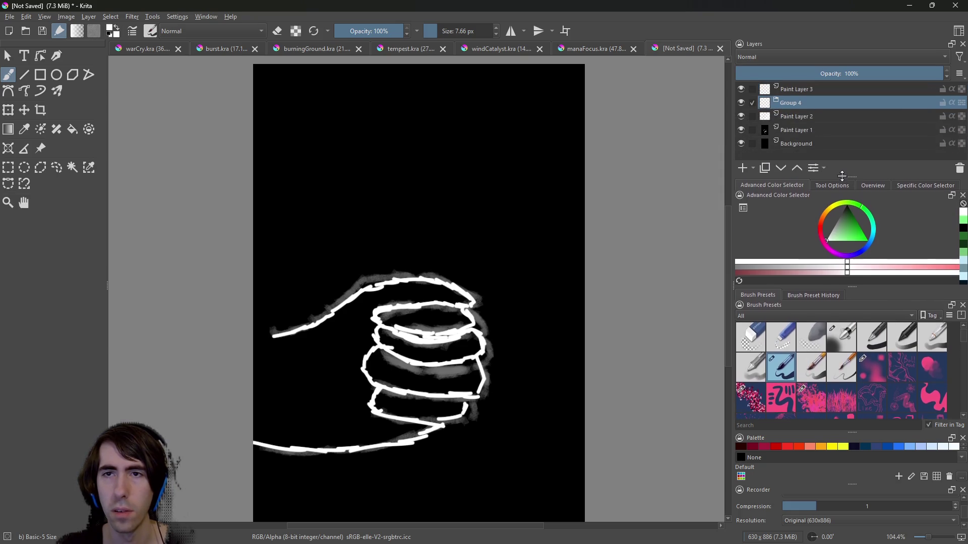
# Move Paint Layers 1 and 2 into Group 4, hide it, and test a stroke on Paint Layer 3.
pyautogui.click(839, 128)
pyautogui.keyDown('shift'); pyautogui.click(839, 116); pyautogui.keyUp('shift')
pyautogui.moveTo(831, 107); pyautogui.dragTo(833, 101)
pyautogui.click(826, 89)
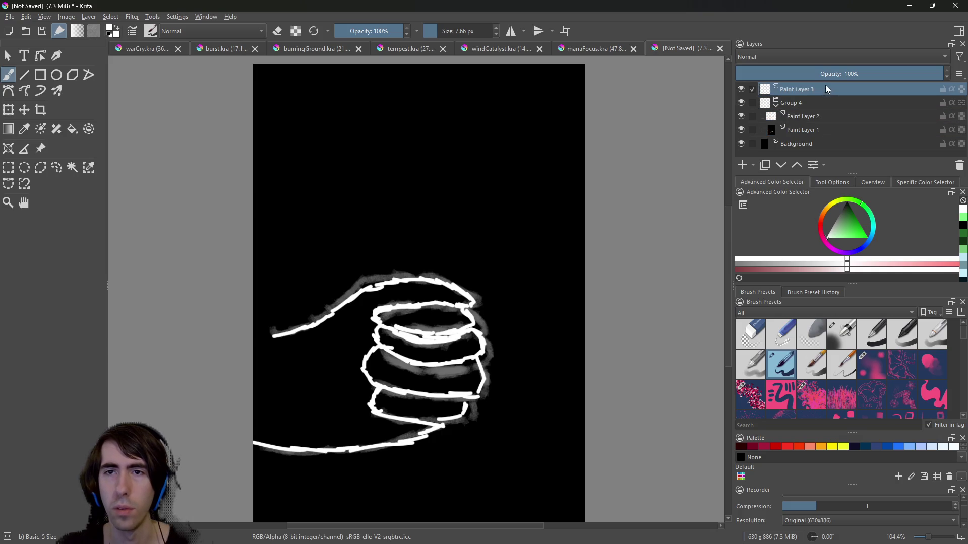
pyautogui.click(741, 102)
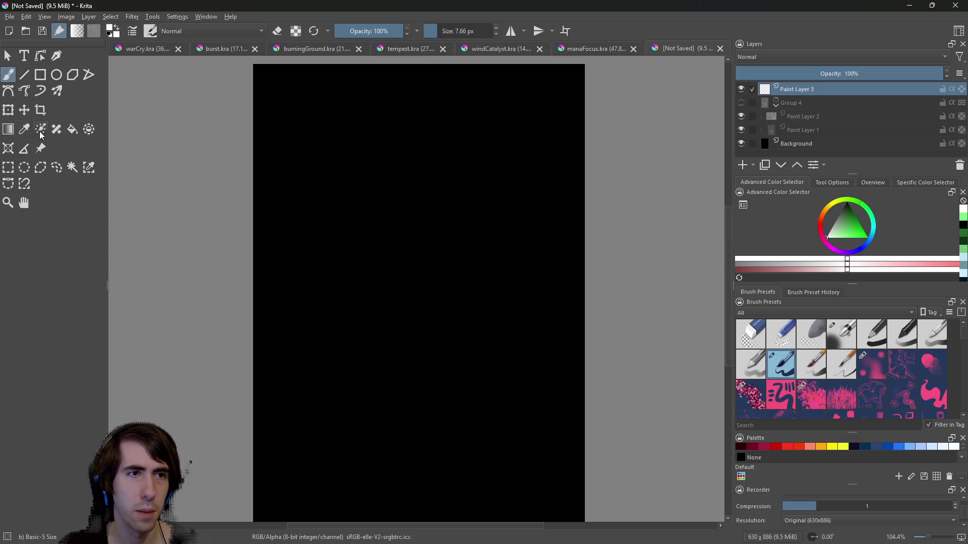
pyautogui.moveTo(438, 259); pyautogui.dragTo(422, 317)
# Draw the first small white knuckle loops near the canvas centre, redrawing misshapen ones.
pyautogui.hotkey('ctrl', 'z')
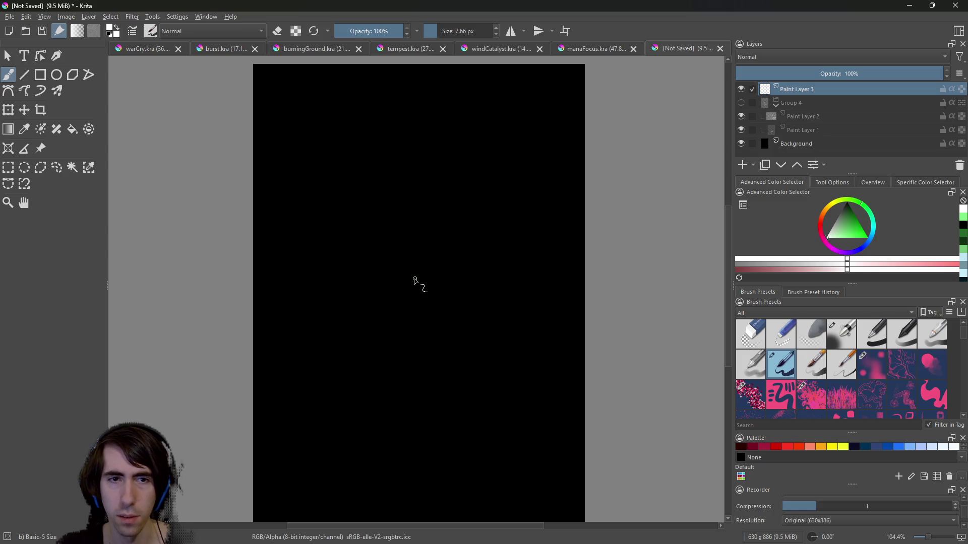
pyautogui.moveTo(411, 280); pyautogui.dragTo(406, 294)
pyautogui.hotkey('ctrl', 'z')
pyautogui.moveTo(412, 280); pyautogui.dragTo(406, 292)
pyautogui.hotkey('ctrl', 'z')
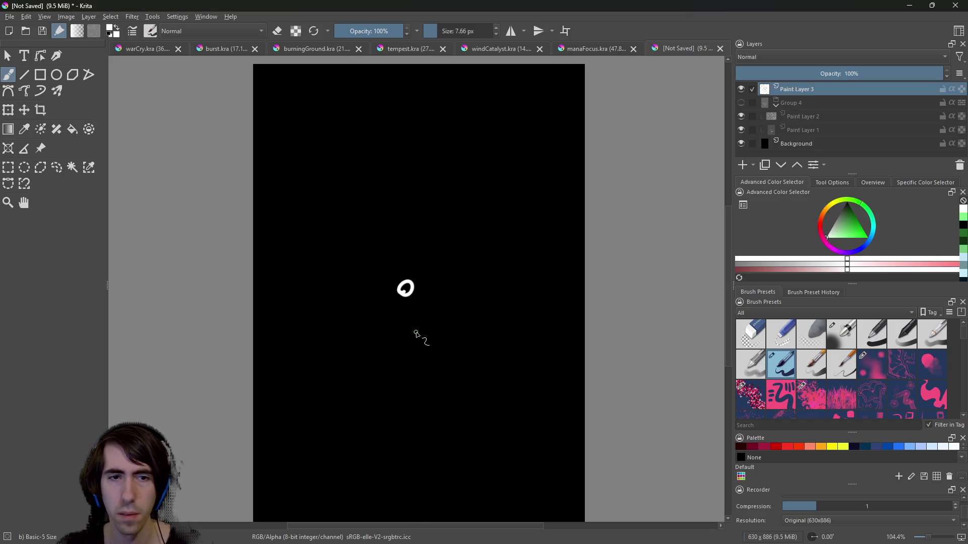
pyautogui.hotkey('ctrl', 'z')
pyautogui.moveTo(423, 323)
pyautogui.mouseDown()
pyautogui.moveTo(418, 341)
pyautogui.moveTo(408, 335)
pyautogui.mouseUp()
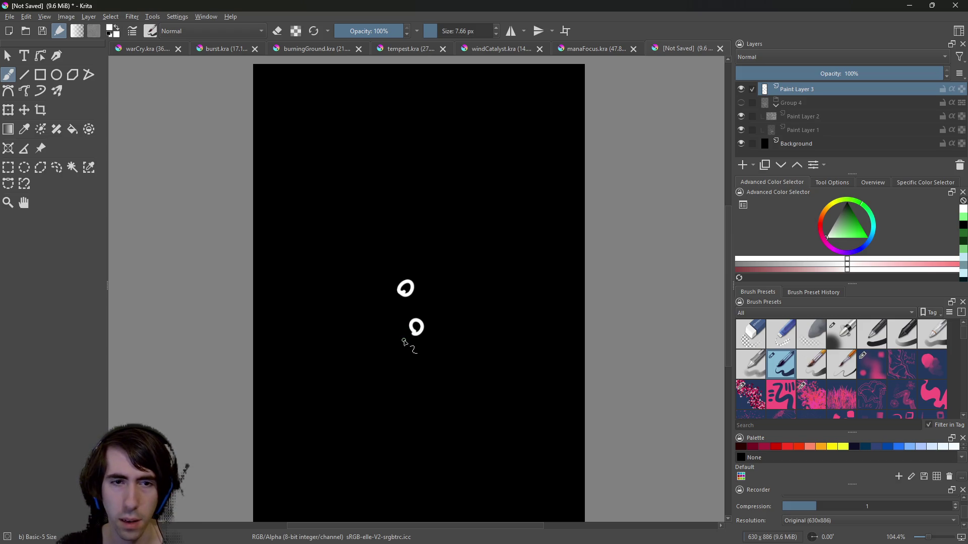
pyautogui.moveTo(397, 330)
pyautogui.mouseDown()
pyautogui.moveTo(413, 340)
pyautogui.moveTo(404, 326)
pyautogui.mouseUp()
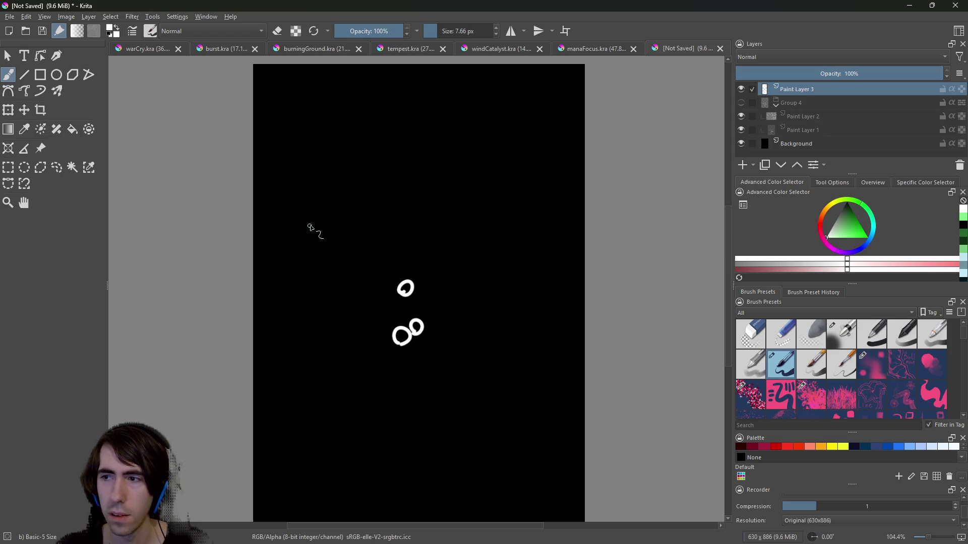
pyautogui.moveTo(383, 285)
pyautogui.mouseDown()
pyautogui.moveTo(392, 305)
pyautogui.moveTo(383, 297)
pyautogui.mouseUp()
pyautogui.hotkey('ctrl', 'z')
# Add loops at the left end of both knuckle rows and try one below the lower row.
pyautogui.moveTo(385, 348)
pyautogui.mouseDown()
pyautogui.moveTo(391, 333)
pyautogui.moveTo(374, 300)
pyautogui.mouseUp()
pyautogui.moveTo(371, 359); pyautogui.dragTo(372, 353)
pyautogui.moveTo(343, 294)
pyautogui.mouseDown()
pyautogui.moveTo(359, 300)
pyautogui.moveTo(348, 297)
pyautogui.mouseUp()
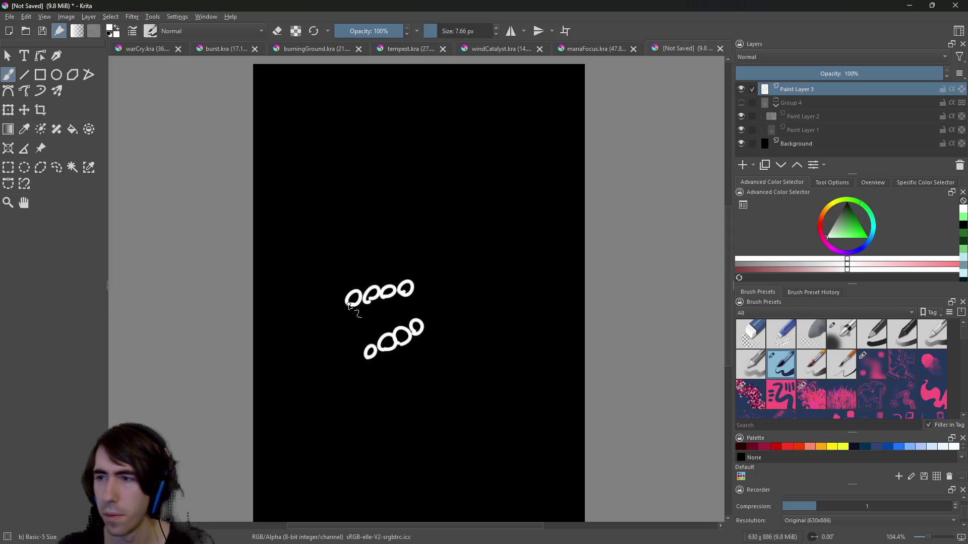
pyautogui.moveTo(401, 375); pyautogui.dragTo(395, 368)
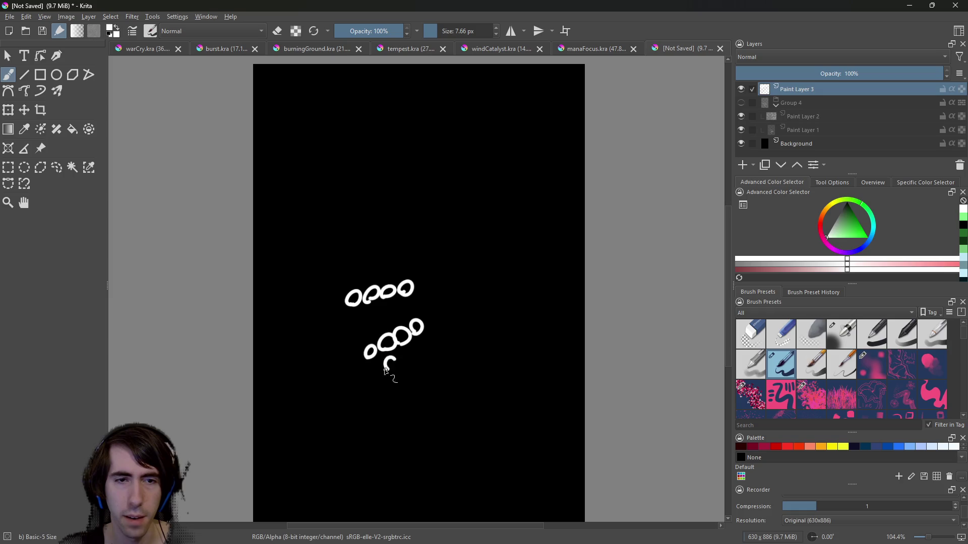
pyautogui.moveTo(390, 367); pyautogui.dragTo(389, 363)
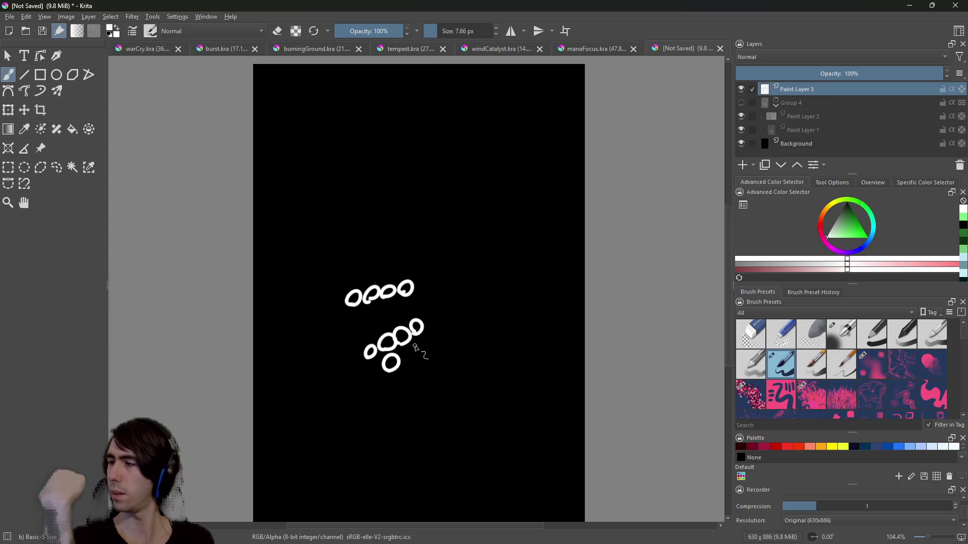
pyautogui.hotkey('ctrl', 'z')
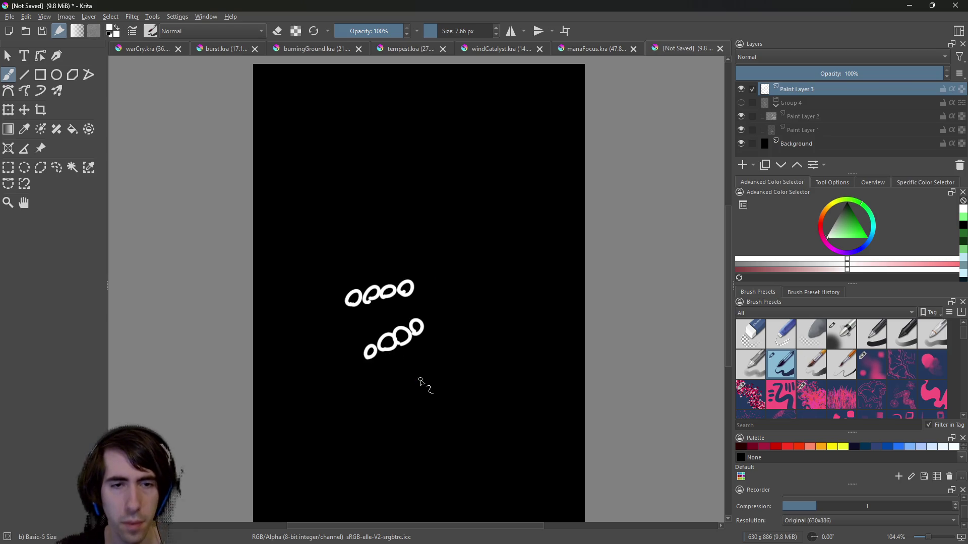
# Add a few small circles to the right of the lower knuckle row.
pyautogui.moveTo(415, 358); pyautogui.dragTo(414, 355)
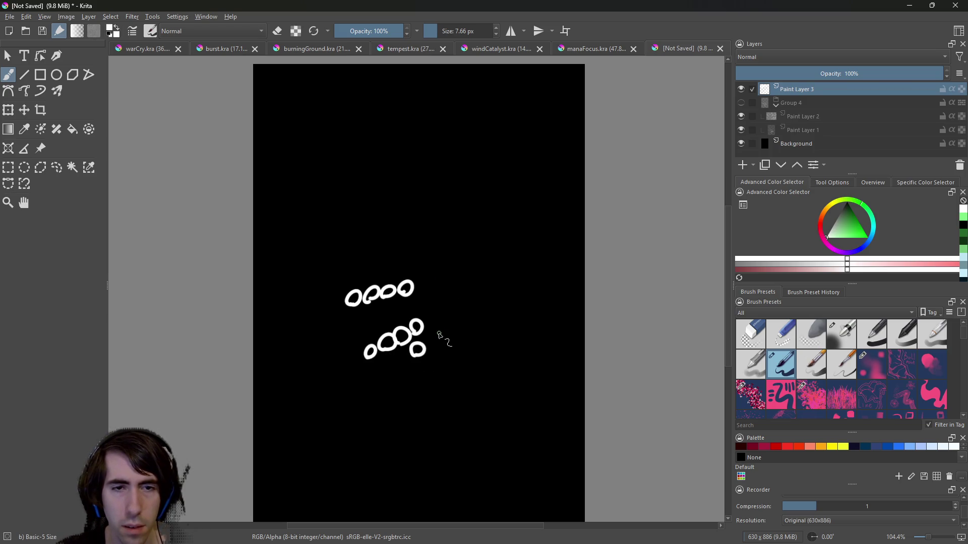
pyautogui.moveTo(435, 325); pyautogui.dragTo(437, 339)
pyautogui.hotkey('ctrl', 'z')
pyautogui.hotkey('ctrl', 'z')
pyautogui.hotkey('ctrl', 'z')
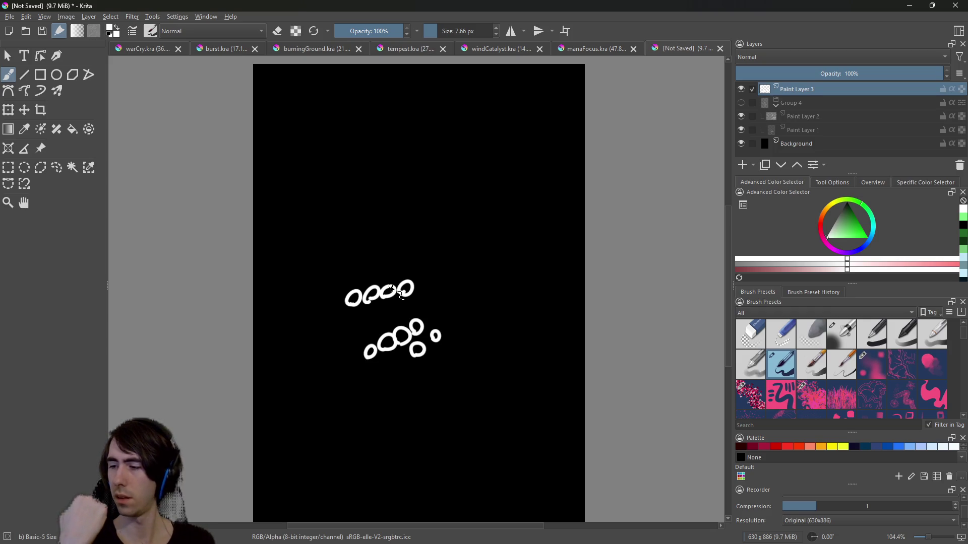
pyautogui.hotkey('ctrl', 'z')
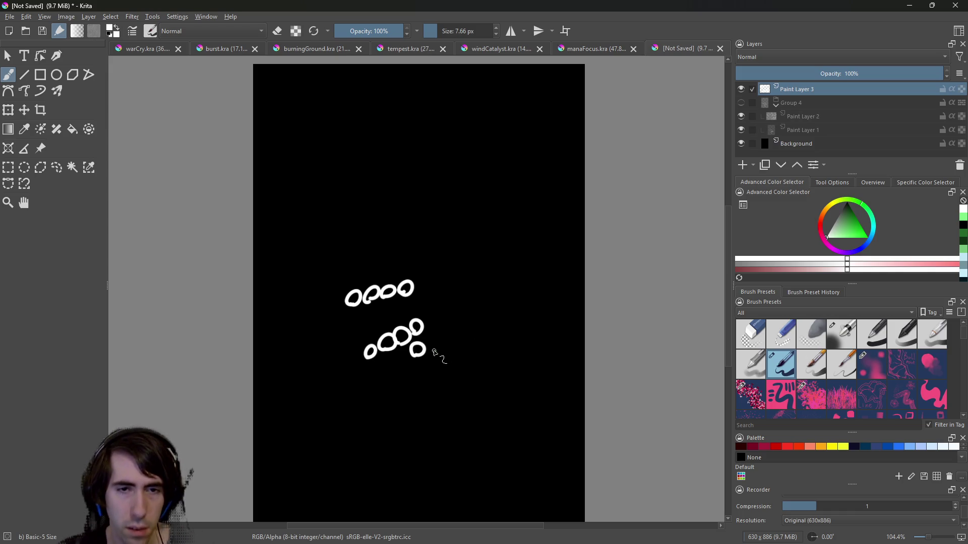
pyautogui.moveTo(440, 329)
pyautogui.mouseDown()
pyautogui.moveTo(444, 349)
pyautogui.moveTo(433, 319)
pyautogui.moveTo(436, 338)
pyautogui.mouseUp()
pyautogui.hotkey('ctrl', 'z')
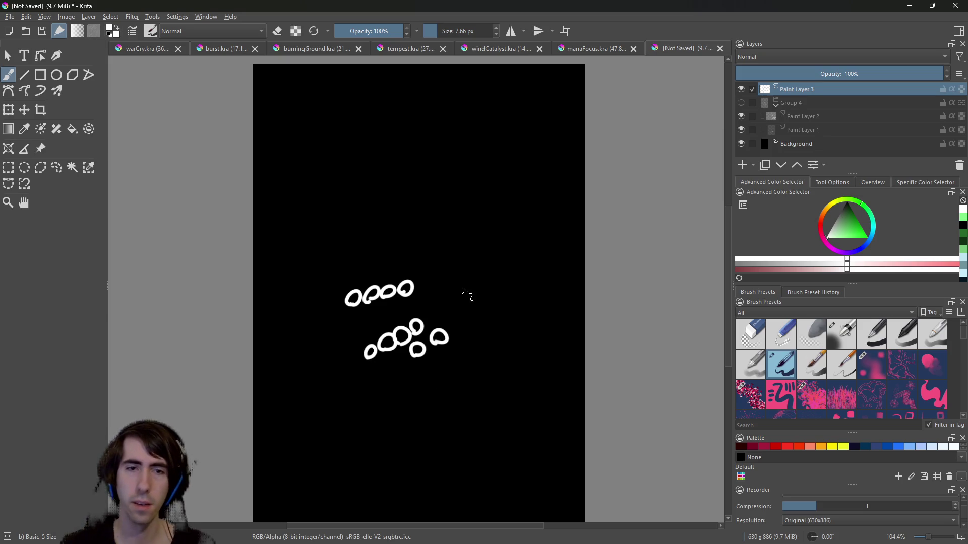
pyautogui.moveTo(438, 314); pyautogui.dragTo(436, 308)
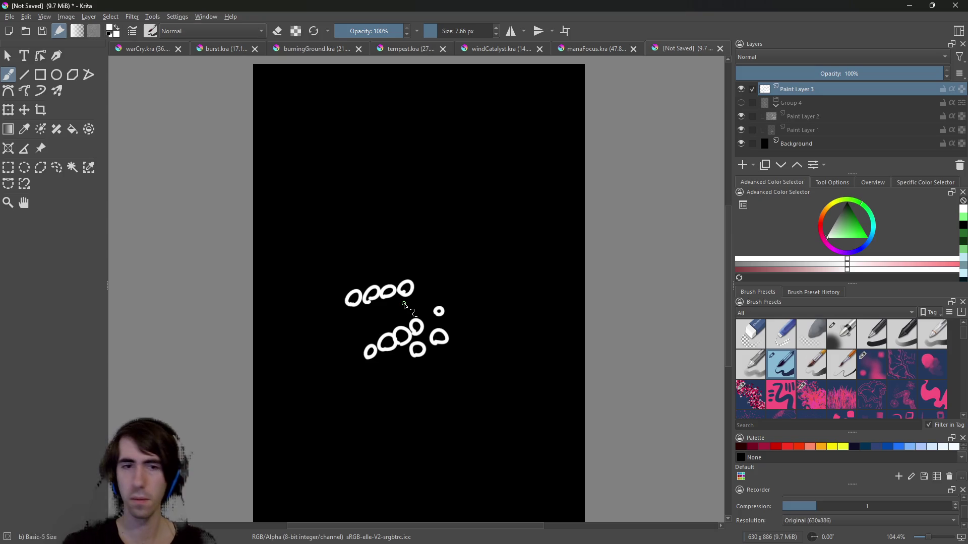
# Lower Paint Layer 3's opacity, add Paint Layer 5, and begin outlining the first finger.
pyautogui.click(799, 73)
pyautogui.click(742, 165)
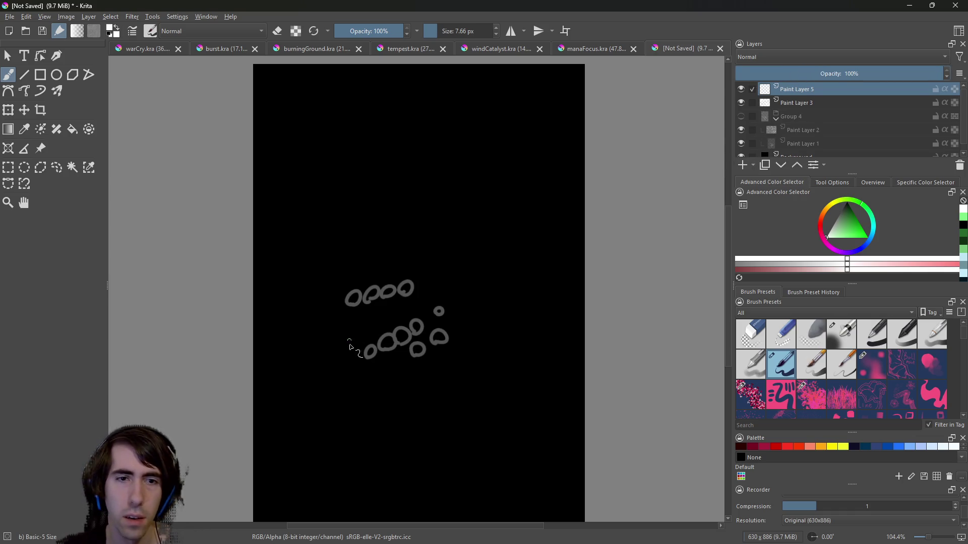
pyautogui.moveTo(365, 357)
pyautogui.mouseDown()
pyautogui.moveTo(352, 314)
pyautogui.moveTo(367, 357)
pyautogui.moveTo(379, 347)
pyautogui.moveTo(353, 293)
pyautogui.mouseUp()
pyautogui.hotkey('ctrl', 'z')
pyautogui.hotkey('ctrl', 'z')
pyautogui.hotkey('ctrl', 'z')
pyautogui.hotkey('ctrl', 'z')
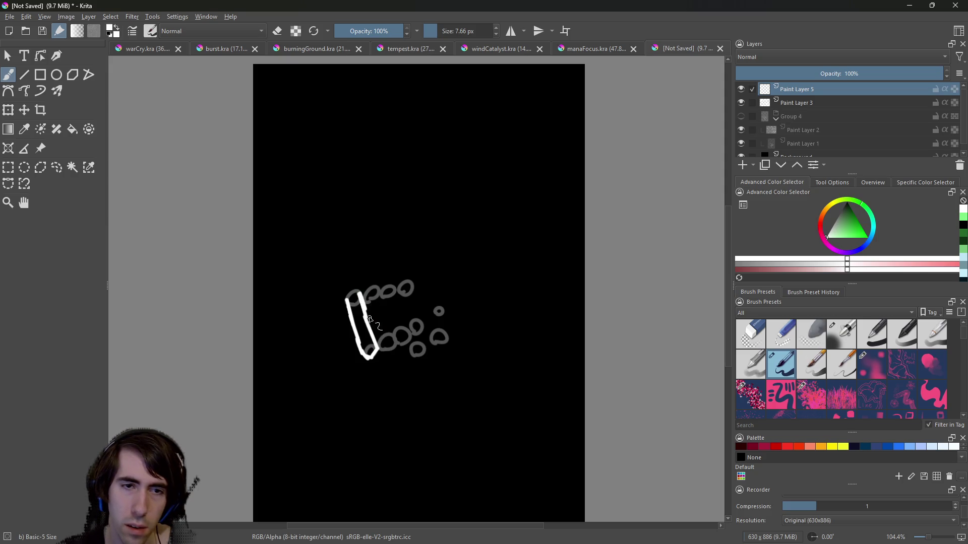
pyautogui.moveTo(375, 336)
pyautogui.mouseDown()
pyautogui.moveTo(379, 349)
pyautogui.moveTo(391, 326)
pyautogui.moveTo(396, 351)
pyautogui.moveTo(376, 297)
pyautogui.moveTo(396, 349)
pyautogui.moveTo(406, 347)
pyautogui.moveTo(413, 333)
pyautogui.moveTo(399, 285)
pyautogui.mouseUp()
# Trace the remaining white finger outlines over the grey knuckle circles.
pyautogui.hotkey('ctrl', 'z')
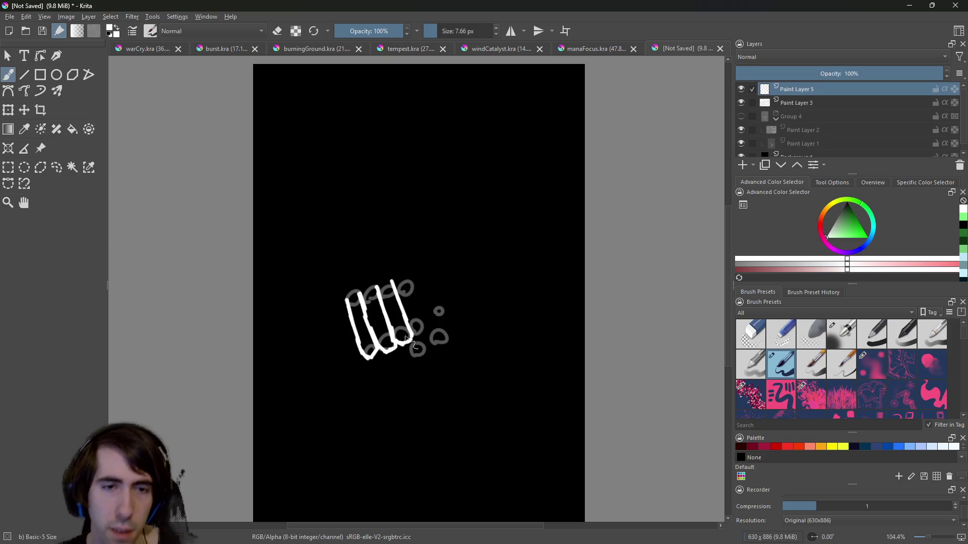
pyautogui.moveTo(408, 336)
pyautogui.mouseDown()
pyautogui.moveTo(423, 335)
pyautogui.moveTo(412, 276)
pyautogui.mouseUp()
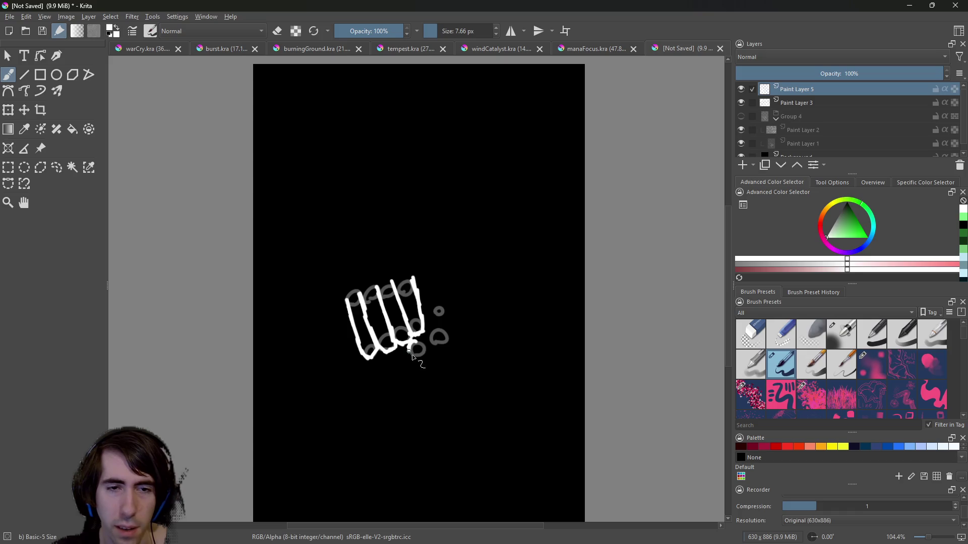
pyautogui.moveTo(415, 353)
pyautogui.mouseDown()
pyautogui.moveTo(424, 341)
pyautogui.moveTo(446, 343)
pyautogui.moveTo(447, 316)
pyautogui.mouseUp()
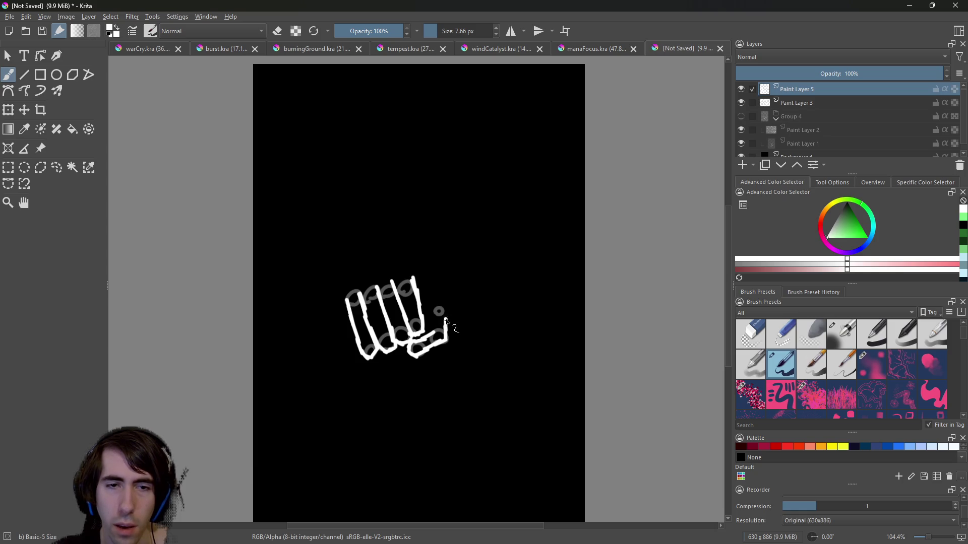
pyautogui.moveTo(438, 315); pyautogui.dragTo(435, 333)
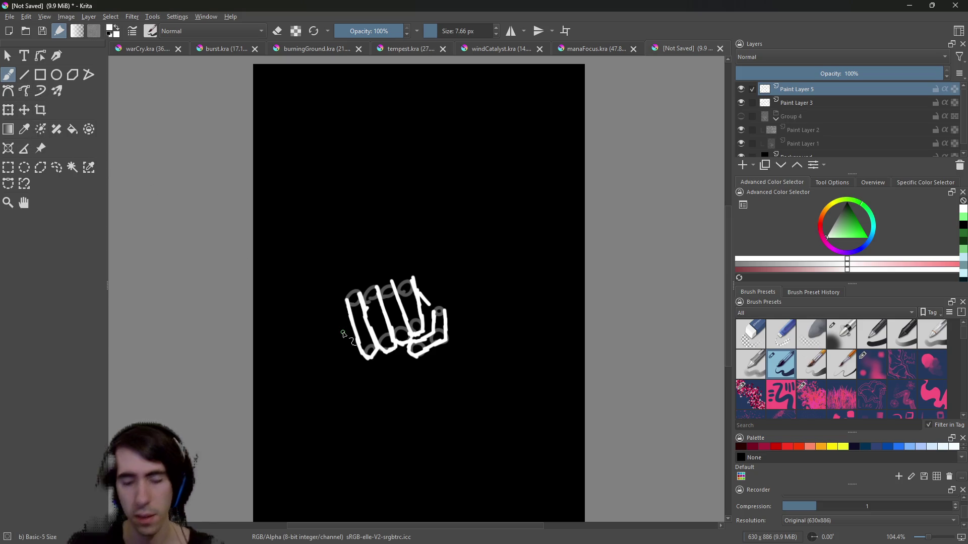
pyautogui.rightClick(319, 355)
# Erase the finger tops with Eraser Circle, then redraw the fist's left edge and top with Basic-5 Size.
pyautogui.click(320, 283)
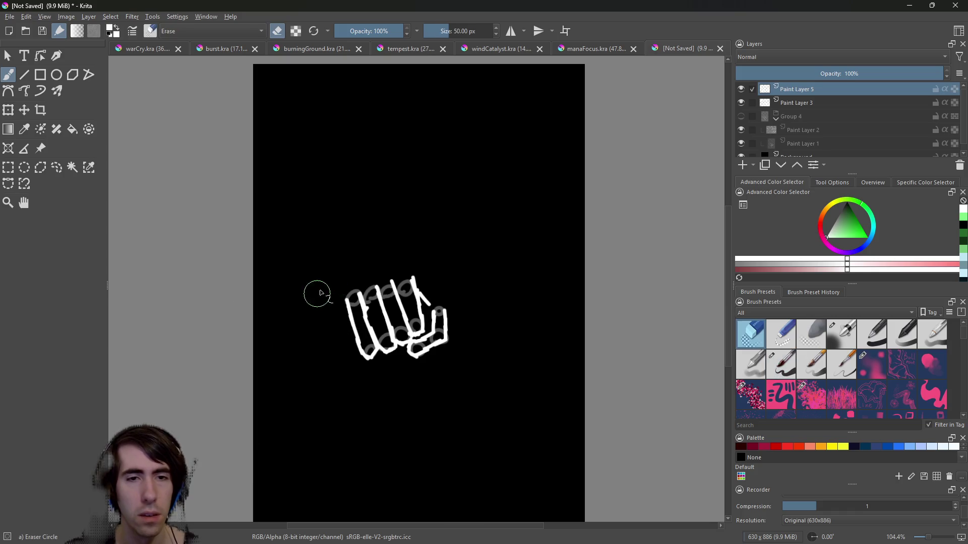
pyautogui.moveTo(357, 298)
pyautogui.mouseDown()
pyautogui.moveTo(353, 290)
pyautogui.moveTo(373, 280)
pyautogui.moveTo(395, 288)
pyautogui.moveTo(410, 277)
pyautogui.moveTo(385, 290)
pyautogui.mouseUp()
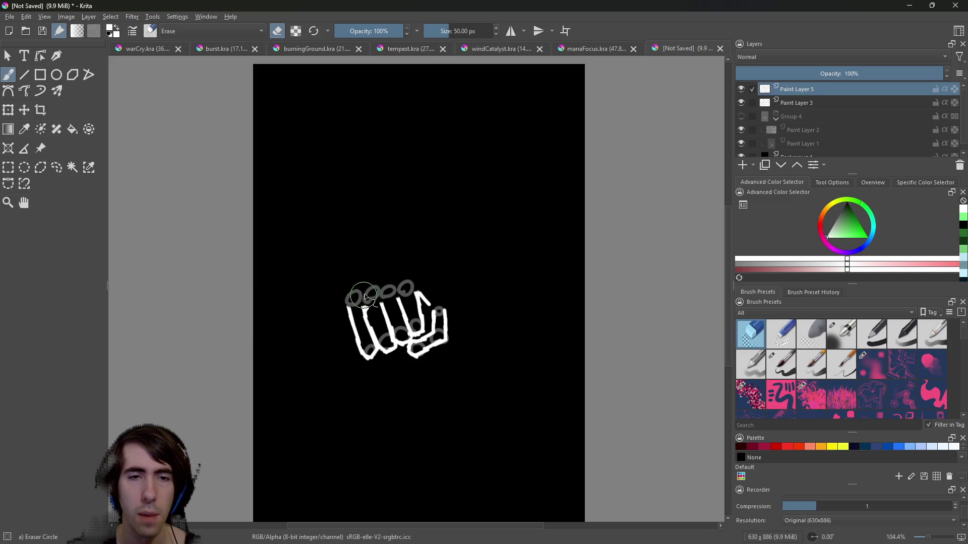
pyautogui.rightClick(416, 331)
pyautogui.click(483, 356)
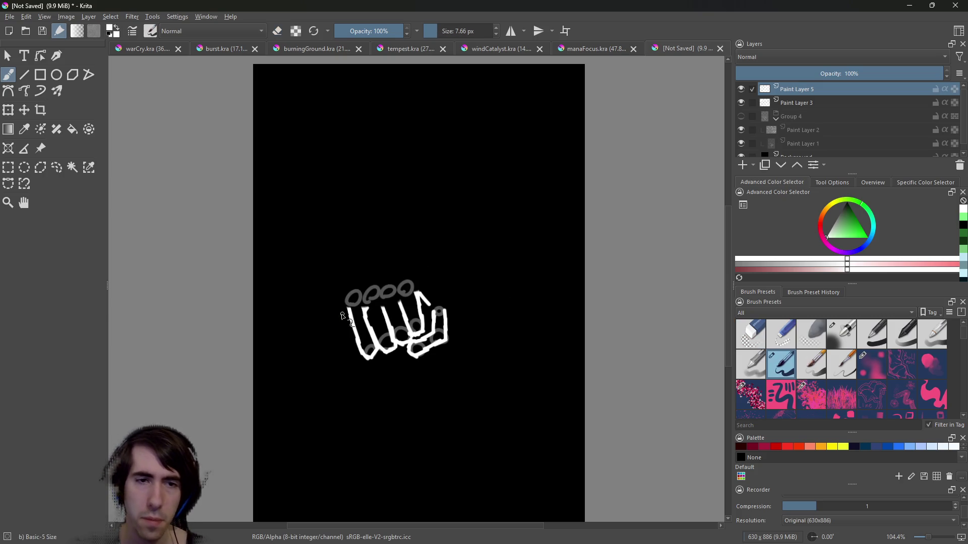
pyautogui.moveTo(349, 311)
pyautogui.mouseDown()
pyautogui.moveTo(360, 285)
pyautogui.moveTo(404, 277)
pyautogui.mouseUp()
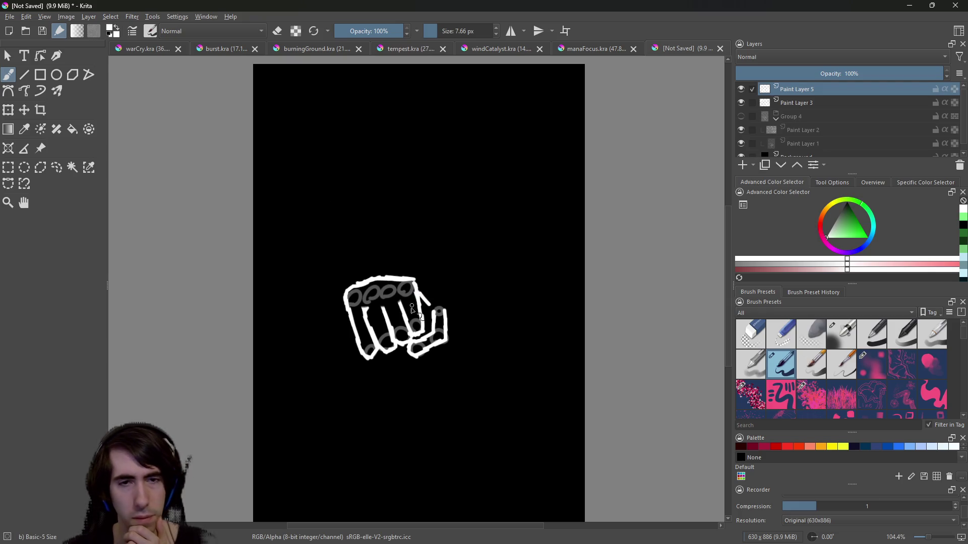
# Erase a bit near the thumb, thin the brush, and draw a curve down the fist's right side.
pyautogui.rightClick(440, 256)
pyautogui.click(446, 175)
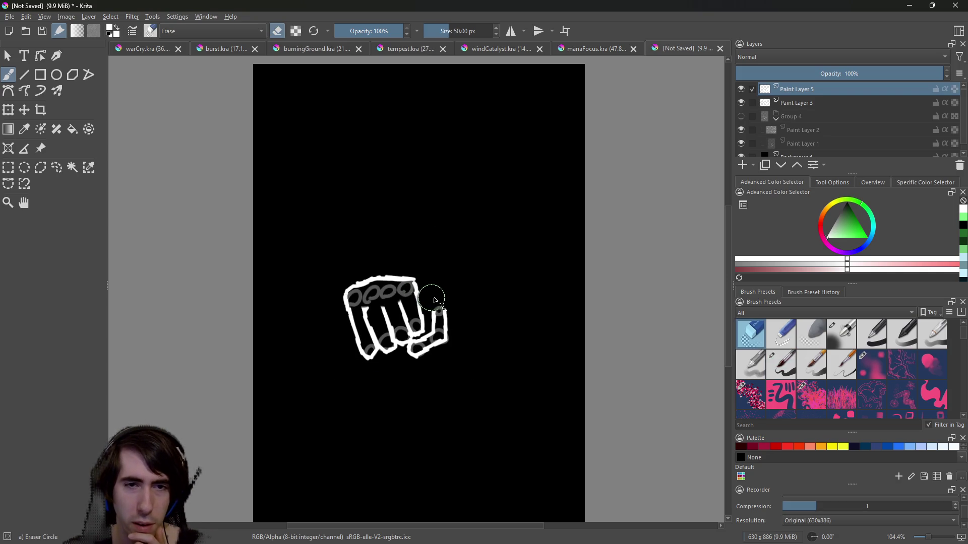
pyautogui.moveTo(438, 297)
pyautogui.mouseDown()
pyautogui.moveTo(437, 285)
pyautogui.moveTo(428, 291)
pyautogui.mouseUp()
pyautogui.rightClick(409, 288)
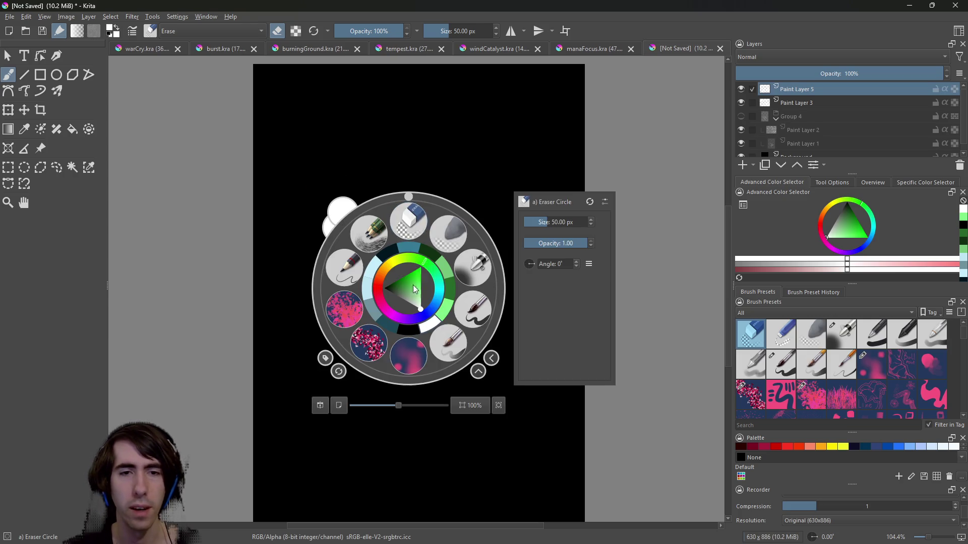
pyautogui.click(479, 313)
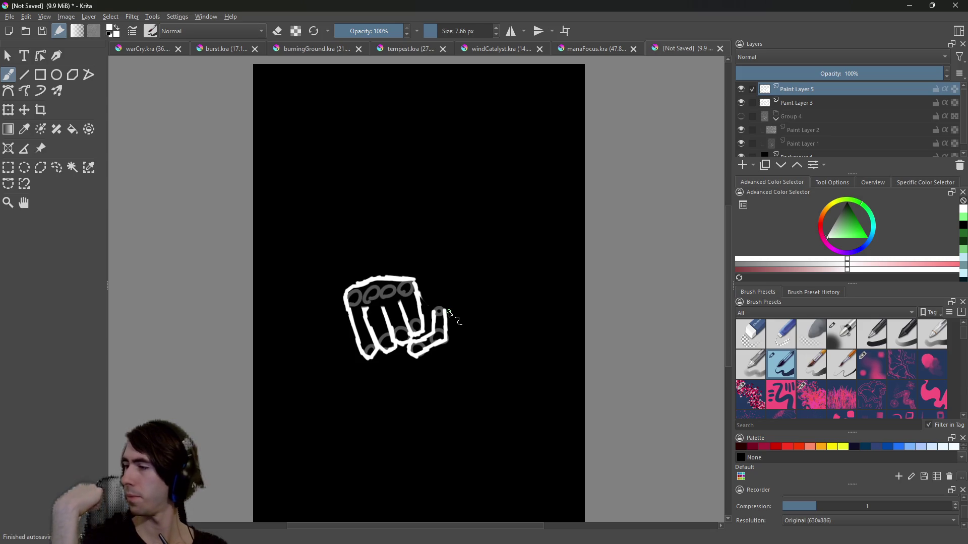
pyautogui.moveTo(437, 32); pyautogui.dragTo(435, 33)
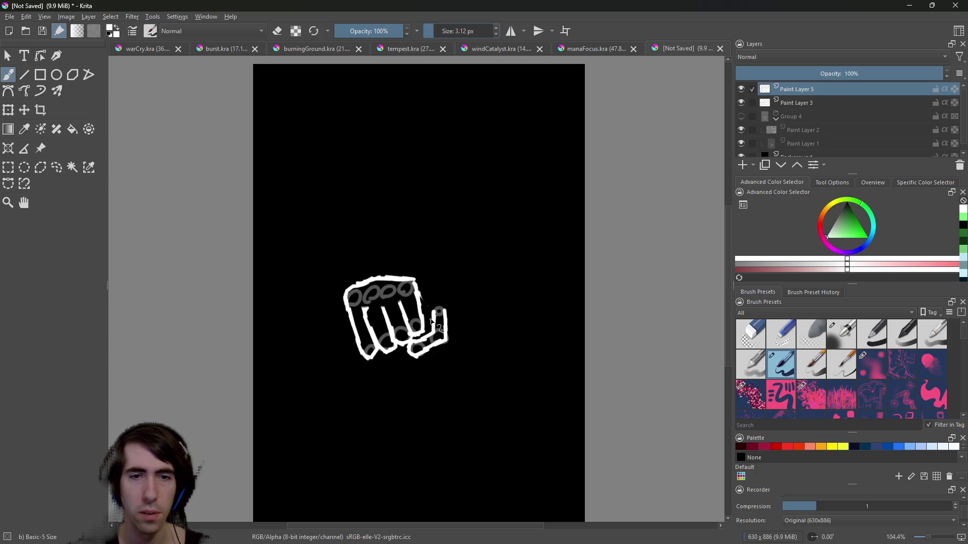
pyautogui.rightClick(400, 242)
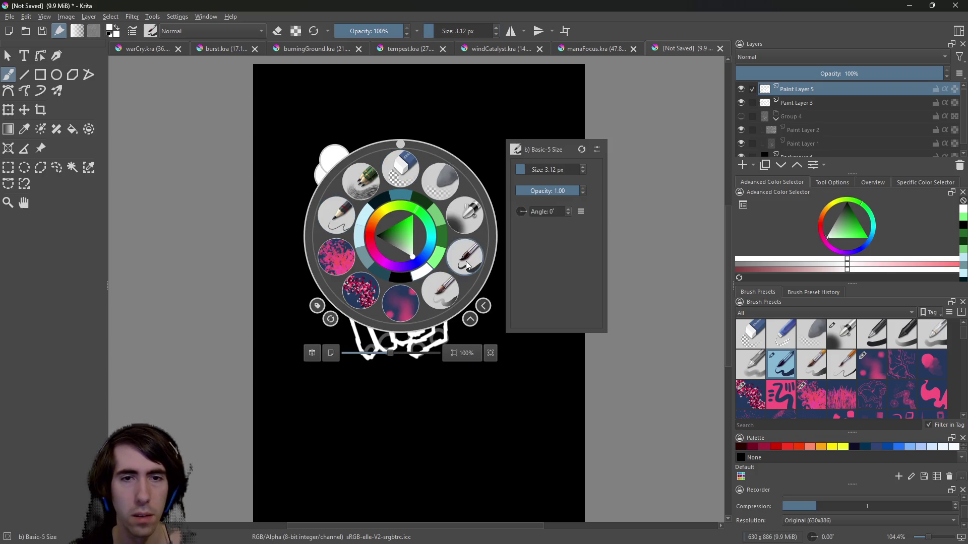
pyautogui.rightClick(442, 300)
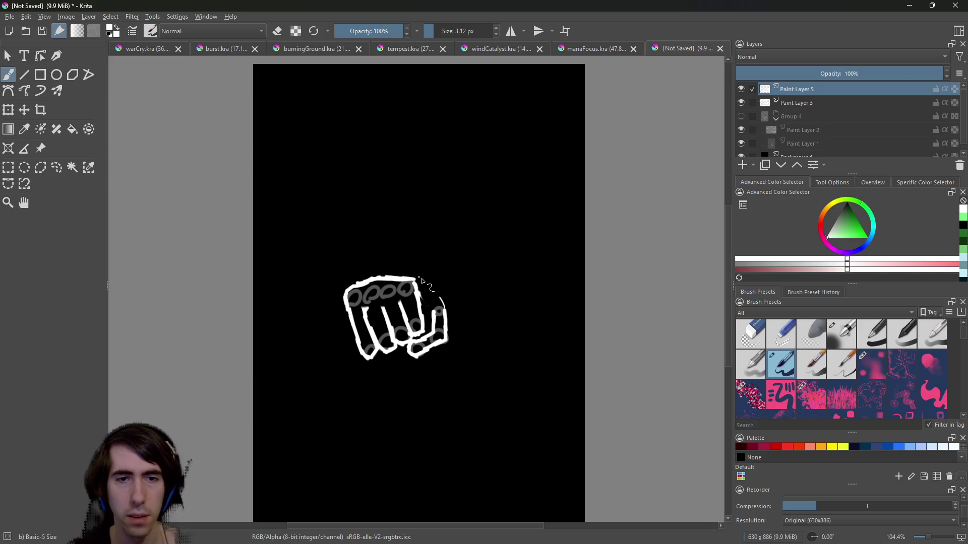
pyautogui.moveTo(414, 280); pyautogui.dragTo(444, 310)
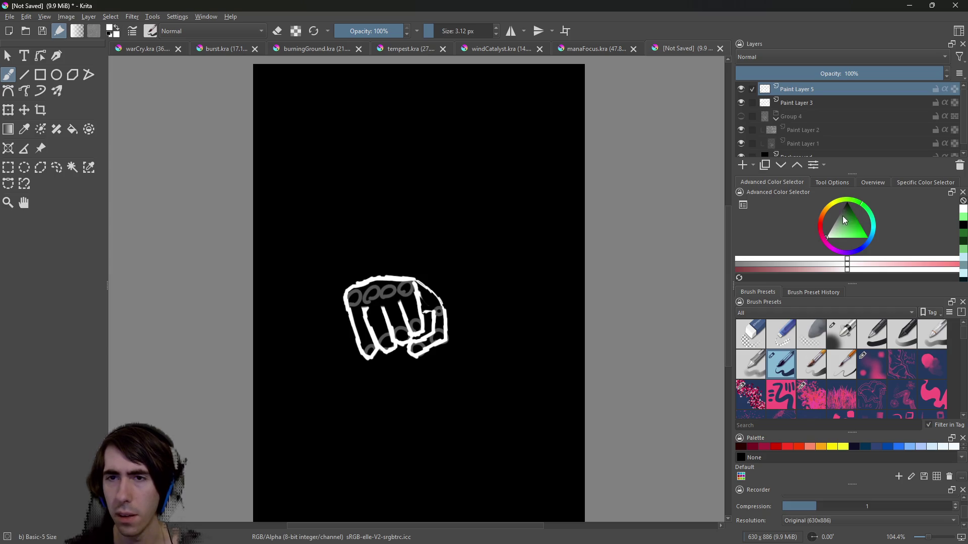
# Pick a grey in the Advanced Color Selector and paint a short mark by the right fingers.
pyautogui.click(775, 267)
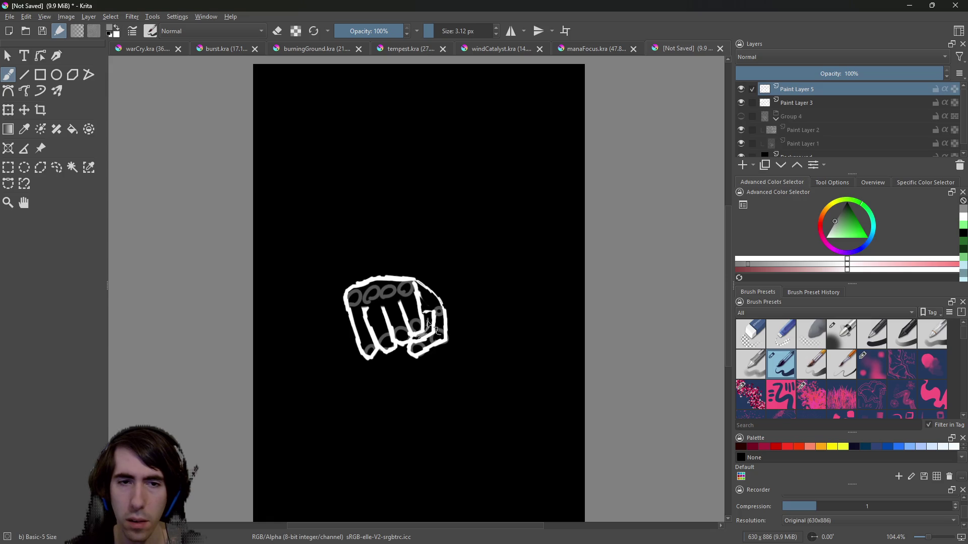
pyautogui.moveTo(427, 325); pyautogui.dragTo(431, 327)
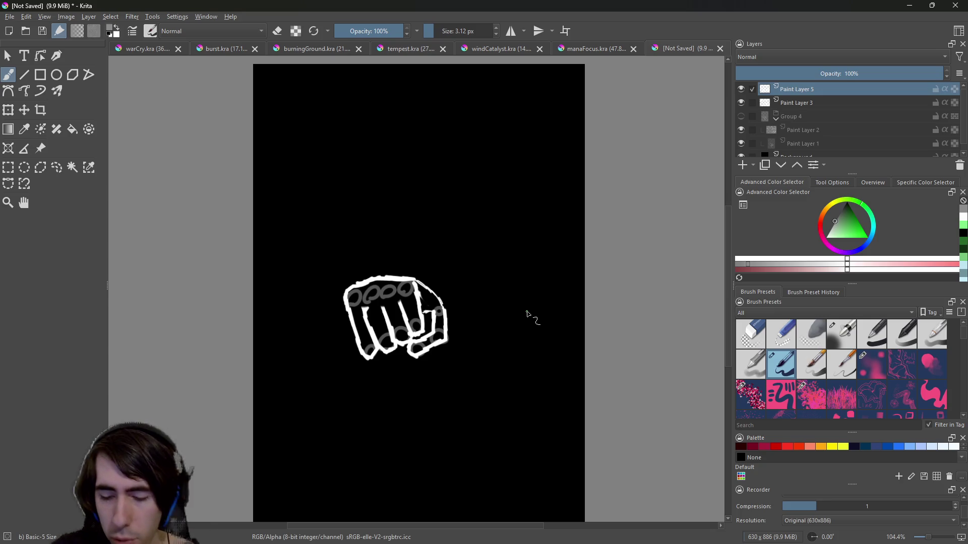
# Add Paint Layer 6 and Group 7, move Paint Layers 3 and 5 into the group, and hide it.
pyautogui.click(743, 165)
pyautogui.click(753, 165)
pyautogui.click(756, 196)
pyautogui.click(805, 131)
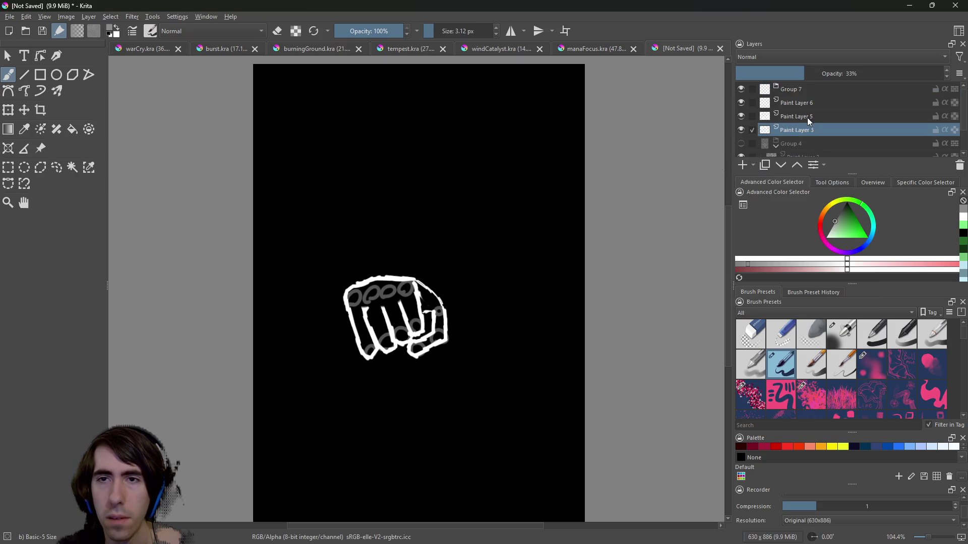
pyautogui.keyDown('ctrl'); pyautogui.click(806, 117); pyautogui.keyUp('ctrl')
pyautogui.moveTo(809, 119)
pyautogui.mouseDown()
pyautogui.moveTo(822, 119)
pyautogui.moveTo(830, 90)
pyautogui.mouseUp()
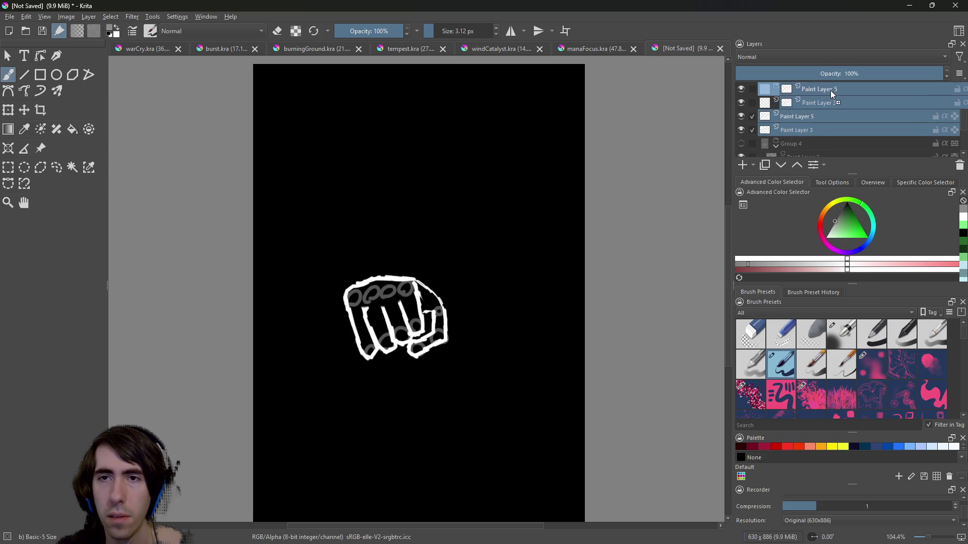
pyautogui.moveTo(798, 129)
pyautogui.mouseDown()
pyautogui.moveTo(819, 86)
pyautogui.moveTo(791, 122)
pyautogui.moveTo(813, 86)
pyautogui.mouseUp()
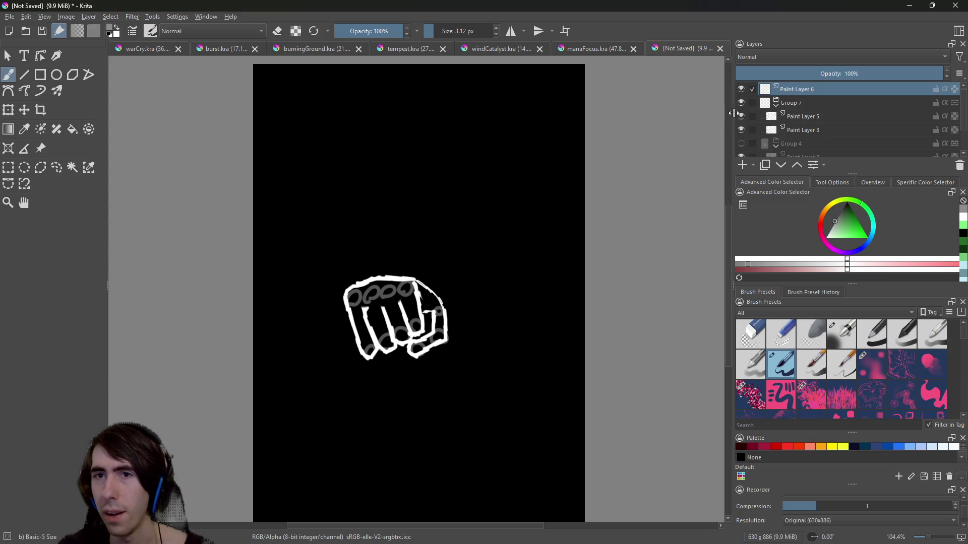
pyautogui.click(775, 106)
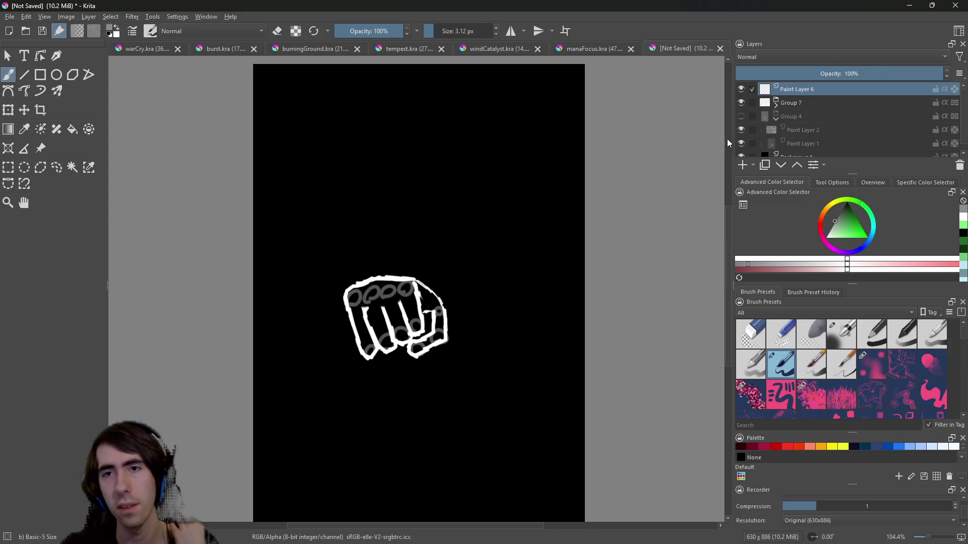
pyautogui.click(741, 103)
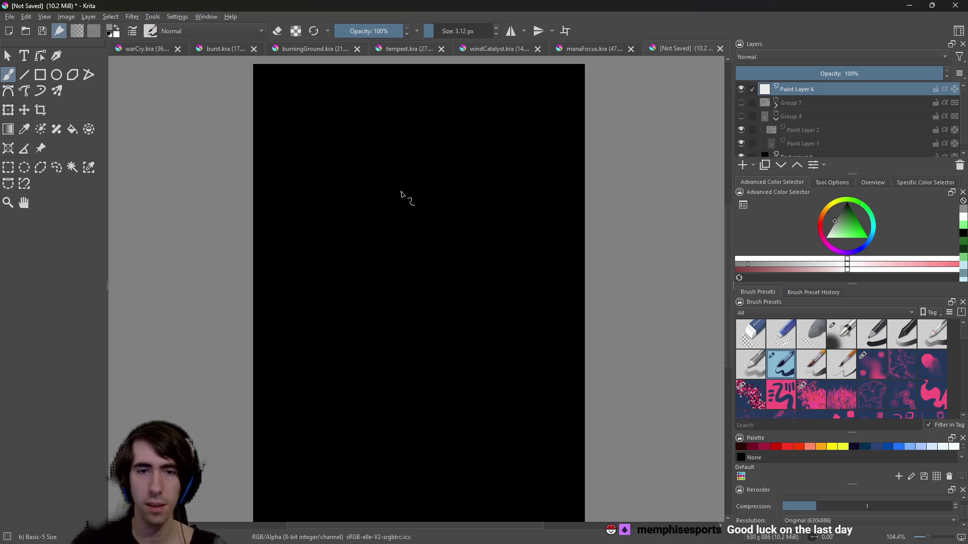
# Sketch a looped stroke with two short lines beside it, undoing the unwanted attempts.
pyautogui.moveTo(497, 353); pyautogui.dragTo(544, 283)
pyautogui.hotkey('ctrl', 'z')
pyautogui.moveTo(505, 361)
pyautogui.mouseDown()
pyautogui.moveTo(519, 299)
pyautogui.moveTo(530, 295)
pyautogui.moveTo(498, 356)
pyautogui.mouseUp()
pyautogui.hotkey('ctrl', 'z')
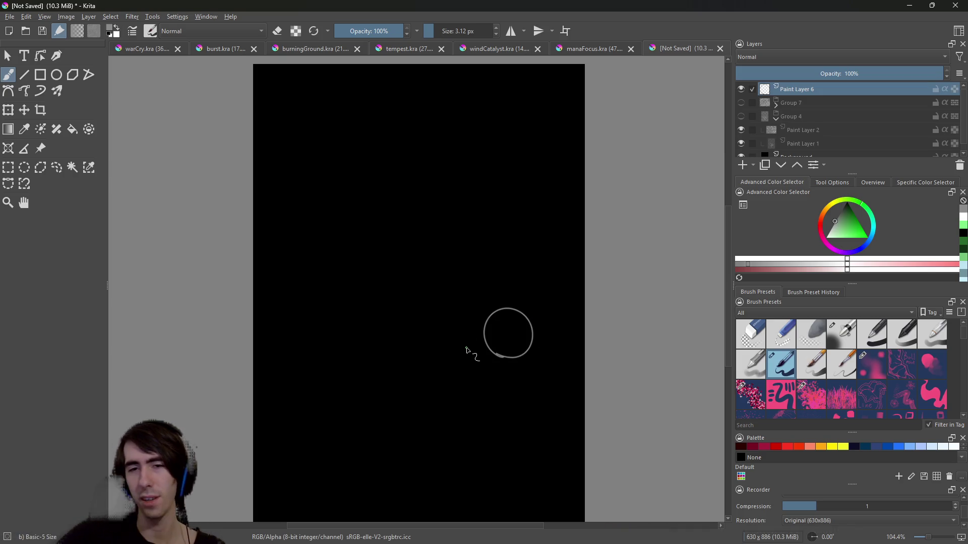
pyautogui.hotkey('ctrl', 'z')
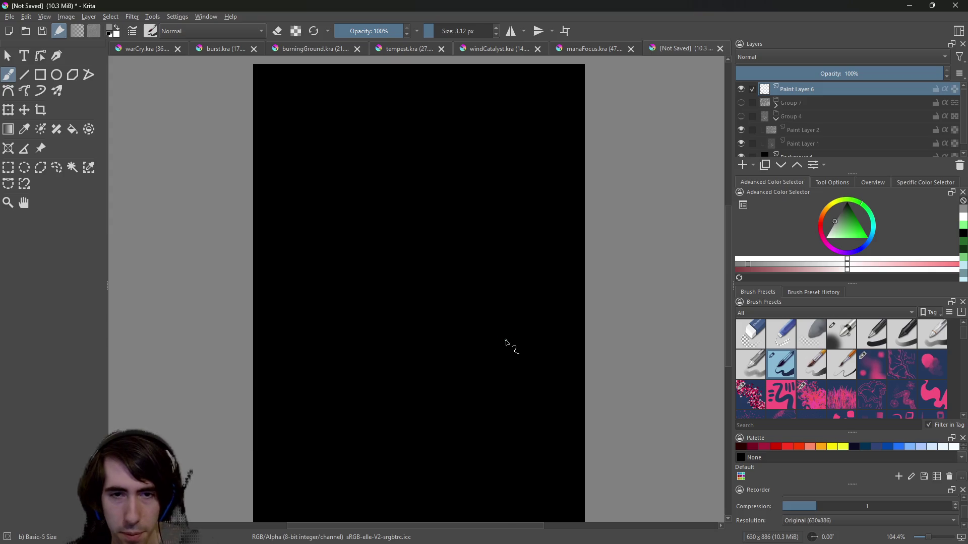
pyautogui.moveTo(494, 337); pyautogui.dragTo(536, 339)
pyautogui.moveTo(493, 381)
pyautogui.mouseDown()
pyautogui.moveTo(543, 392)
pyautogui.moveTo(492, 378)
pyautogui.moveTo(501, 388)
pyautogui.moveTo(508, 395)
pyautogui.moveTo(492, 340)
pyautogui.moveTo(493, 373)
pyautogui.mouseUp()
pyautogui.hotkey('ctrl', 'z')
pyautogui.hotkey('ctrl', 'z')
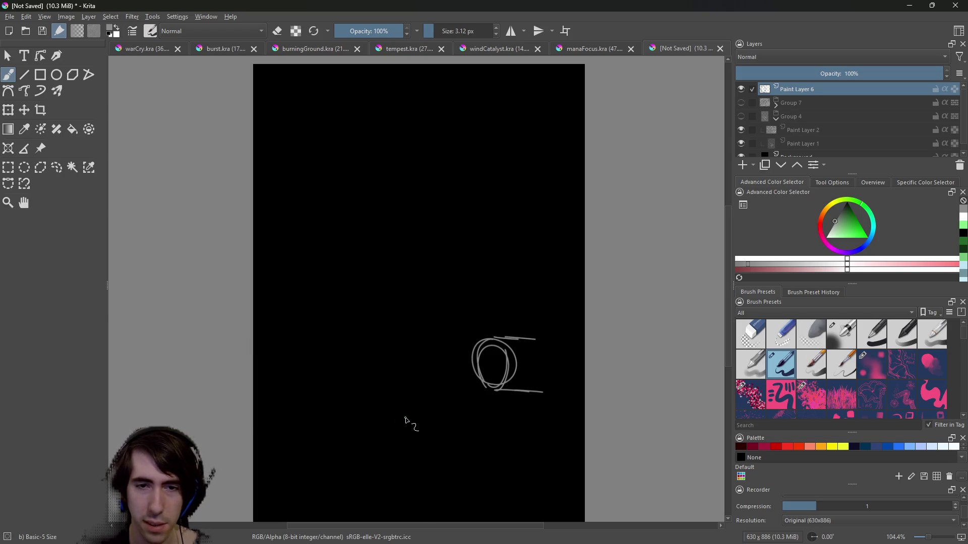
# Try a small circle lower on the canvas, undoing it and adding a short trial stroke.
pyautogui.moveTo(398, 387)
pyautogui.mouseDown()
pyautogui.moveTo(410, 422)
pyautogui.moveTo(421, 421)
pyautogui.moveTo(398, 424)
pyautogui.moveTo(376, 406)
pyautogui.mouseUp()
pyautogui.hotkey('ctrl', 'z')
pyautogui.hotkey('ctrl', 'z')
pyautogui.hotkey('ctrl', 'z')
pyautogui.hotkey('ctrl', 'z')
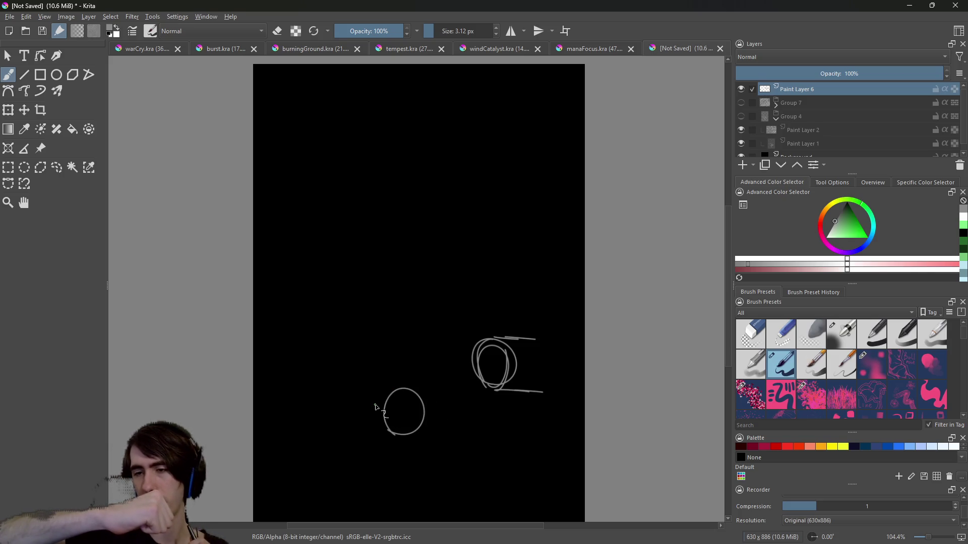
pyautogui.hotkey('ctrl', 'z')
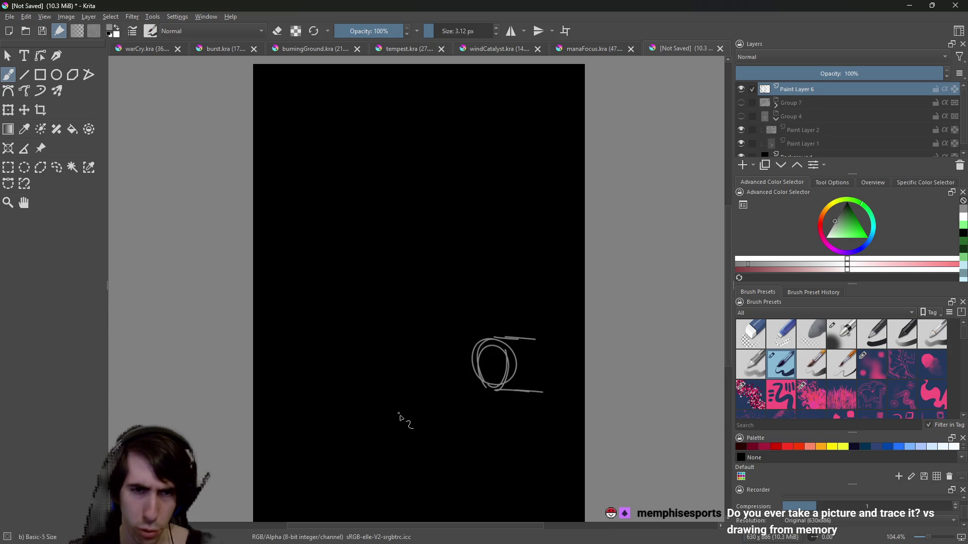
pyautogui.moveTo(379, 403)
pyautogui.mouseDown()
pyautogui.moveTo(410, 435)
pyautogui.moveTo(386, 443)
pyautogui.mouseUp()
# Draw rounder practice circles along the lower left, undoing the poor attempts with Ctrl+Z.
pyautogui.hotkey('ctrl', 'z')
pyautogui.hotkey('ctrl', 'z')
pyautogui.moveTo(375, 400)
pyautogui.mouseDown()
pyautogui.moveTo(432, 439)
pyautogui.moveTo(390, 441)
pyautogui.mouseUp()
pyautogui.hotkey('ctrl', 'z')
pyautogui.hotkey('ctrl', 'z')
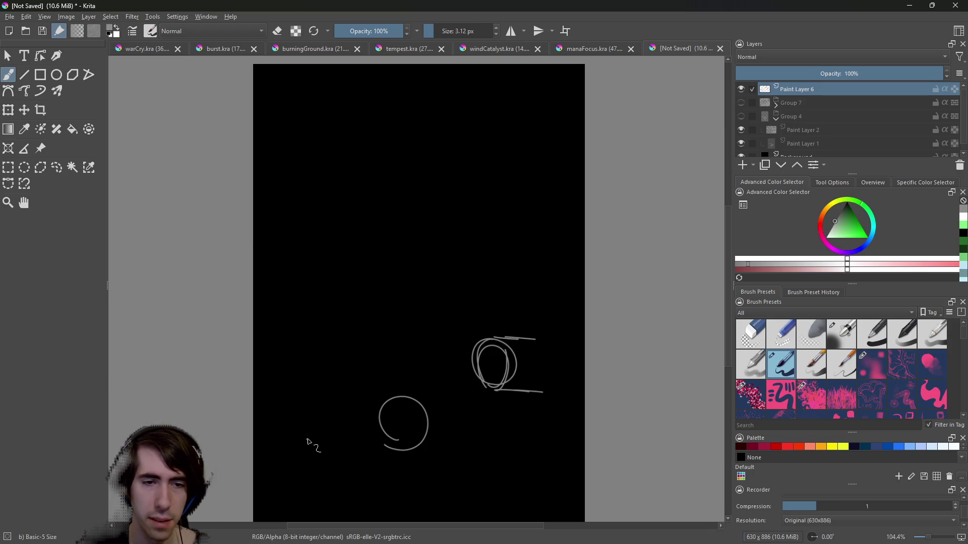
pyautogui.moveTo(302, 448)
pyautogui.mouseDown()
pyautogui.moveTo(305, 398)
pyautogui.moveTo(316, 438)
pyautogui.moveTo(302, 443)
pyautogui.mouseUp()
pyautogui.hotkey('ctrl', 'z')
pyautogui.hotkey('ctrl', 'z')
pyautogui.moveTo(302, 403); pyautogui.dragTo(308, 443)
pyautogui.hotkey('ctrl', 'z')
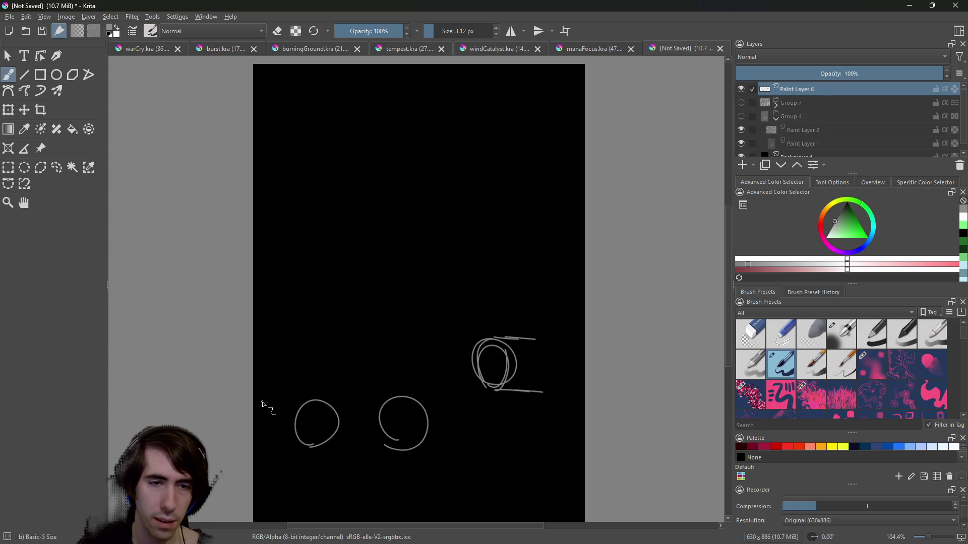
pyautogui.moveTo(263, 402)
pyautogui.mouseDown()
pyautogui.moveTo(262, 388)
pyautogui.moveTo(267, 398)
pyautogui.mouseUp()
pyautogui.hotkey('ctrl', 'z')
pyautogui.hotkey('ctrl', 'z')
pyautogui.hotkey('ctrl', 'z')
pyautogui.hotkey('ctrl', 'z')
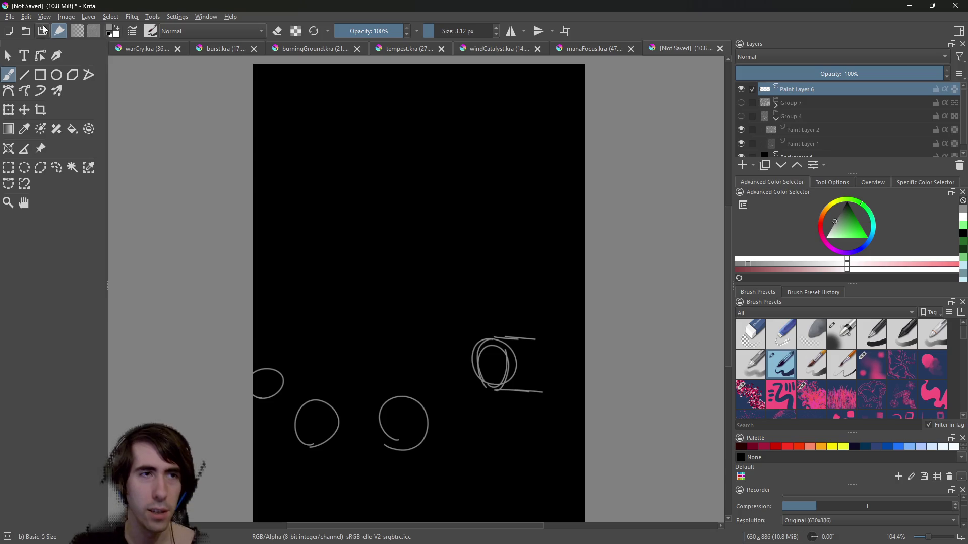
pyautogui.click(24, 18)
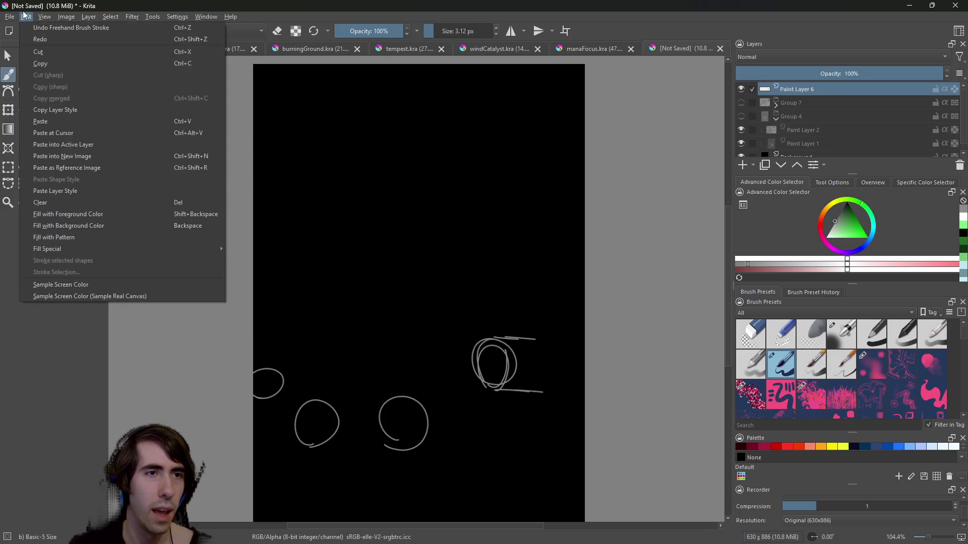
# Create a new blank white Custom Document at 630 × 886 px.
pyautogui.moveTo(9, 13)
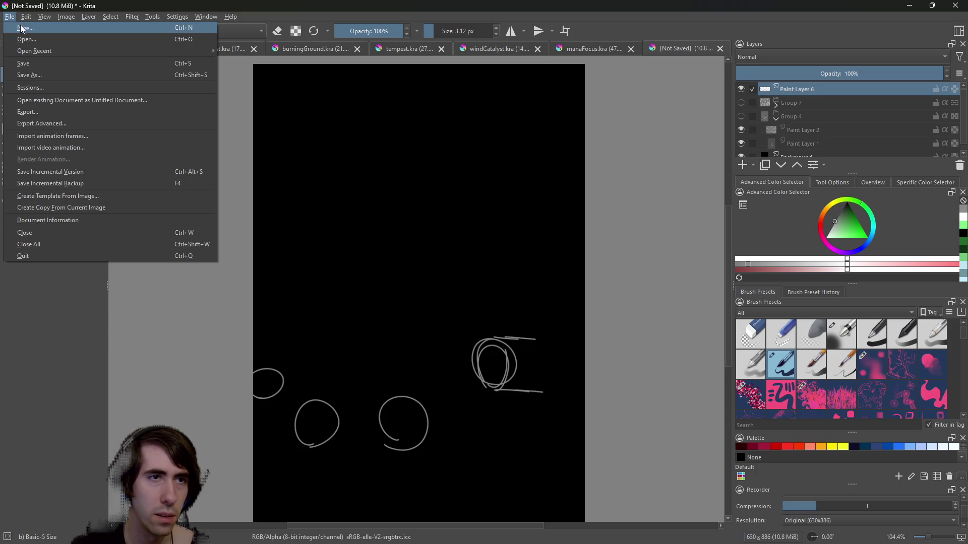
pyautogui.click(21, 29)
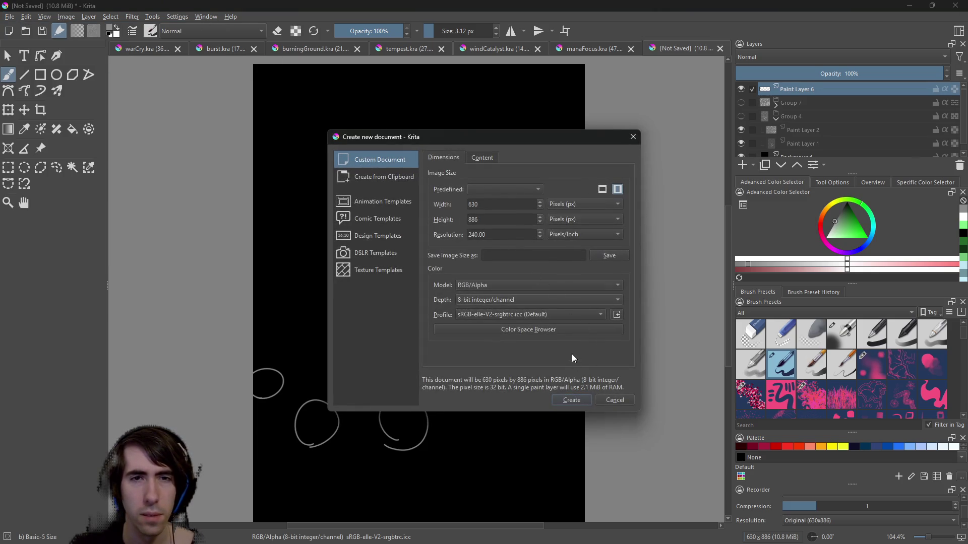
pyautogui.click(392, 177)
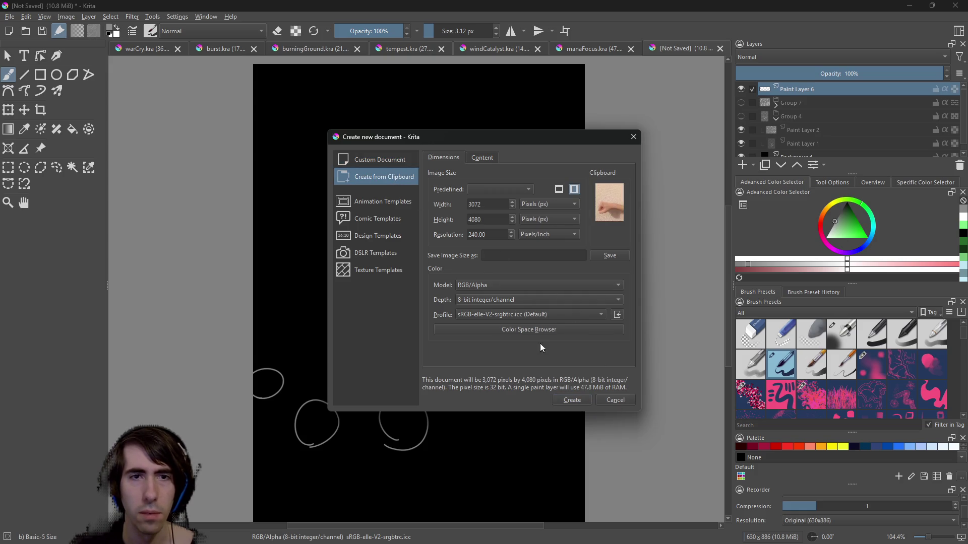
pyautogui.click(380, 159)
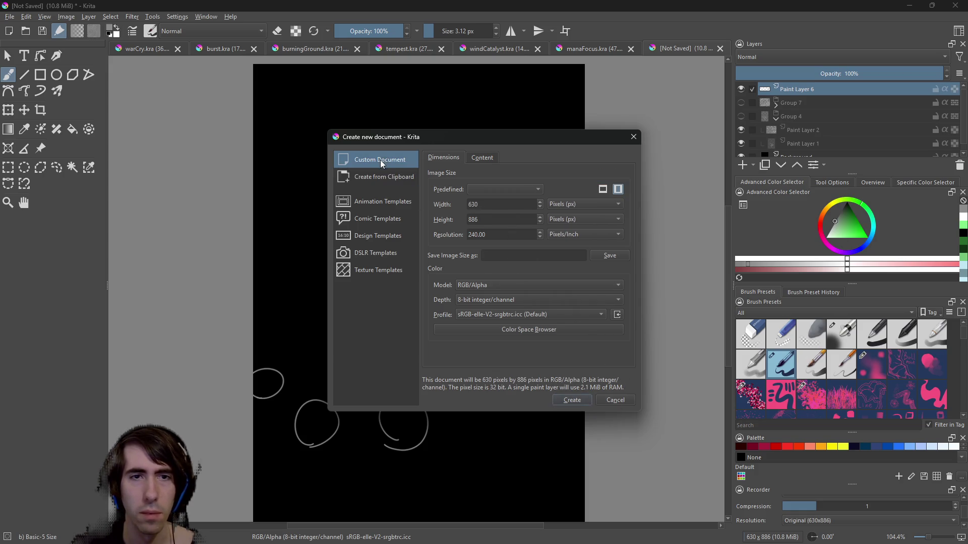
pyautogui.click(571, 401)
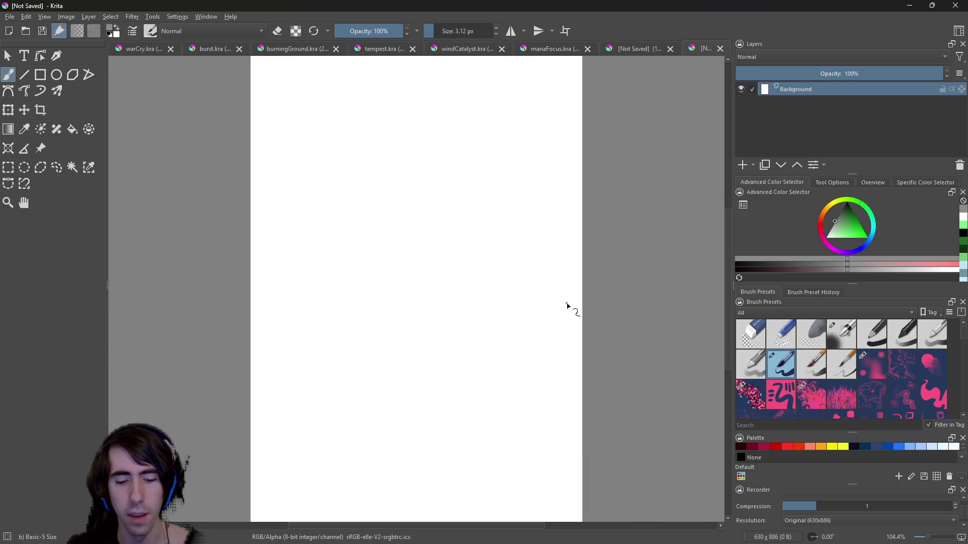
# Paste the clipboard photo as a new layer using the Web (sRGB) profile.
pyautogui.hotkey('ctrl', 'v')
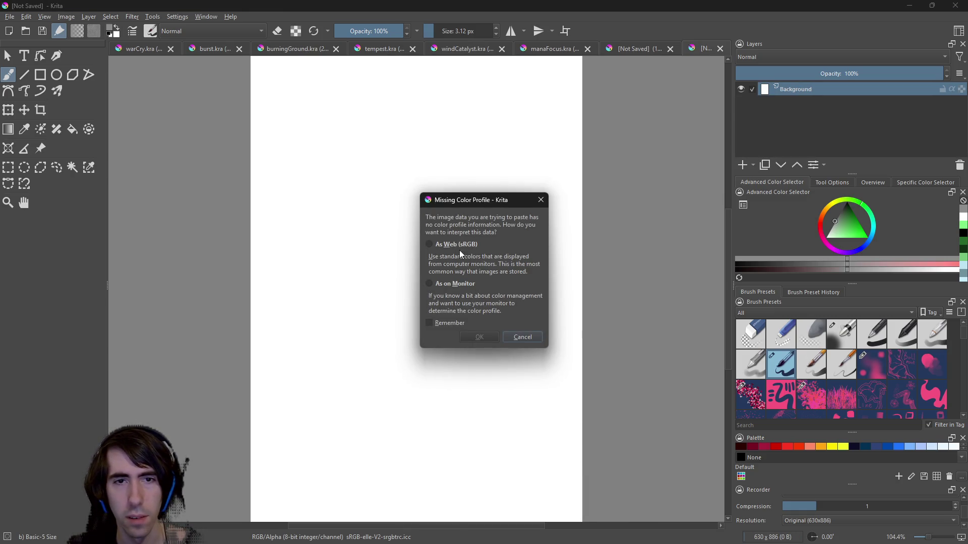
pyautogui.click(475, 245)
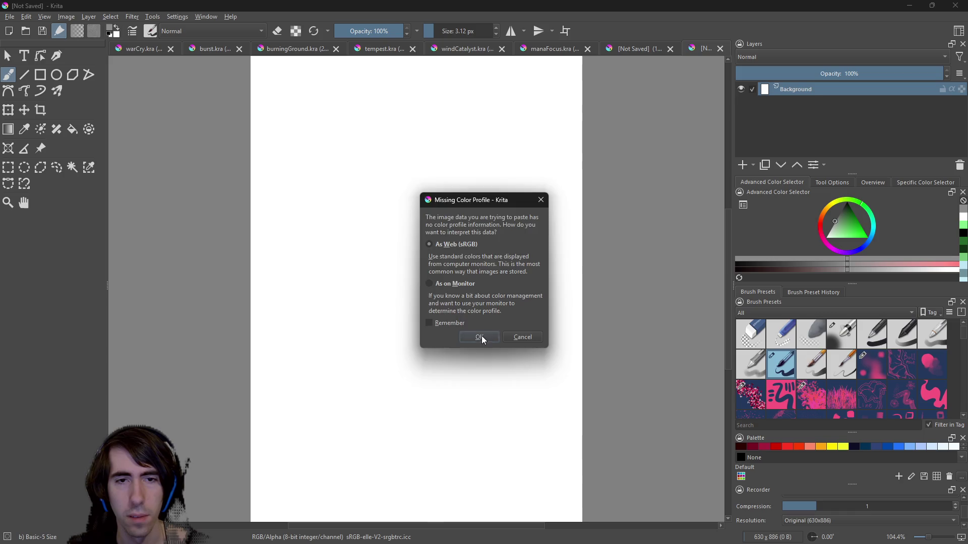
pyautogui.click(480, 337)
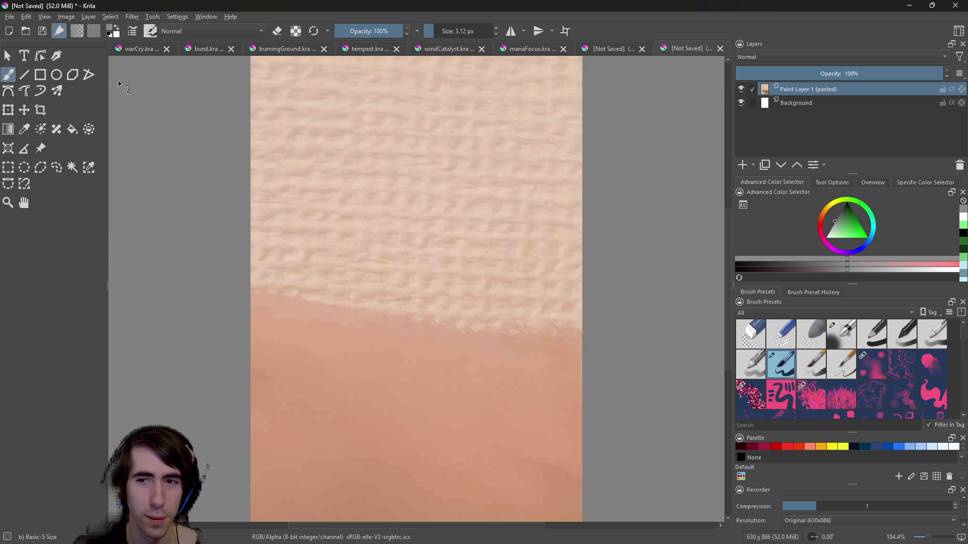
pyautogui.click(8, 110)
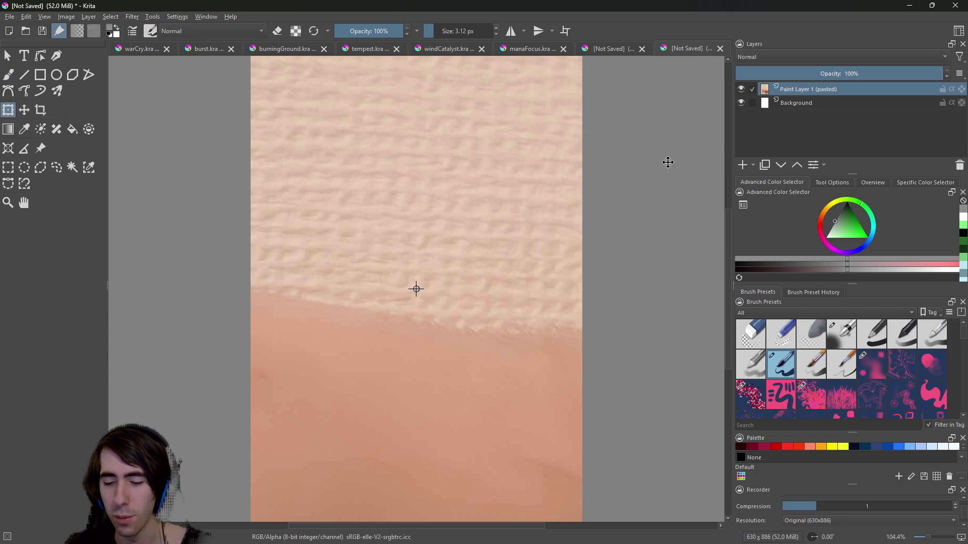
pyautogui.press('+')
pyautogui.press('-')
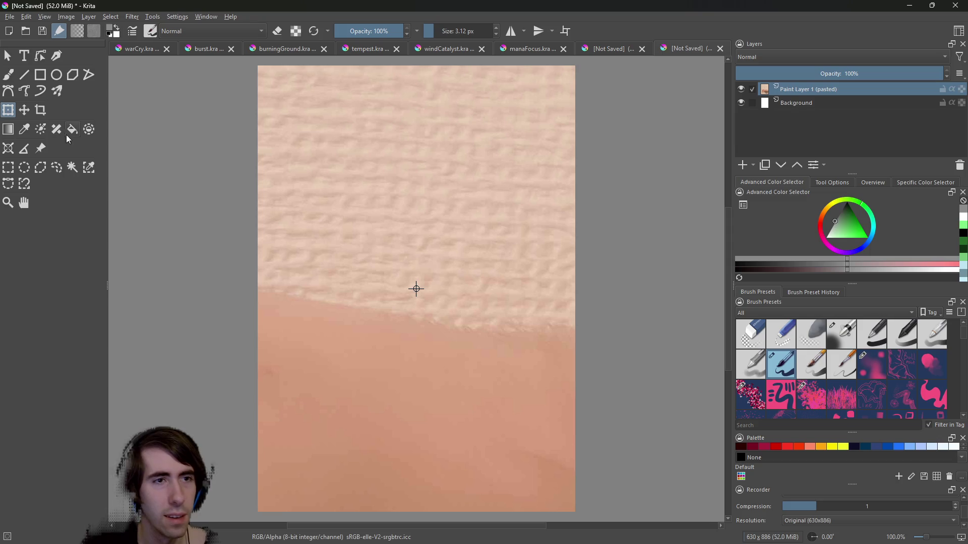
# Try a crop frame over the image and cancel it.
pyautogui.click(41, 110)
pyautogui.click(256, 122)
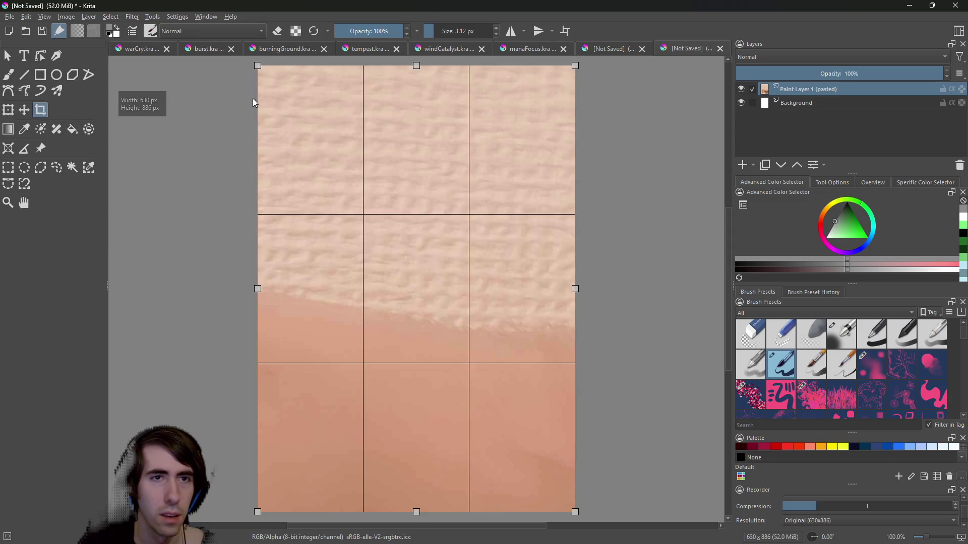
pyautogui.moveTo(258, 66); pyautogui.dragTo(285, 91)
pyautogui.press('Escape')
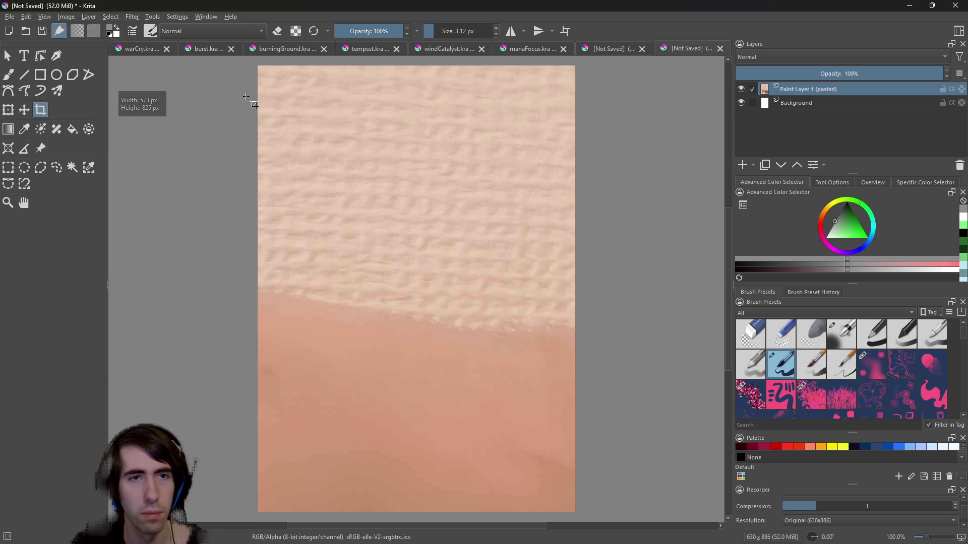
# Try moving and skewing the pasted layer, then undo so it covers the canvas again.
pyautogui.click(8, 110)
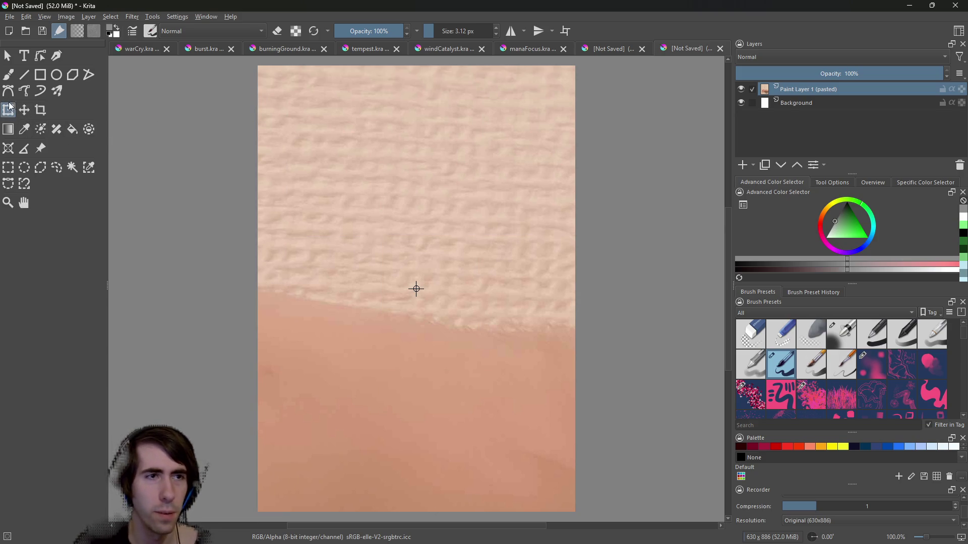
pyautogui.moveTo(281, 91)
pyautogui.mouseDown()
pyautogui.moveTo(445, 367)
pyautogui.moveTo(326, 168)
pyautogui.moveTo(445, 352)
pyautogui.moveTo(366, 190)
pyautogui.moveTo(428, 318)
pyautogui.moveTo(335, 162)
pyautogui.moveTo(437, 192)
pyautogui.moveTo(419, 173)
pyautogui.mouseUp()
pyautogui.moveTo(291, 119)
pyautogui.mouseDown()
pyautogui.moveTo(313, 149)
pyautogui.moveTo(318, 120)
pyautogui.mouseUp()
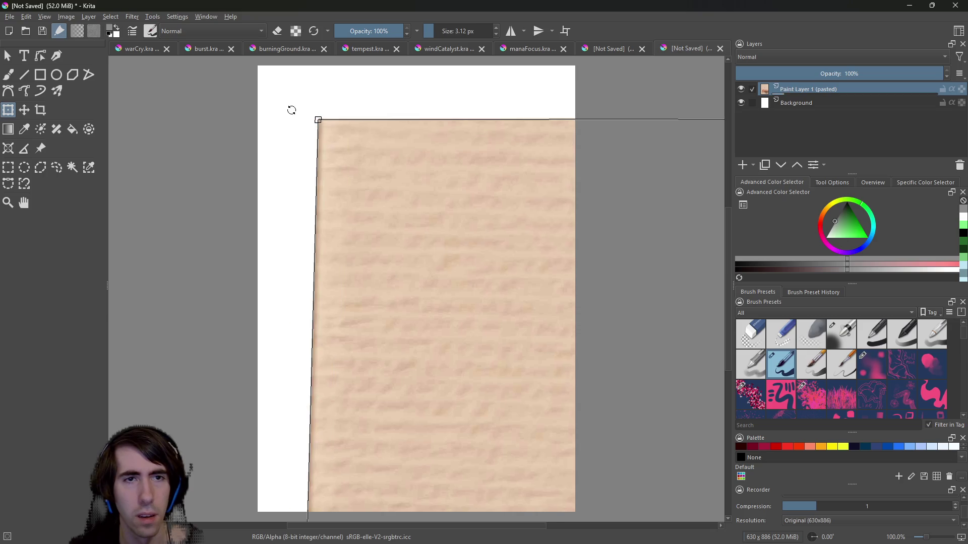
pyautogui.hotkey('ctrl', 'z')
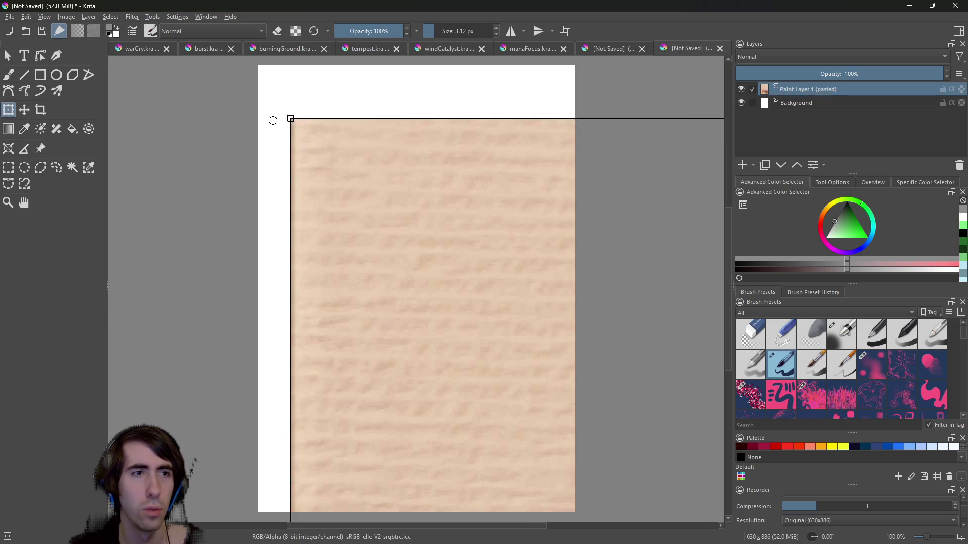
pyautogui.hotkey('ctrl', 'z')
pyautogui.hotkey('ctrl', 'z')
pyautogui.hotkey('ctrl', 'z')
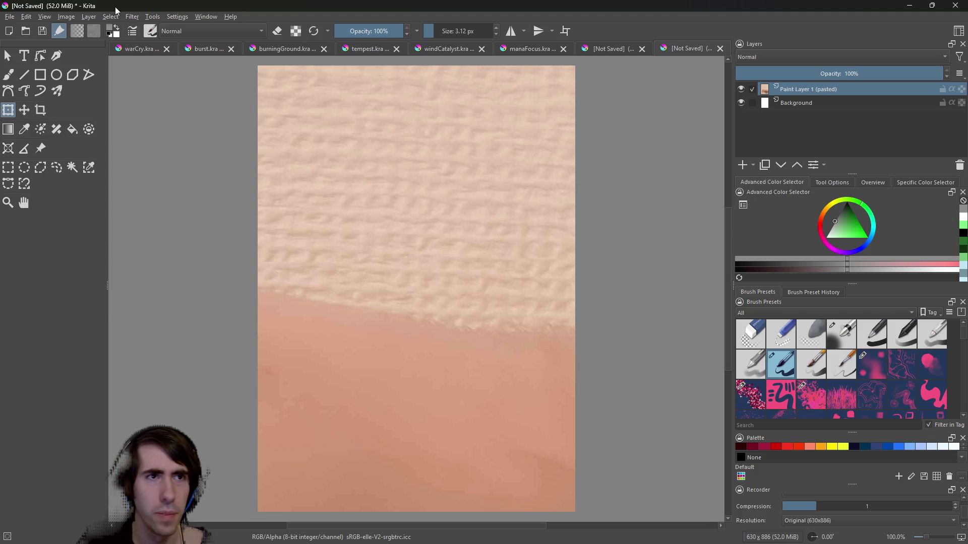
pyautogui.click(69, 17)
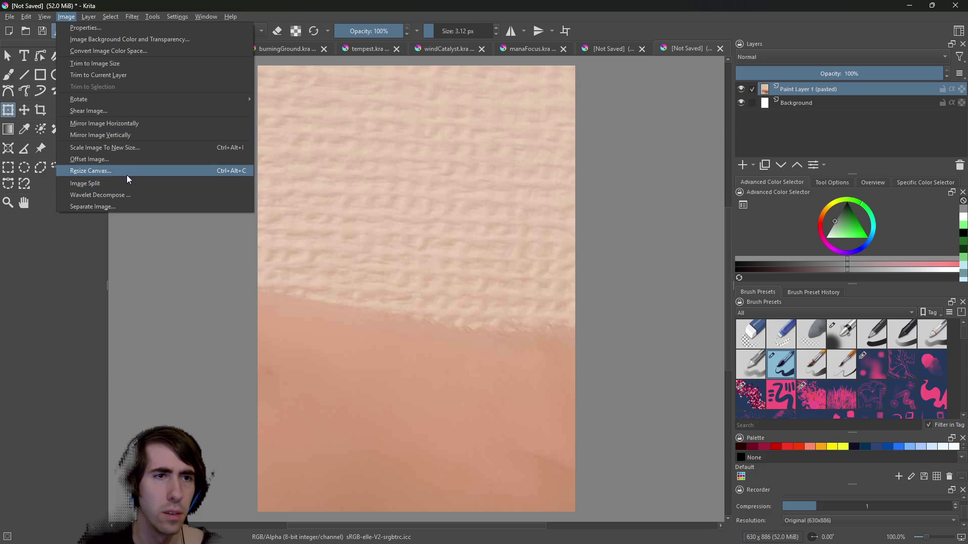
# Confirm the image size stays 630 × 886 and back out of the layer resize dialog.
pyautogui.click(126, 147)
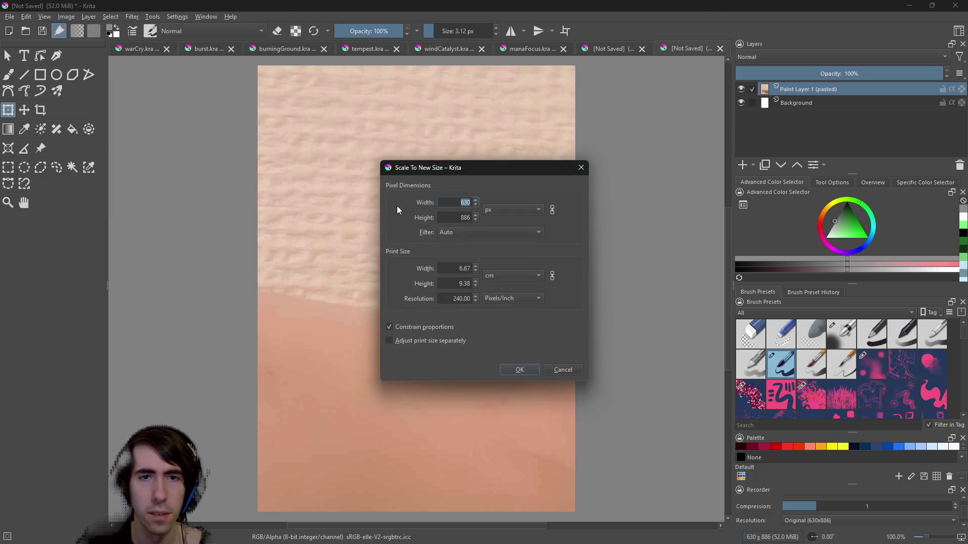
pyautogui.click(520, 370)
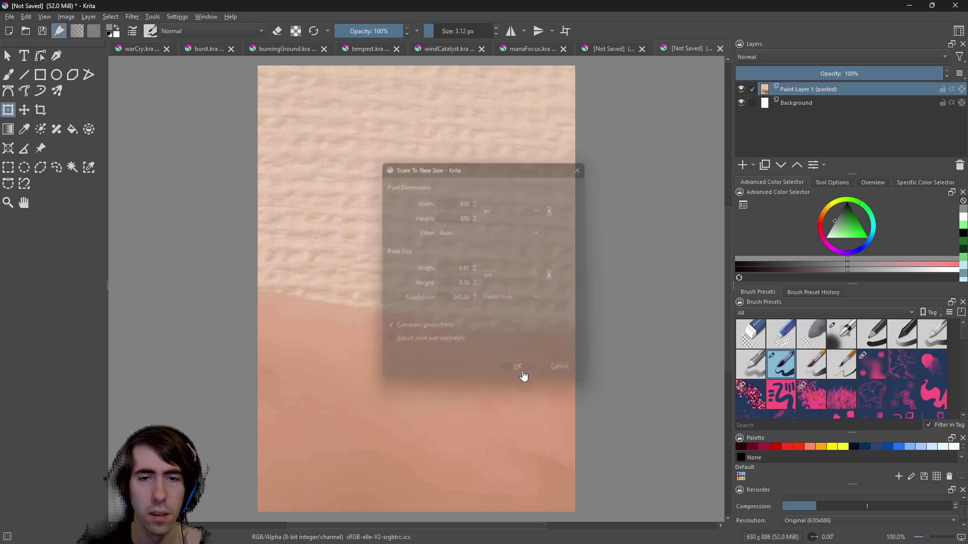
pyautogui.click(67, 16)
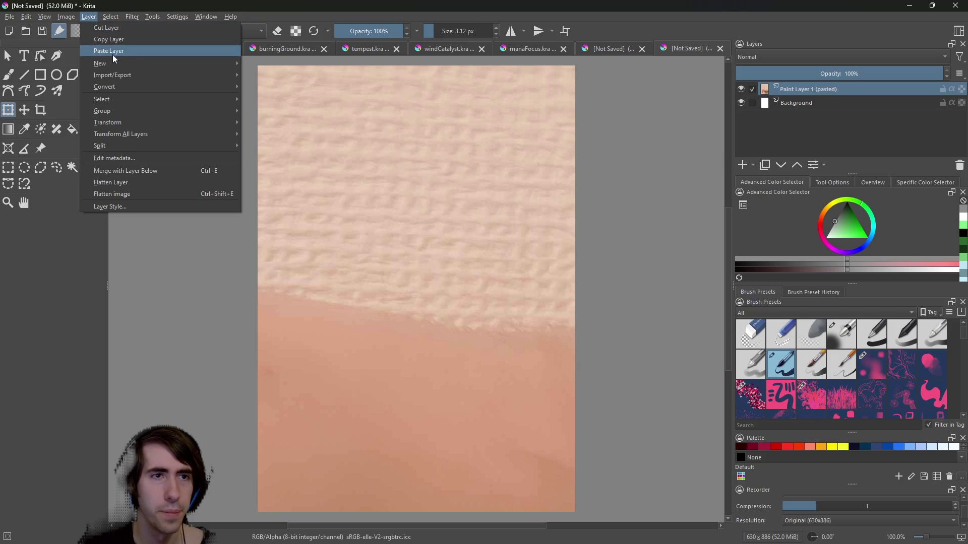
pyautogui.moveTo(135, 109)
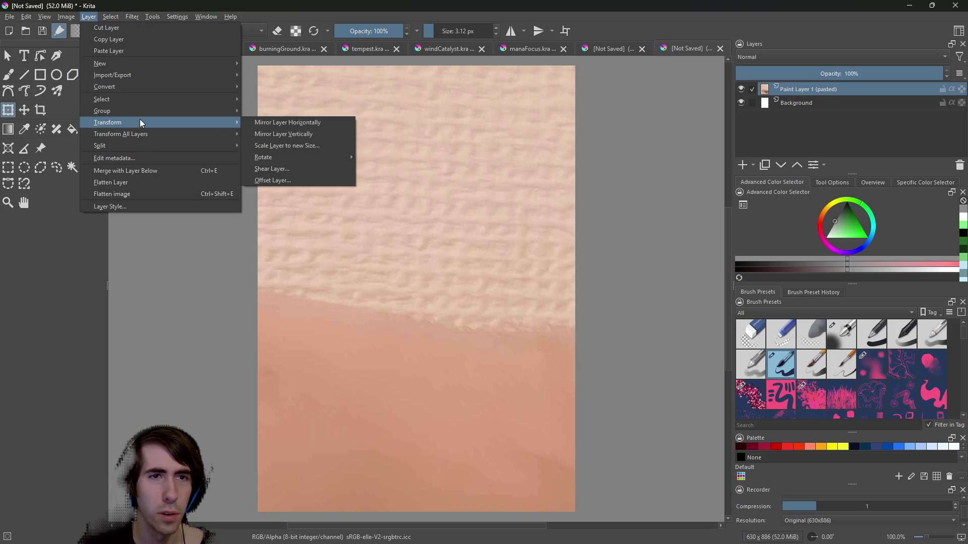
pyautogui.moveTo(319, 155)
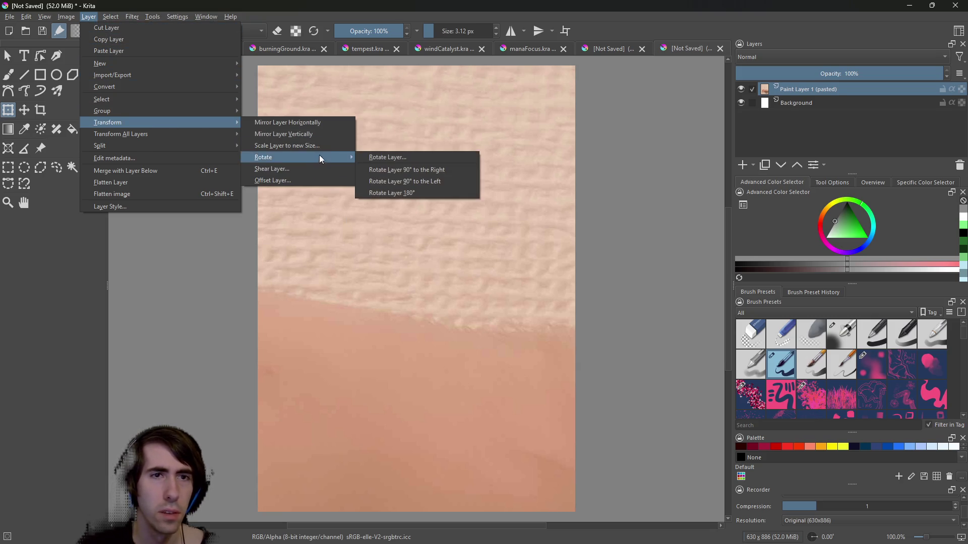
pyautogui.click(317, 149)
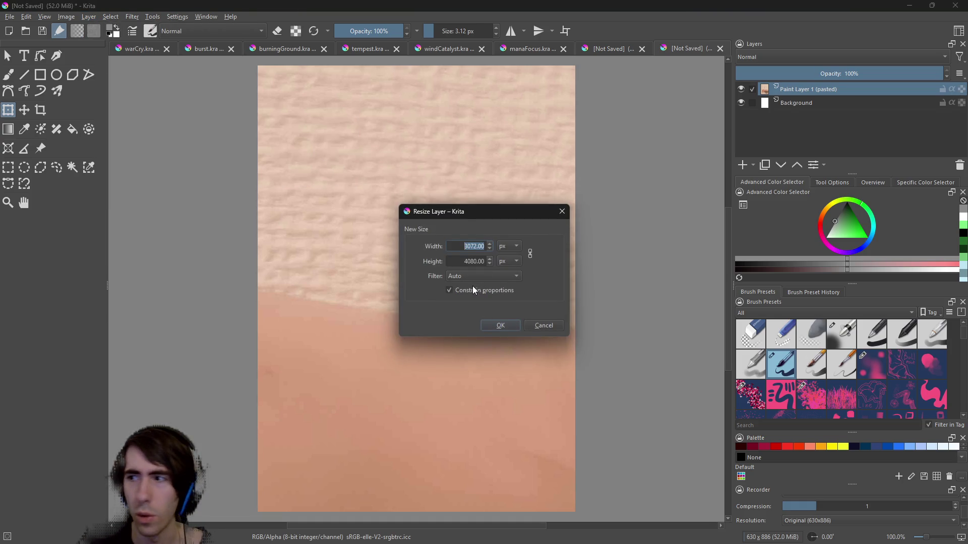
pyautogui.click(537, 325)
# Look at the Offset Image and Scale Image dialogs, closing both without changes.
pyautogui.click(67, 17)
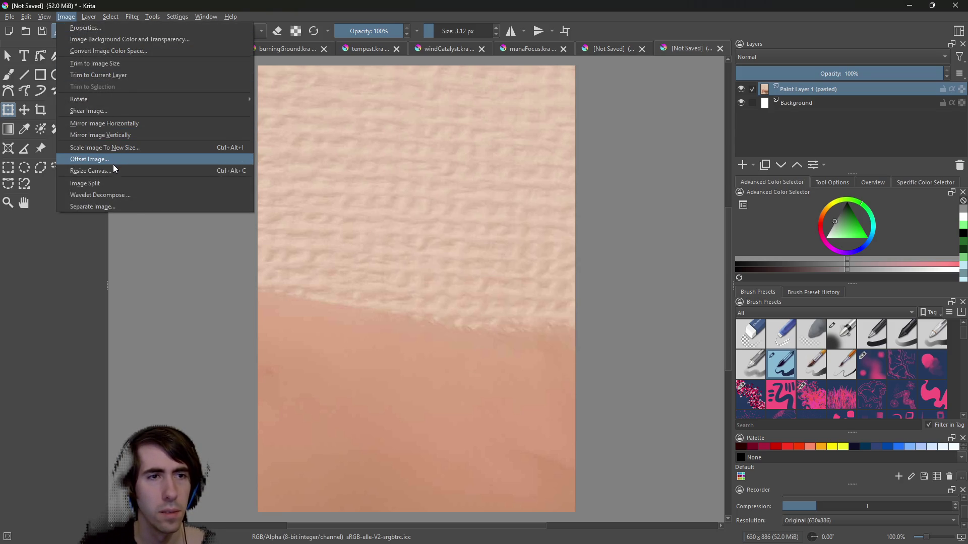
pyautogui.click(130, 160)
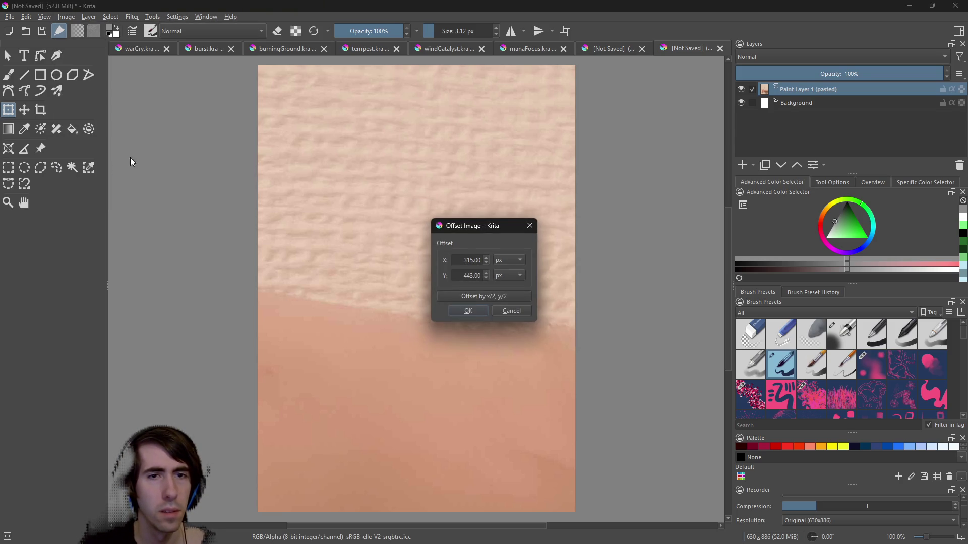
pyautogui.doubleClick(468, 259)
pyautogui.click(510, 314)
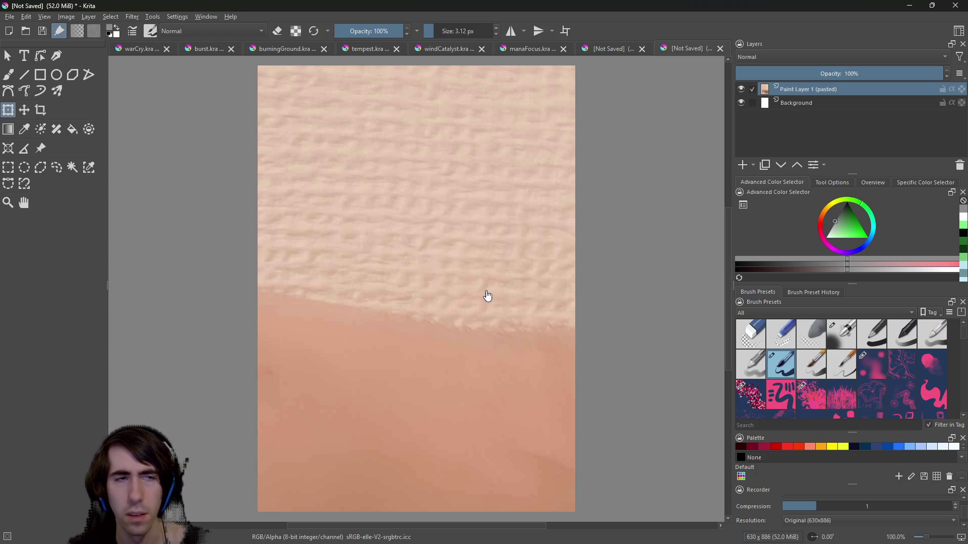
pyautogui.click(66, 16)
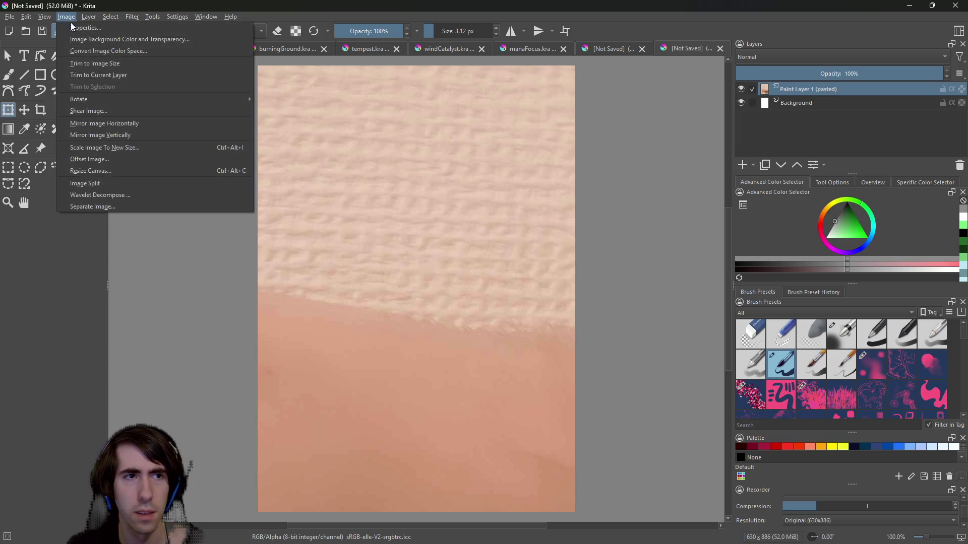
pyautogui.click(117, 150)
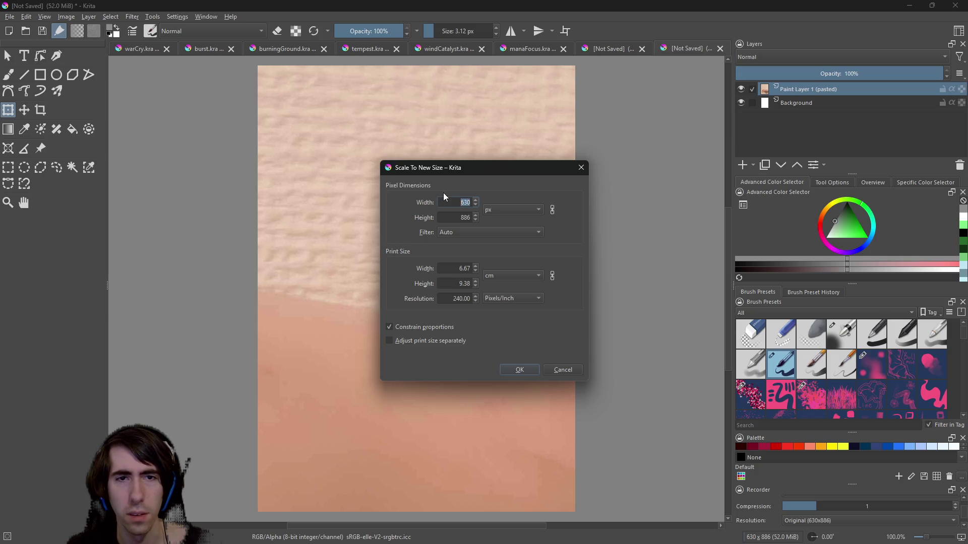
pyautogui.click(580, 167)
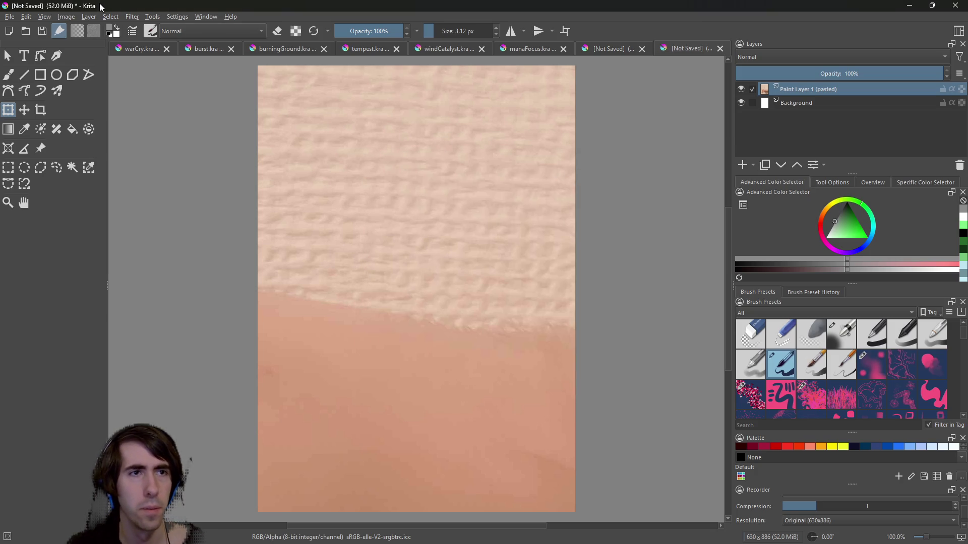
# Scale the pasted photo layer to 630 px wide with proportions kept.
pyautogui.click(88, 16)
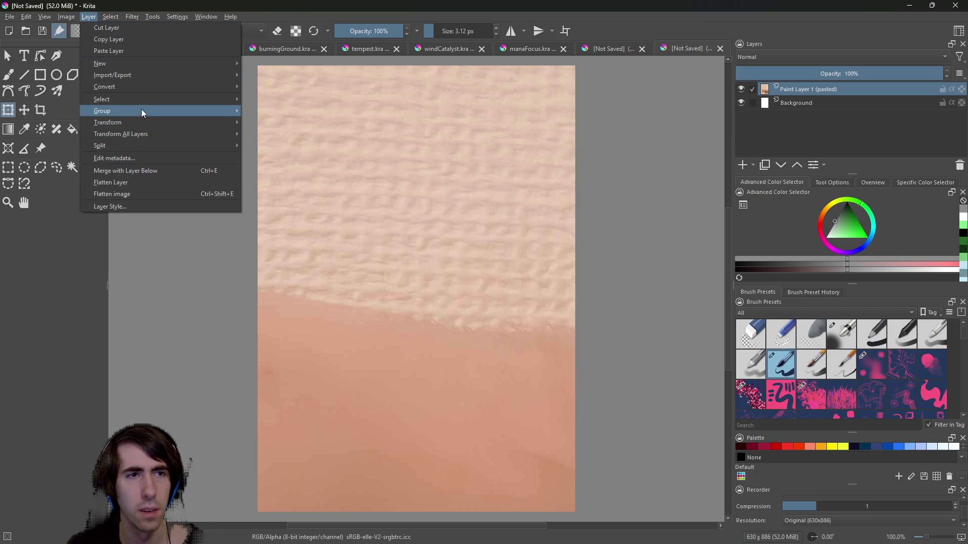
pyautogui.moveTo(152, 121)
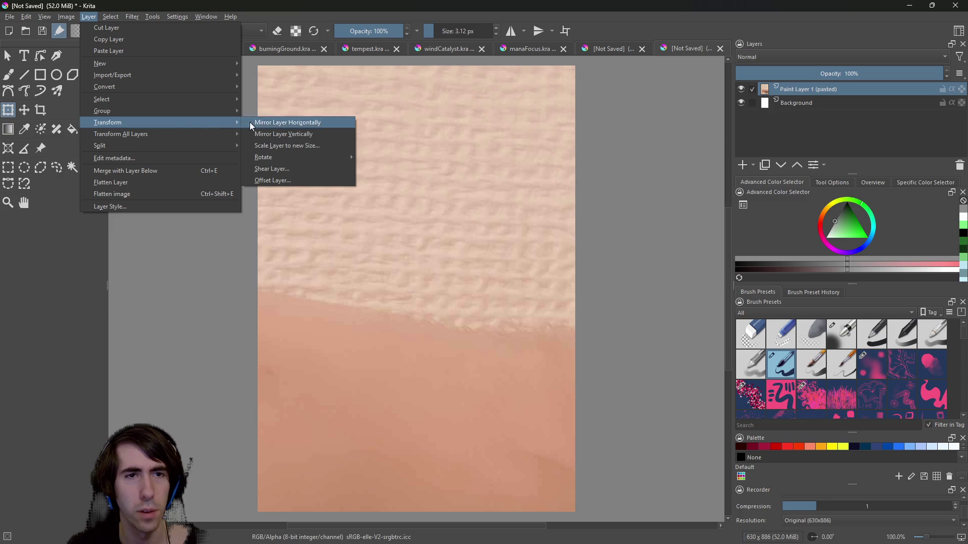
pyautogui.click(277, 146)
pyautogui.click(464, 247)
pyautogui.write('630')
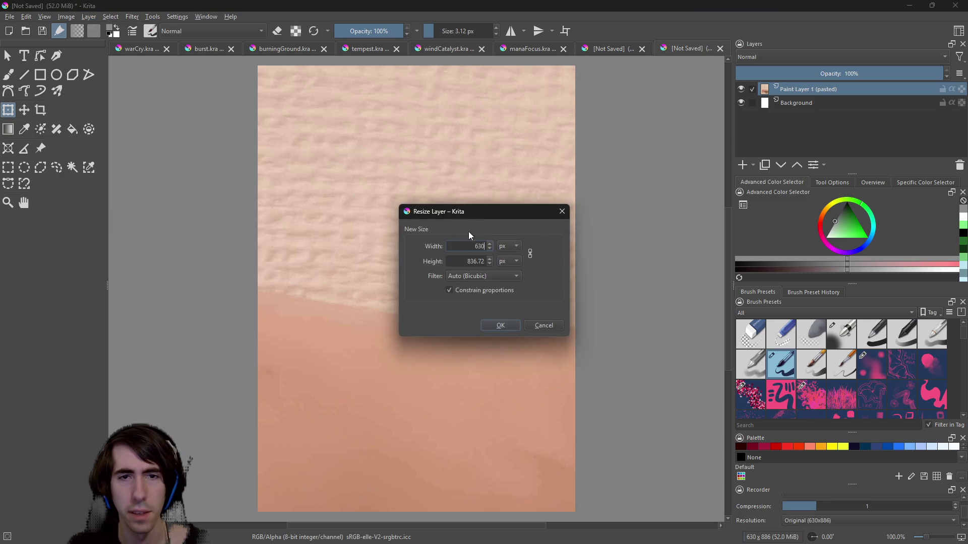
pyautogui.click(498, 328)
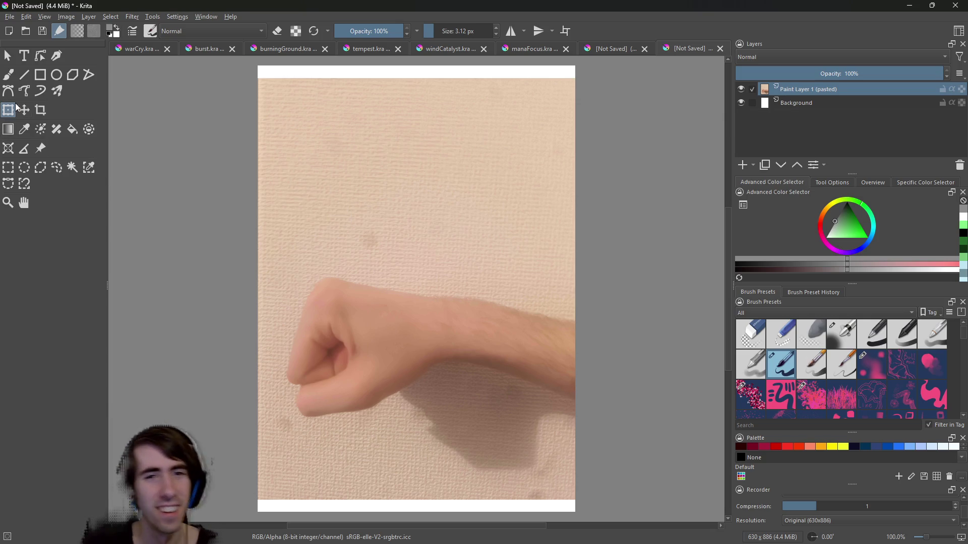
# Nudge the fist photo slightly up and right and lower its layer opacity to 70%.
pyautogui.click(27, 115)
pyautogui.moveTo(340, 275)
pyautogui.mouseDown()
pyautogui.moveTo(339, 244)
pyautogui.moveTo(357, 268)
pyautogui.mouseUp()
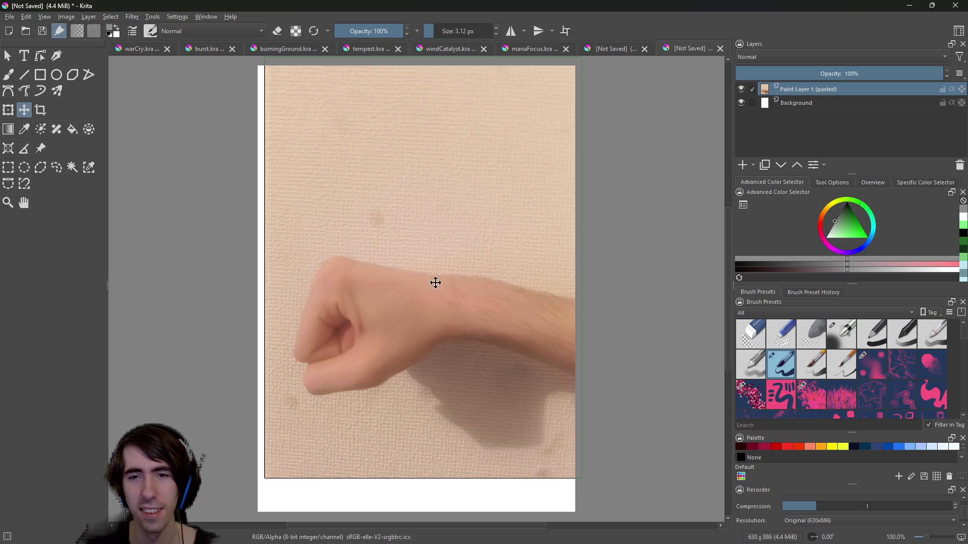
pyautogui.click(790, 107)
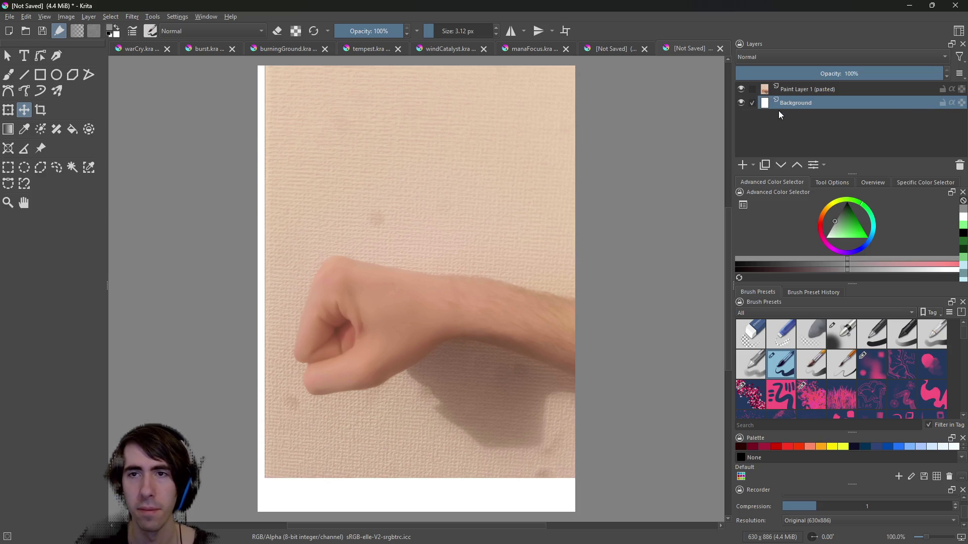
pyautogui.click(805, 92)
pyautogui.click(788, 74)
pyautogui.moveTo(789, 74); pyautogui.dragTo(881, 74)
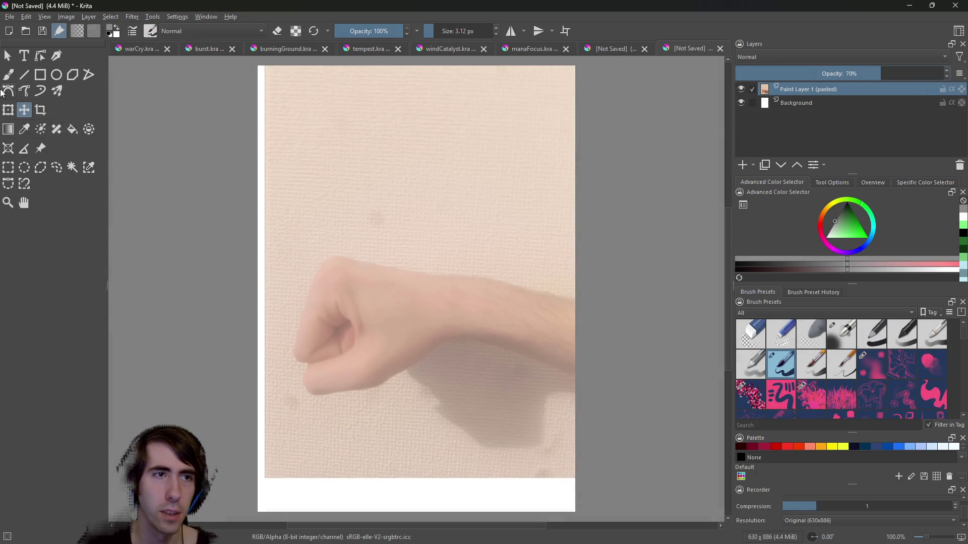
pyautogui.click(10, 76)
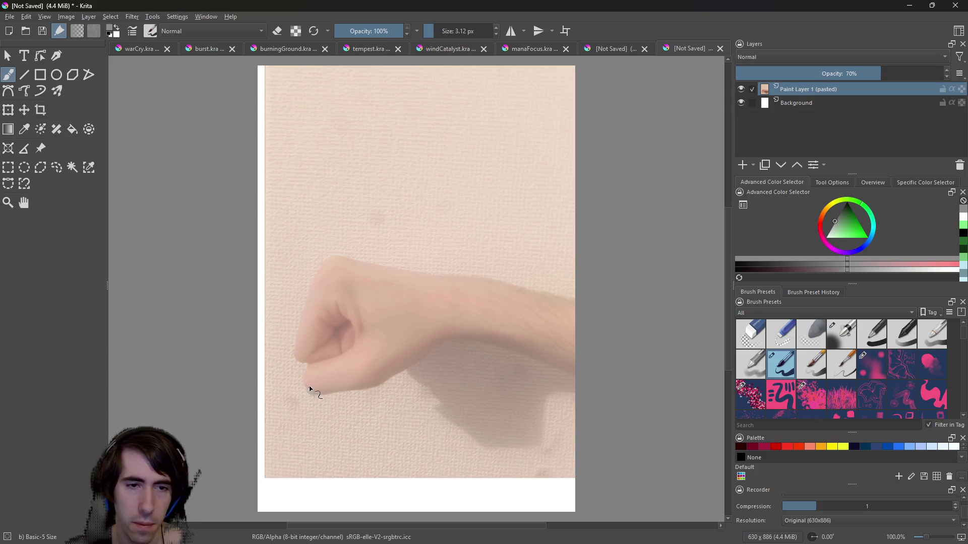
# On a new layer, outline the underside of the fist and forearm in black.
pyautogui.click(742, 165)
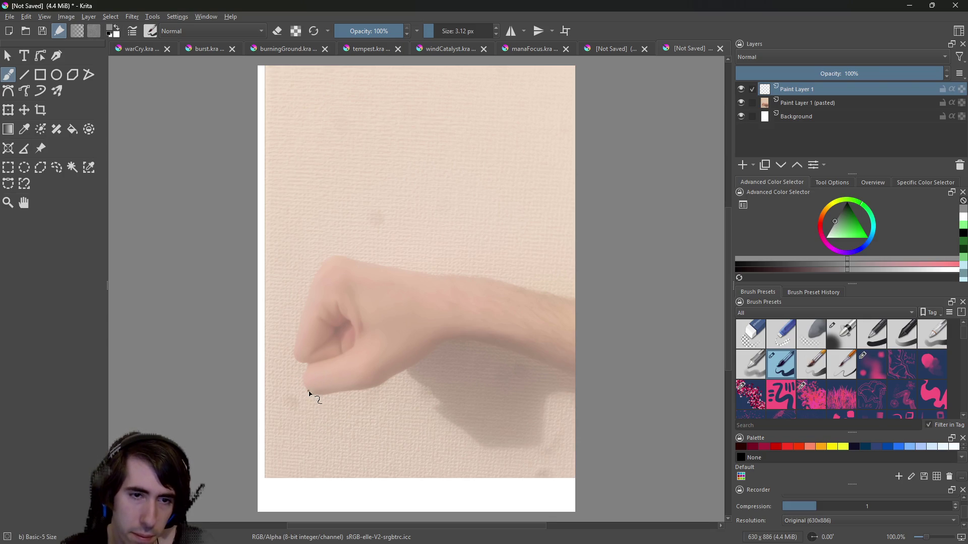
pyautogui.moveTo(308, 386); pyautogui.dragTo(311, 393)
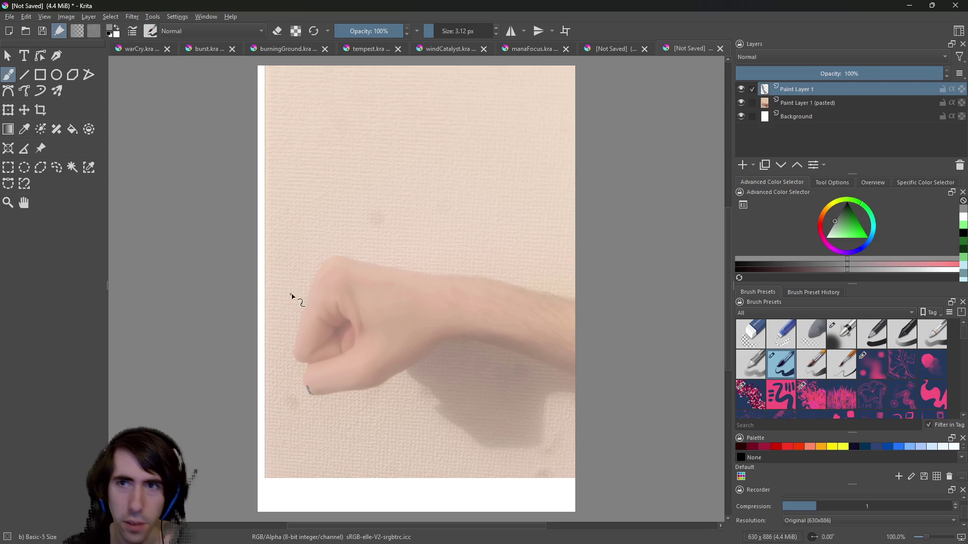
pyautogui.hotkey('ctrl', 'z')
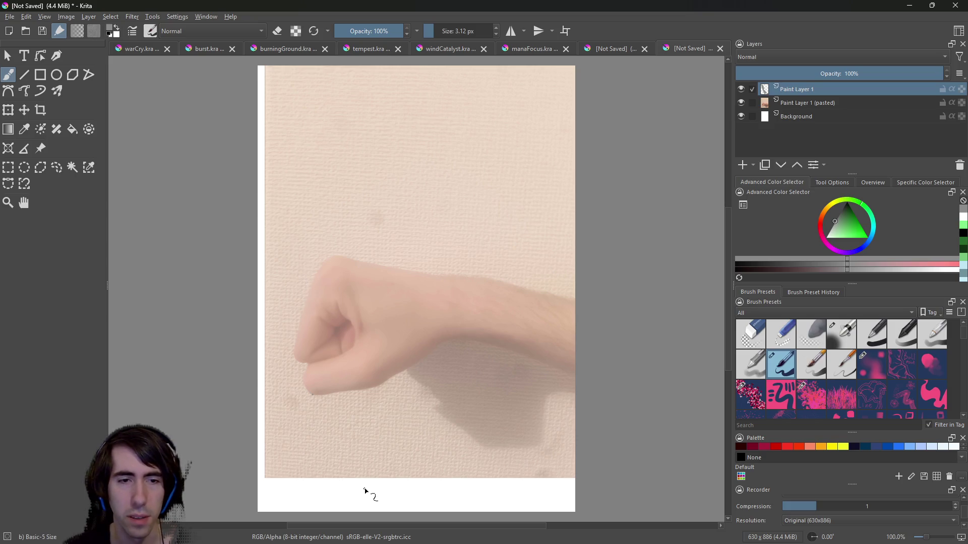
pyautogui.click(847, 201)
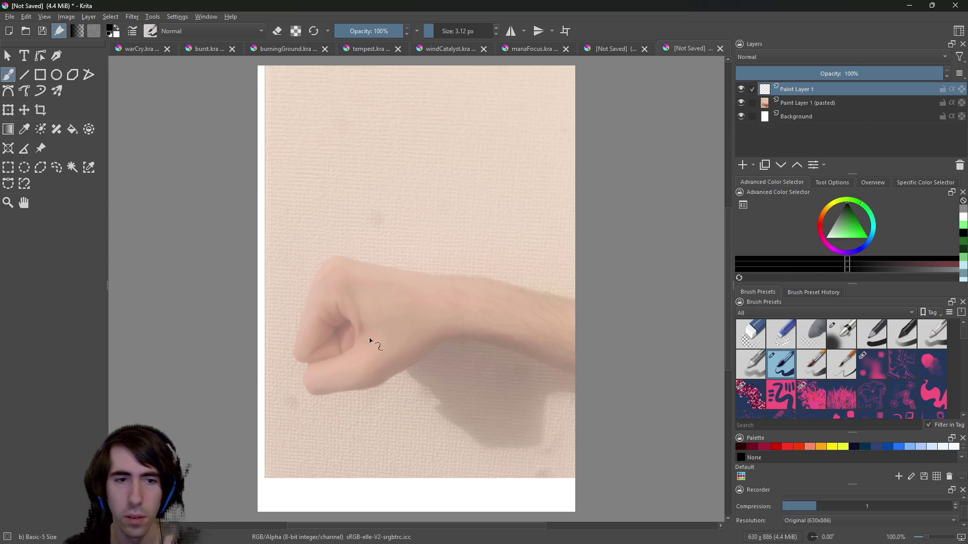
pyautogui.moveTo(304, 383)
pyautogui.mouseDown()
pyautogui.moveTo(308, 395)
pyautogui.moveTo(369, 393)
pyautogui.moveTo(399, 383)
pyautogui.moveTo(453, 338)
pyautogui.moveTo(514, 352)
pyautogui.mouseUp()
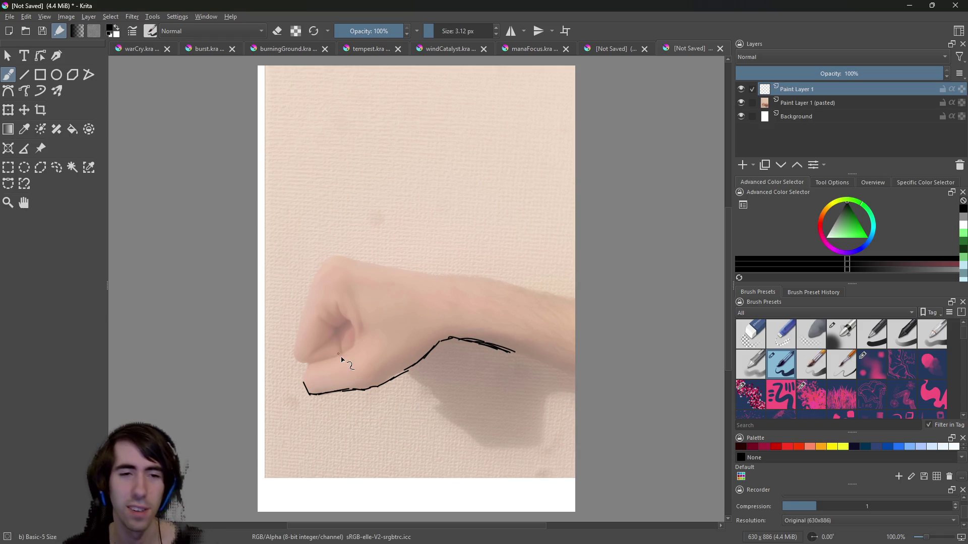
# Trace the curl of the fingers inside the fist, undoing the extra inner strokes.
pyautogui.moveTo(309, 365)
pyautogui.mouseDown()
pyautogui.moveTo(305, 377)
pyautogui.moveTo(309, 365)
pyautogui.moveTo(348, 355)
pyautogui.moveTo(355, 328)
pyautogui.mouseUp()
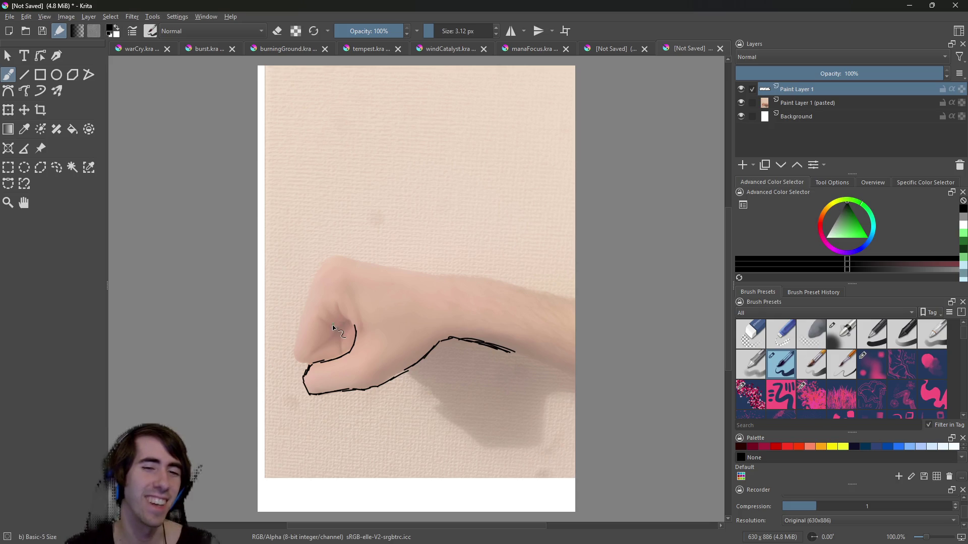
pyautogui.moveTo(338, 303); pyautogui.dragTo(349, 324)
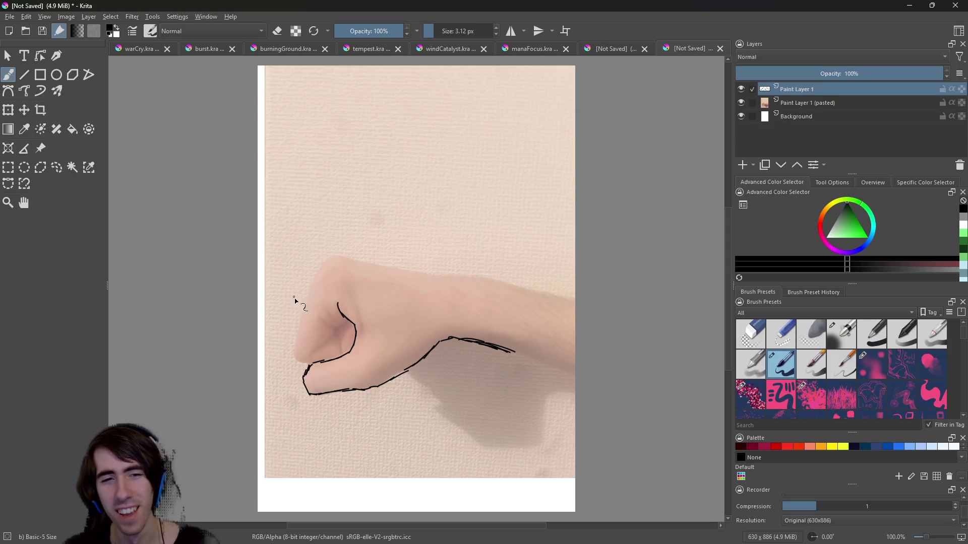
pyautogui.moveTo(319, 319); pyautogui.dragTo(331, 325)
pyautogui.hotkey('ctrl', 'z')
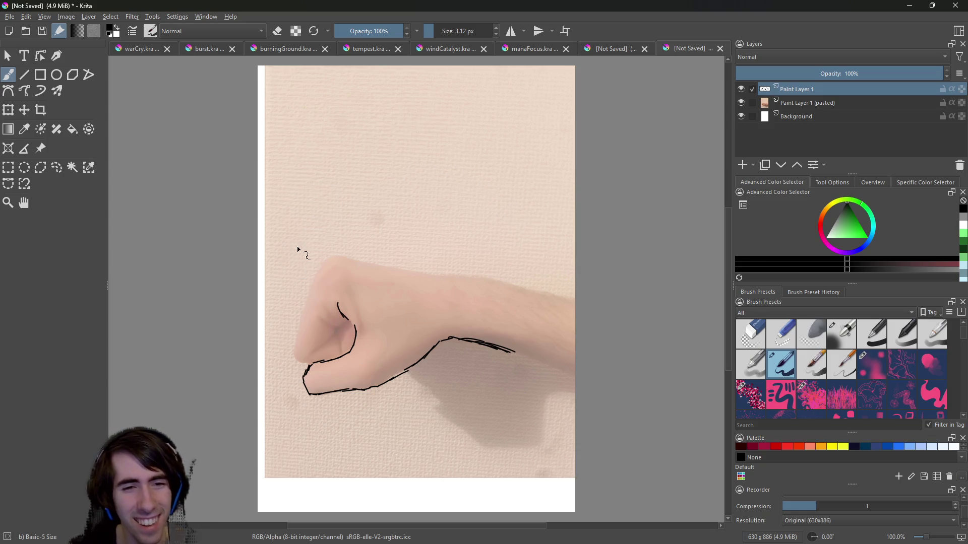
pyautogui.moveTo(330, 338); pyautogui.dragTo(338, 330)
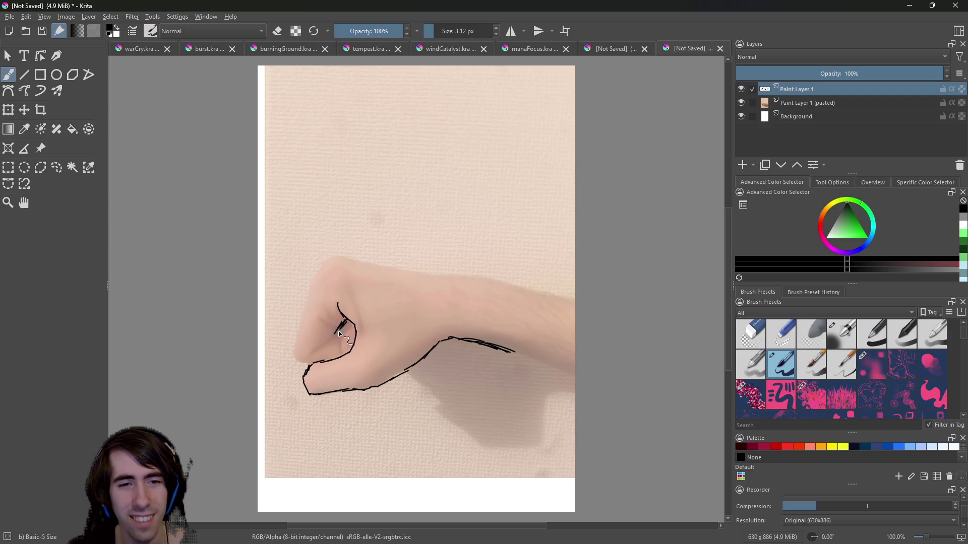
pyautogui.moveTo(339, 337); pyautogui.dragTo(341, 347)
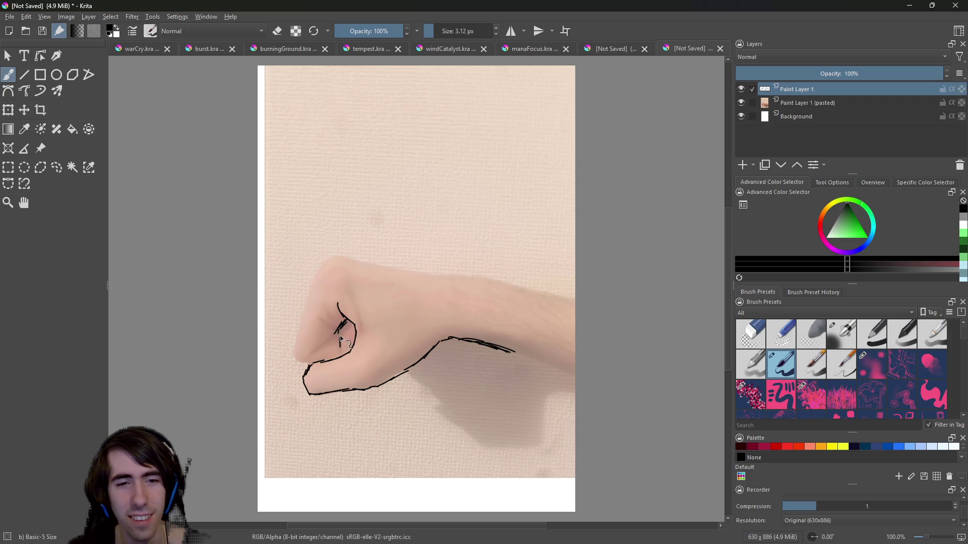
pyautogui.hotkey('ctrl', 'z')
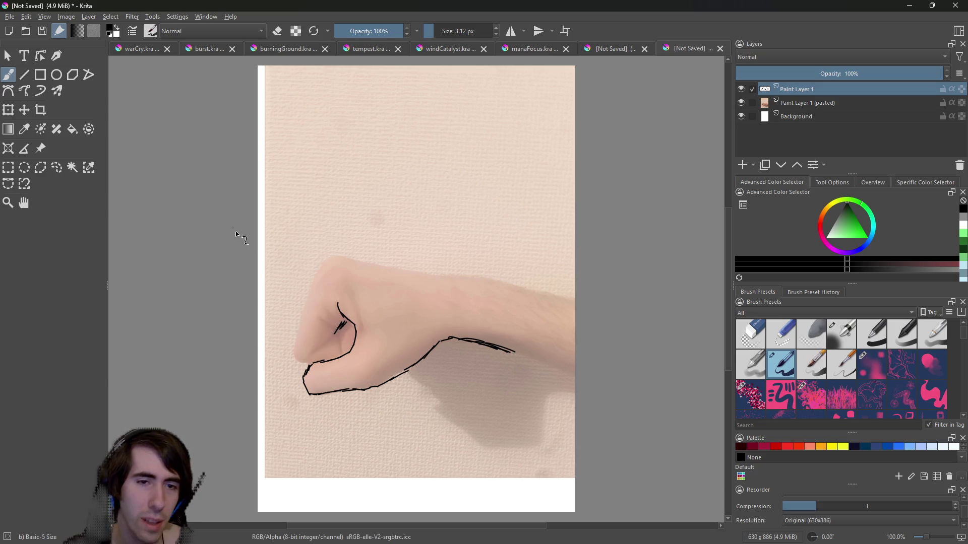
pyautogui.hotkey('ctrl', 'z')
pyautogui.hotkey('ctrl', 'z')
pyautogui.hotkey('ctrl', 'z')
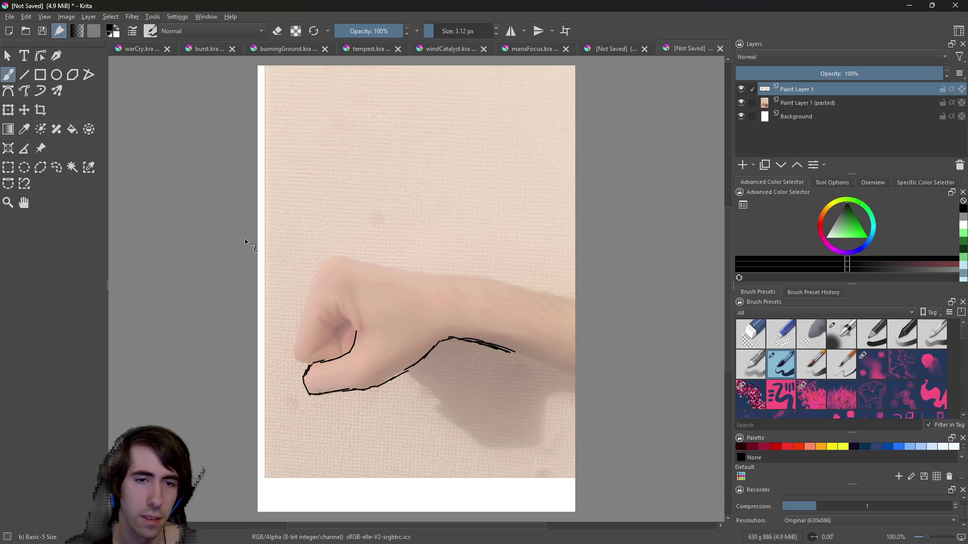
pyautogui.moveTo(337, 304); pyautogui.dragTo(356, 328)
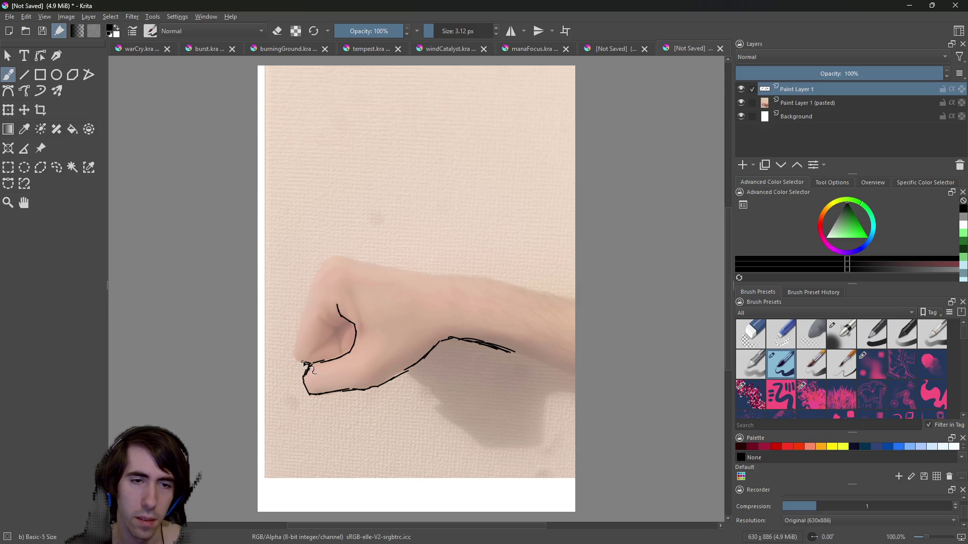
# Outline the fist's front edge and extend both wrist outlines to the canvas edge.
pyautogui.moveTo(299, 363)
pyautogui.mouseDown()
pyautogui.moveTo(298, 318)
pyautogui.moveTo(324, 264)
pyautogui.moveTo(339, 256)
pyautogui.moveTo(408, 281)
pyautogui.moveTo(483, 277)
pyautogui.mouseUp()
pyautogui.hotkey('ctrl', 'z')
pyautogui.hotkey('ctrl', 'z')
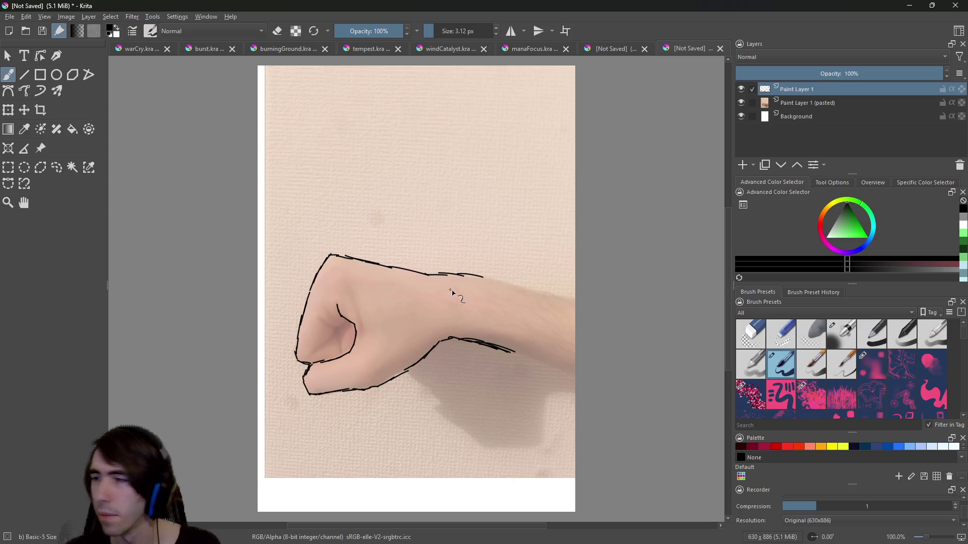
pyautogui.hotkey('ctrl', 'z')
pyautogui.moveTo(464, 277); pyautogui.dragTo(553, 291)
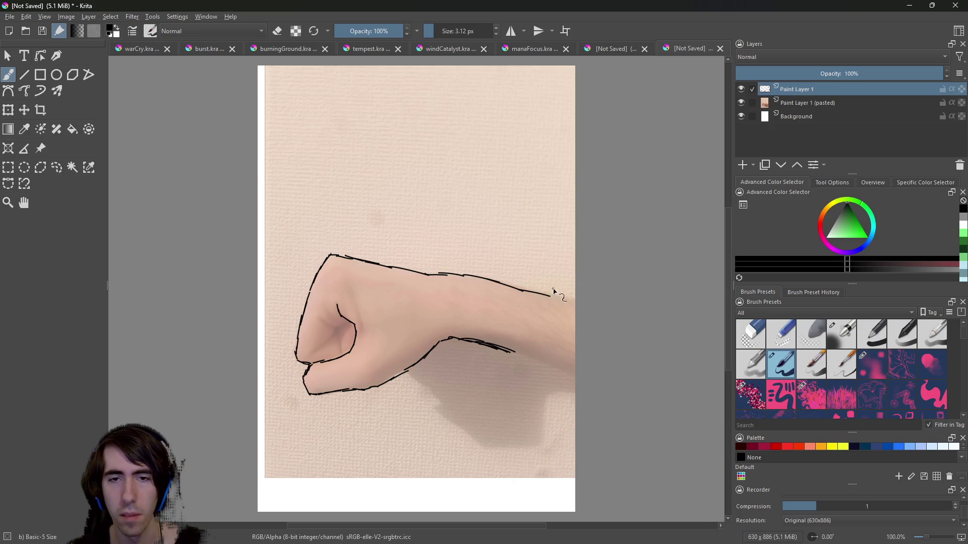
pyautogui.hotkey('ctrl', 'z')
pyautogui.moveTo(497, 280); pyautogui.dragTo(524, 289)
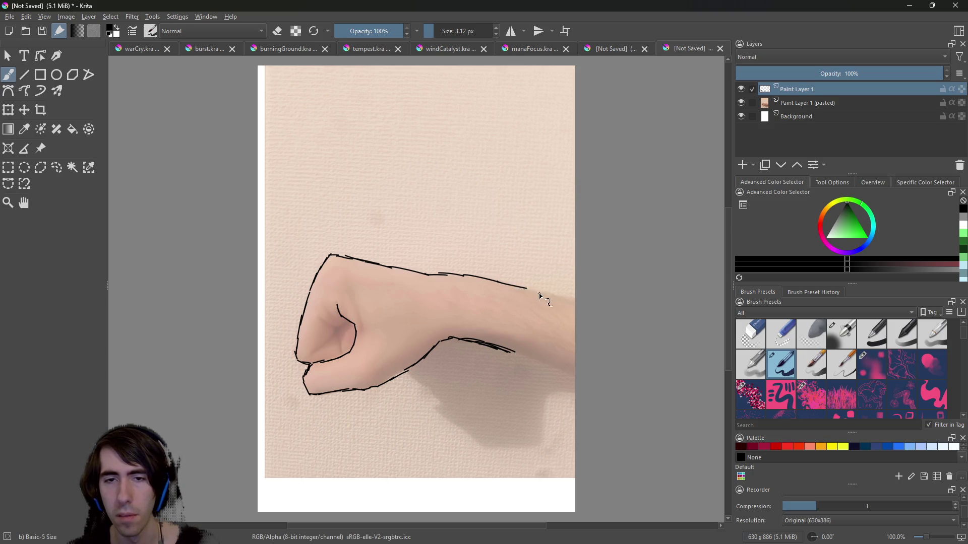
pyautogui.moveTo(533, 293); pyautogui.dragTo(571, 308)
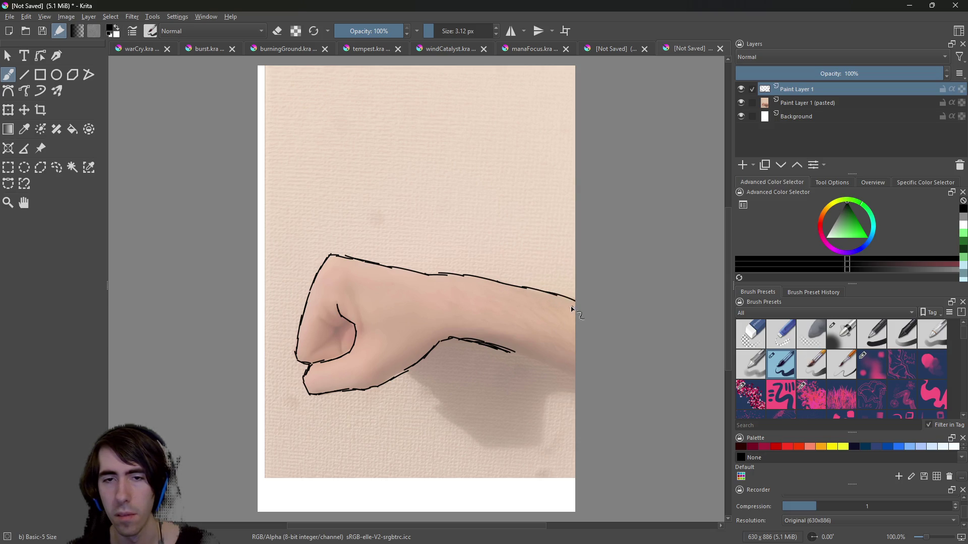
pyautogui.moveTo(511, 353)
pyautogui.mouseDown()
pyautogui.moveTo(568, 384)
pyautogui.moveTo(574, 376)
pyautogui.mouseUp()
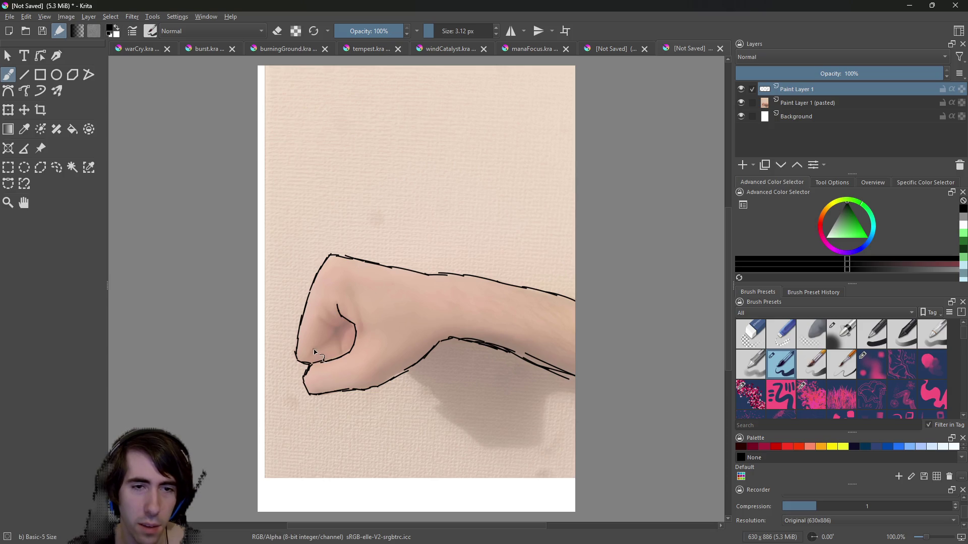
# Add Paint Layer 2 and draw a diagonal knuckle line inside the fist.
pyautogui.moveTo(318, 349)
pyautogui.mouseDown()
pyautogui.moveTo(332, 328)
pyautogui.moveTo(340, 337)
pyautogui.mouseUp()
pyautogui.hotkey('ctrl', 'z')
pyautogui.hotkey('ctrl', 'z')
pyautogui.hotkey('ctrl', 'z')
pyautogui.click(742, 165)
pyautogui.moveTo(312, 352); pyautogui.dragTo(336, 334)
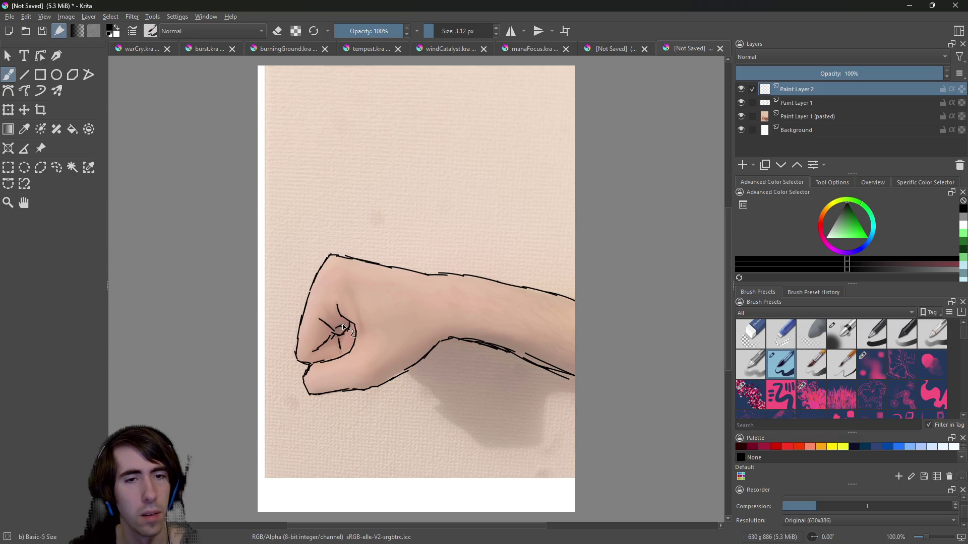
# Thicken the knuckle lines, toggling the pasted photo layer off and on to compare.
pyautogui.moveTo(335, 335); pyautogui.dragTo(344, 331)
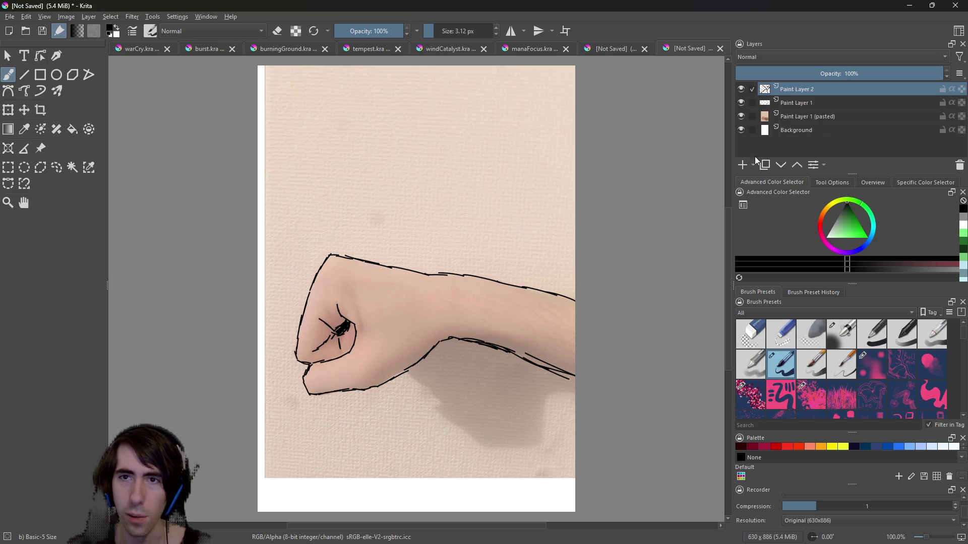
pyautogui.click(741, 116)
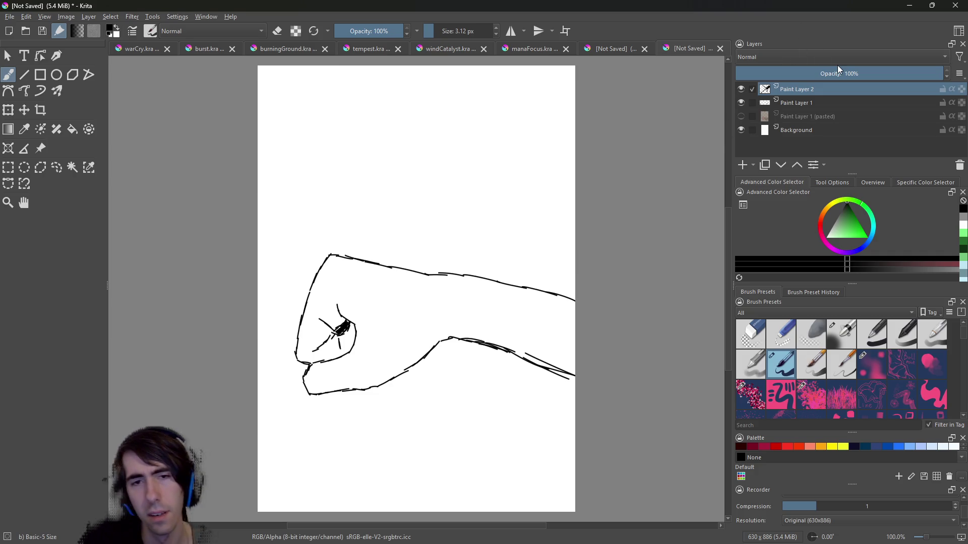
pyautogui.click(741, 115)
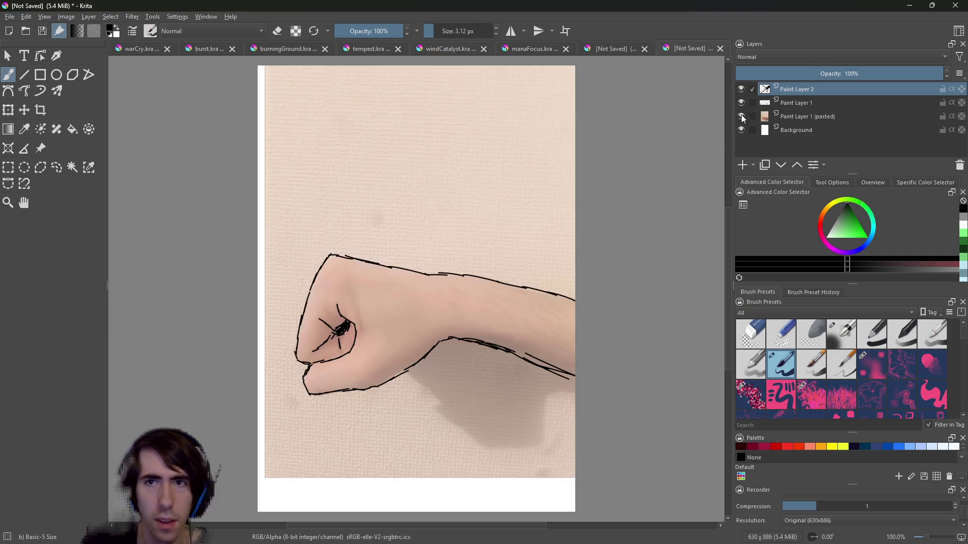
pyautogui.click(740, 116)
pyautogui.click(739, 116)
pyautogui.click(739, 116)
pyautogui.click(739, 116)
pyautogui.click(738, 114)
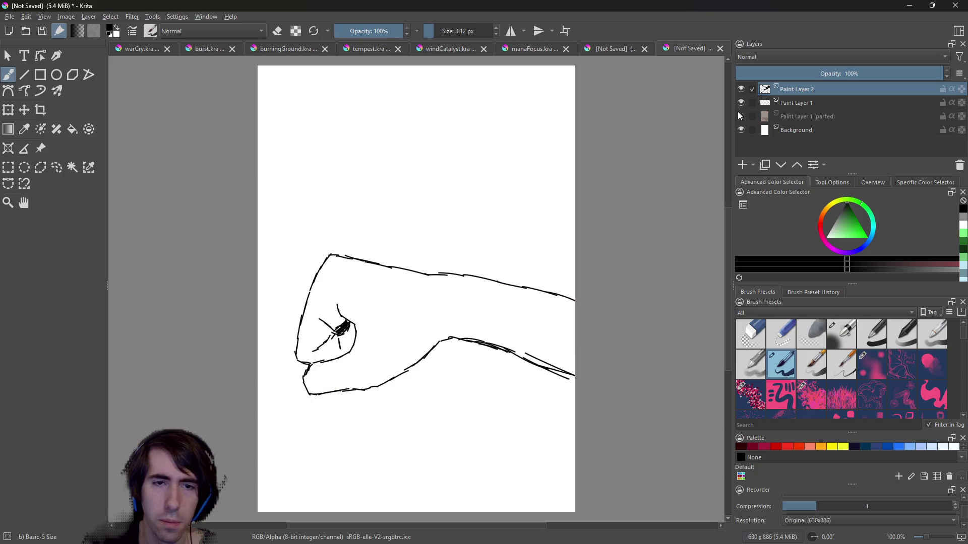
pyautogui.click(736, 116)
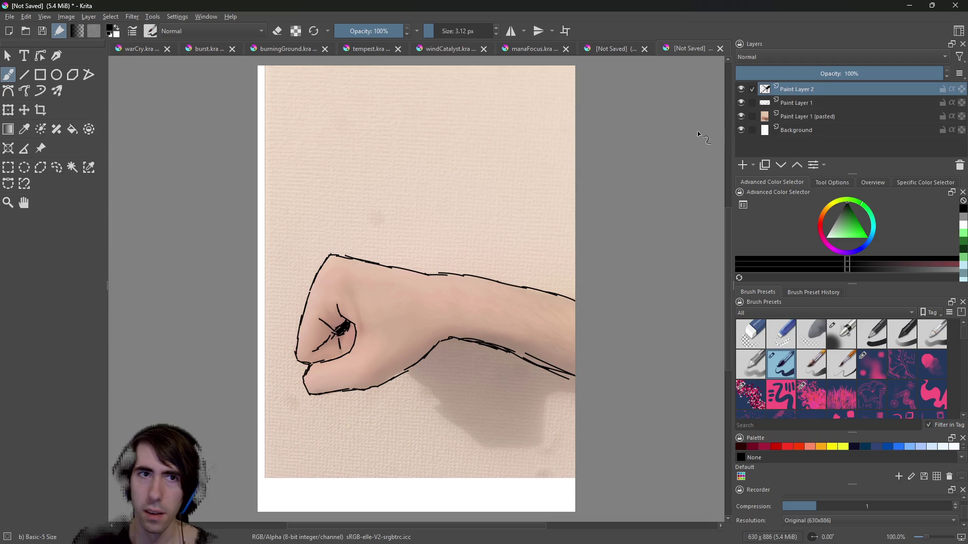
# Add Paint Layer 3 for shading and pick a pale colour, discarding the test strokes.
pyautogui.rightClick(474, 321)
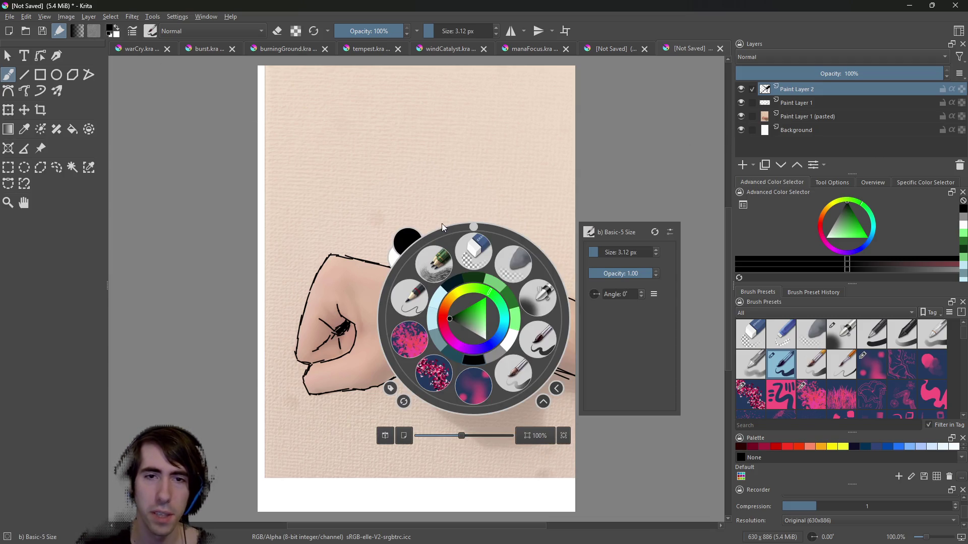
pyautogui.click(511, 380)
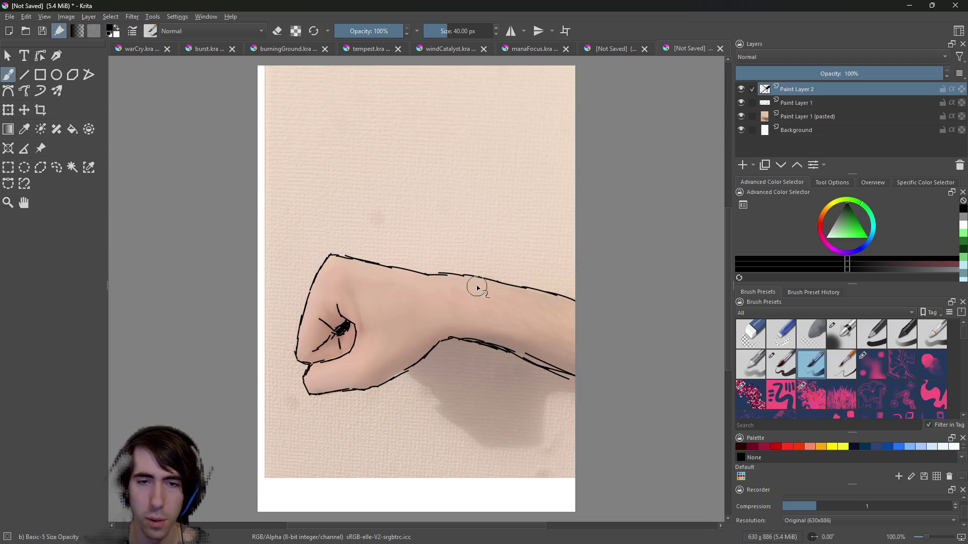
pyautogui.moveTo(369, 387); pyautogui.dragTo(387, 374)
pyautogui.hotkey('ctrl', 'z')
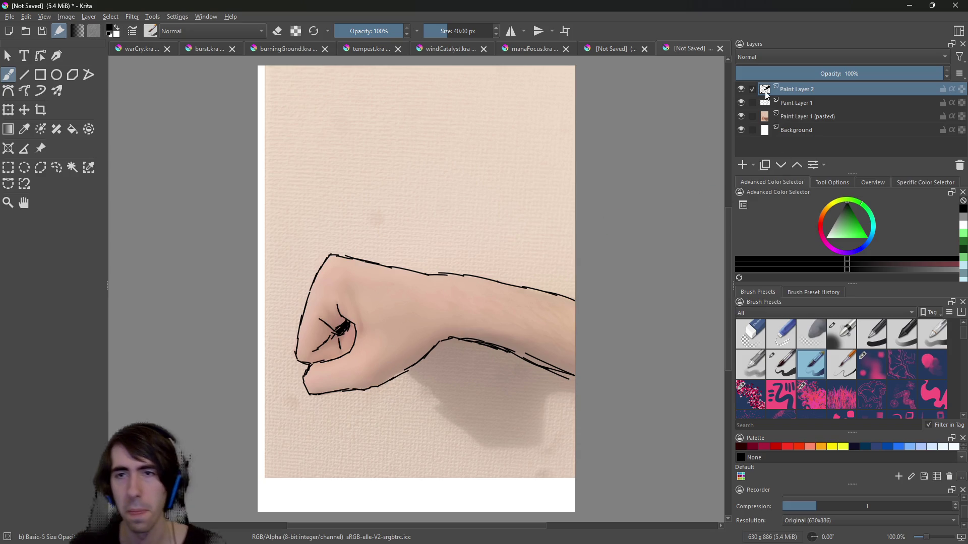
pyautogui.click(743, 165)
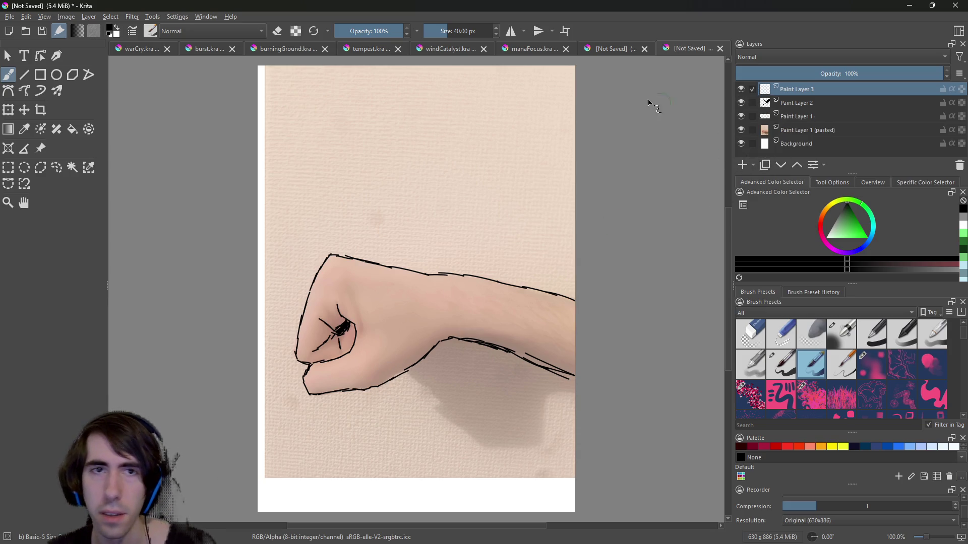
pyautogui.click(839, 214)
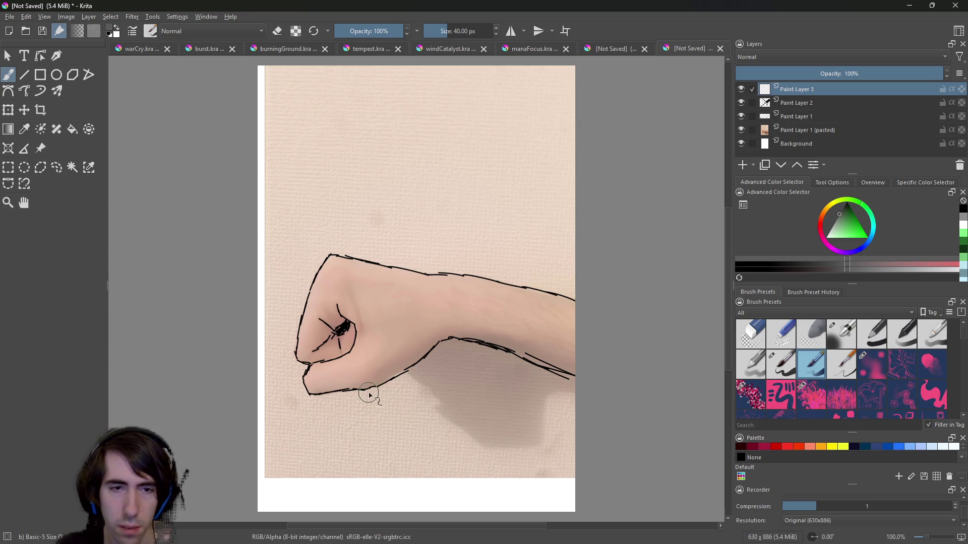
pyautogui.moveTo(369, 394); pyautogui.dragTo(398, 365)
pyautogui.hotkey('ctrl', 'z')
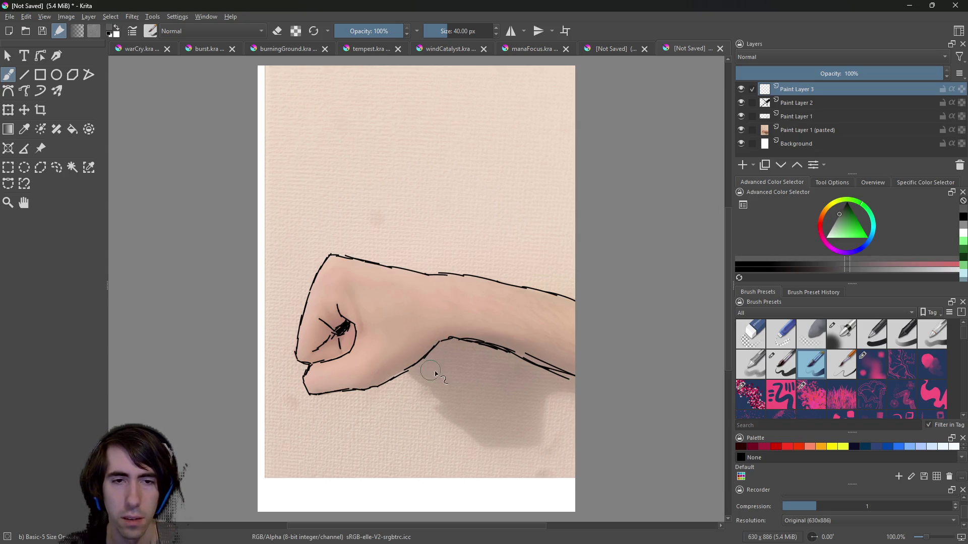
# Paint soft grey shading under the fist and wrist with Airbrush Soft at about 17 px.
pyautogui.rightClick(456, 337)
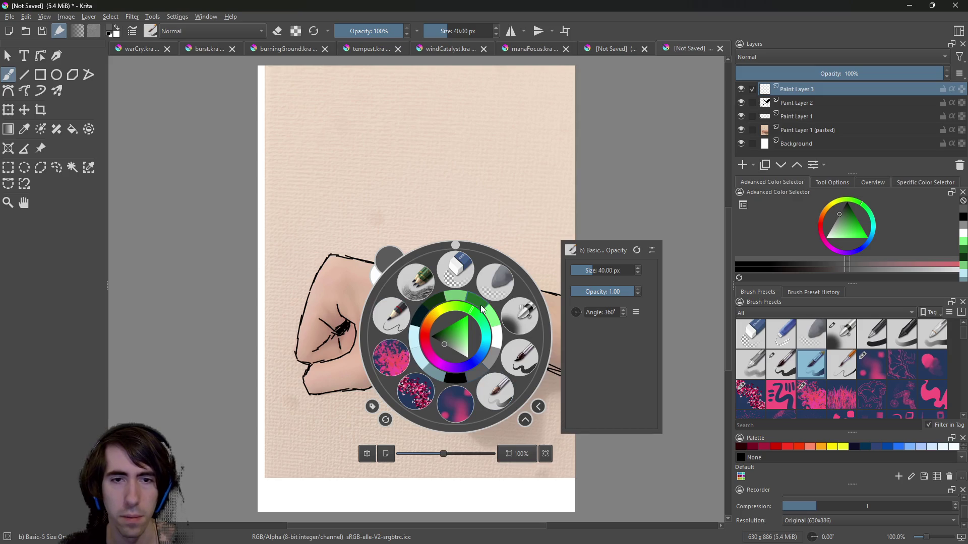
pyautogui.click(520, 316)
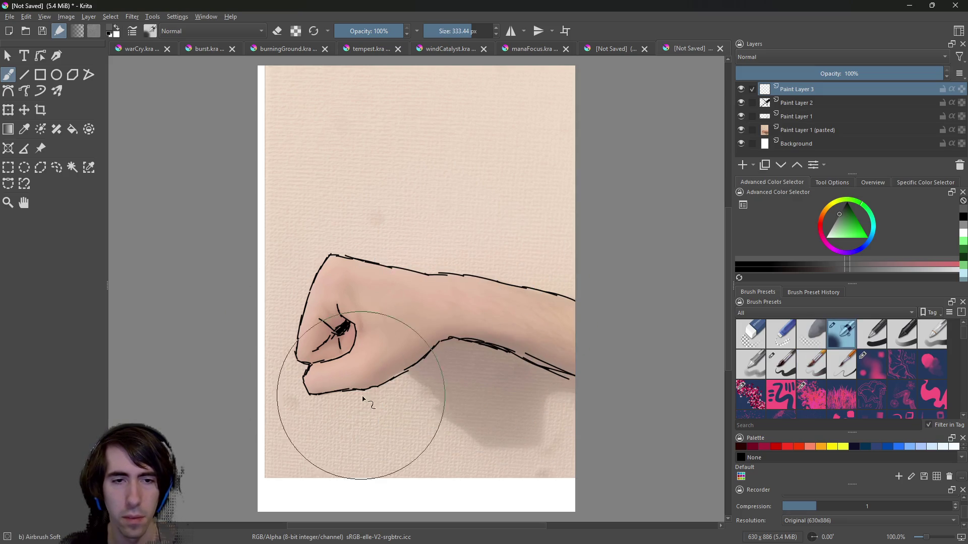
pyautogui.click(432, 31)
pyautogui.moveTo(366, 391)
pyautogui.mouseDown()
pyautogui.moveTo(385, 386)
pyautogui.moveTo(367, 363)
pyautogui.moveTo(373, 388)
pyautogui.moveTo(375, 367)
pyautogui.moveTo(389, 382)
pyautogui.moveTo(419, 355)
pyautogui.moveTo(390, 369)
pyautogui.moveTo(417, 357)
pyautogui.moveTo(411, 370)
pyautogui.moveTo(439, 347)
pyautogui.mouseUp()
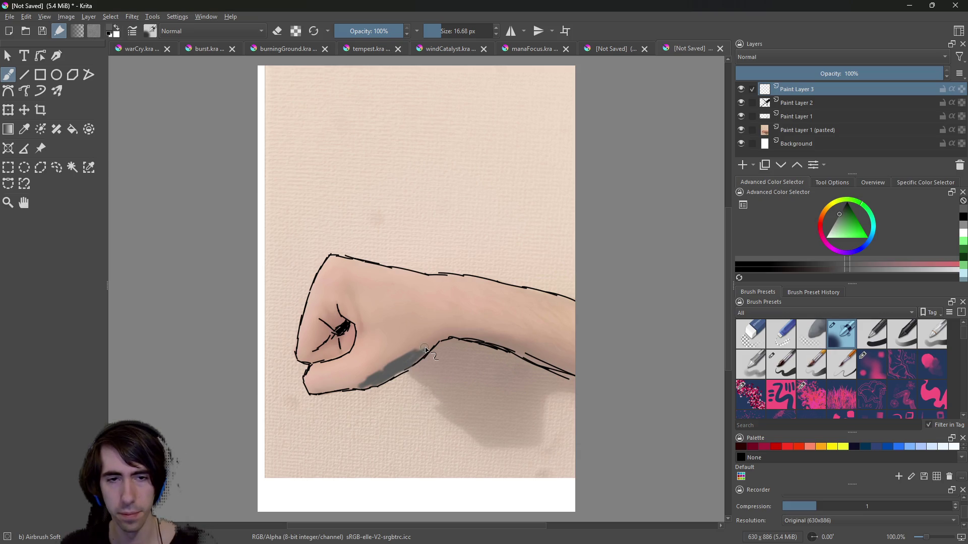
pyautogui.moveTo(499, 335); pyautogui.dragTo(448, 347)
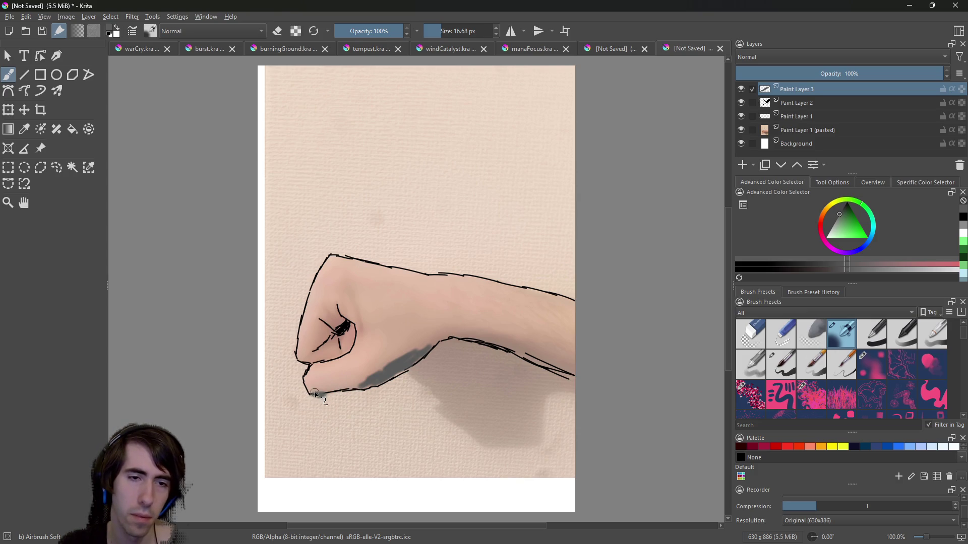
pyautogui.press('ctrl')
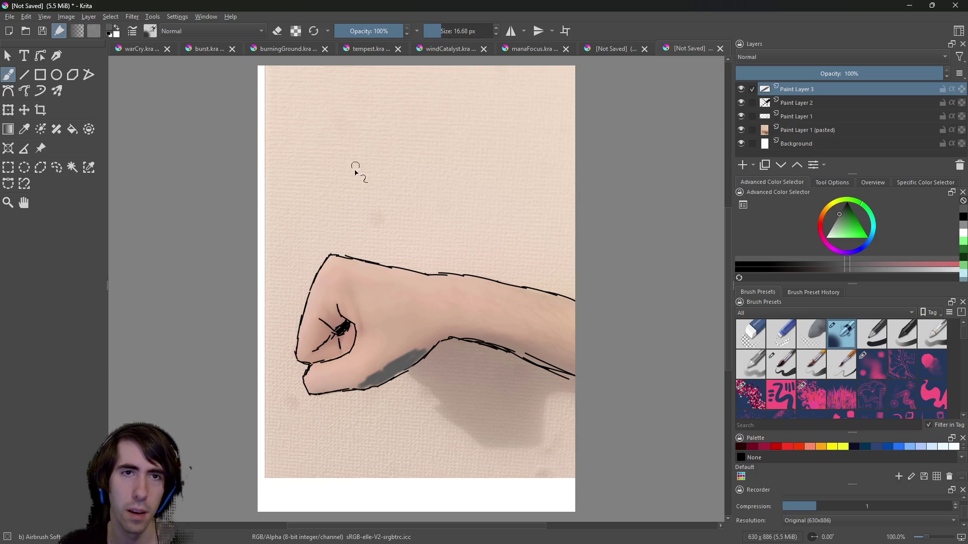
pyautogui.rightClick(427, 268)
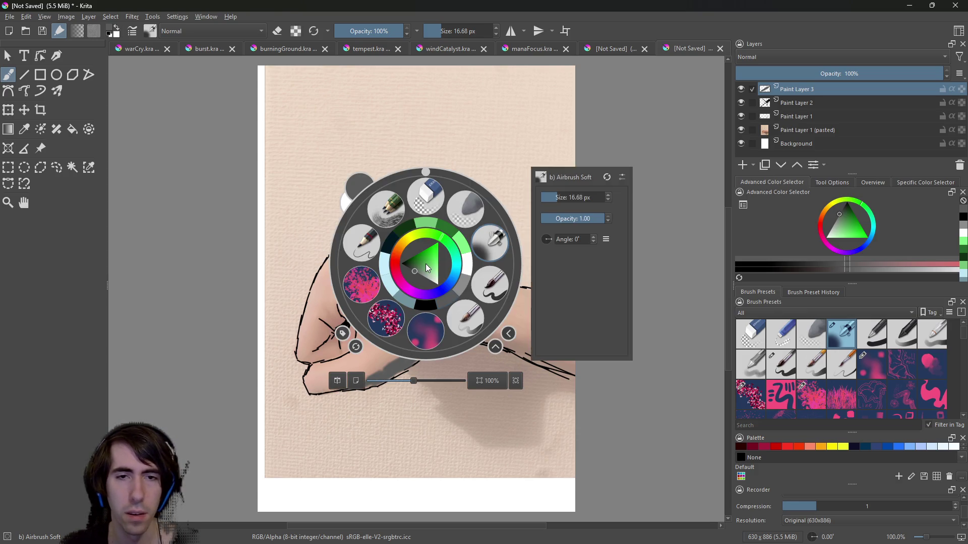
# Set the soft airbrush to about 31% opacity and try shading under the fist, undoing the tests.
pyautogui.click(488, 252)
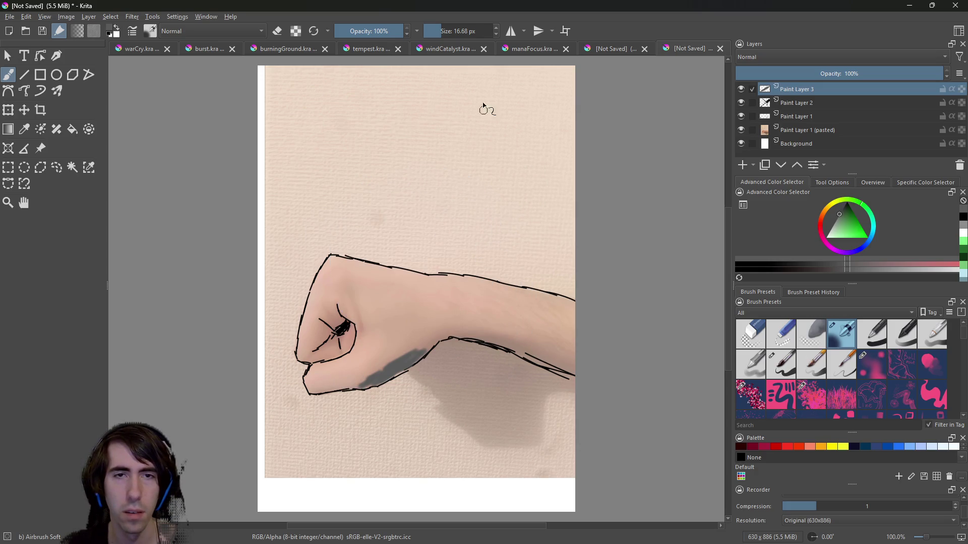
pyautogui.moveTo(380, 34); pyautogui.dragTo(360, 32)
pyautogui.click(455, 31)
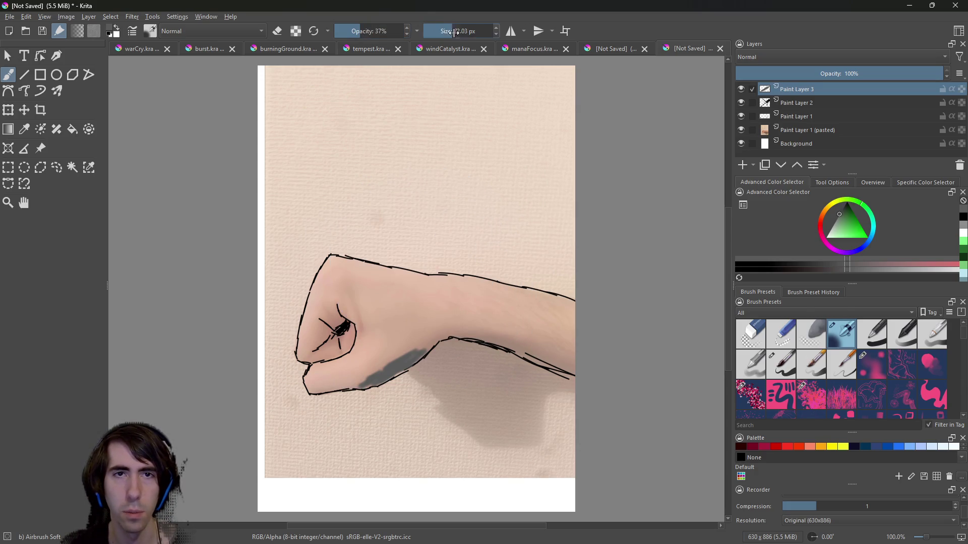
pyautogui.moveTo(401, 212); pyautogui.dragTo(398, 200)
pyautogui.hotkey('ctrl', 'z')
pyautogui.hotkey('ctrl', 'z')
pyautogui.hotkey('ctrl', 'z')
pyautogui.hotkey('ctrl', 'z')
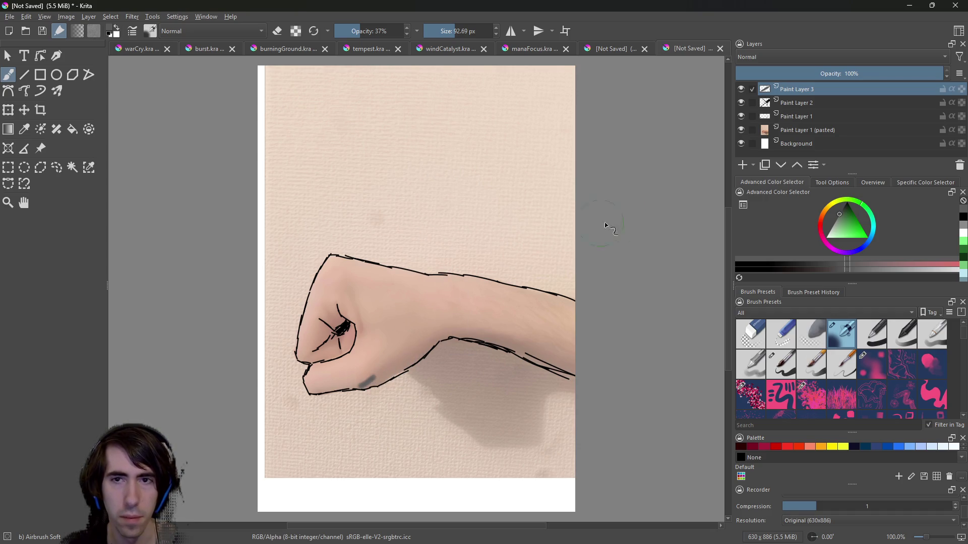
pyautogui.moveTo(392, 37); pyautogui.dragTo(353, 32)
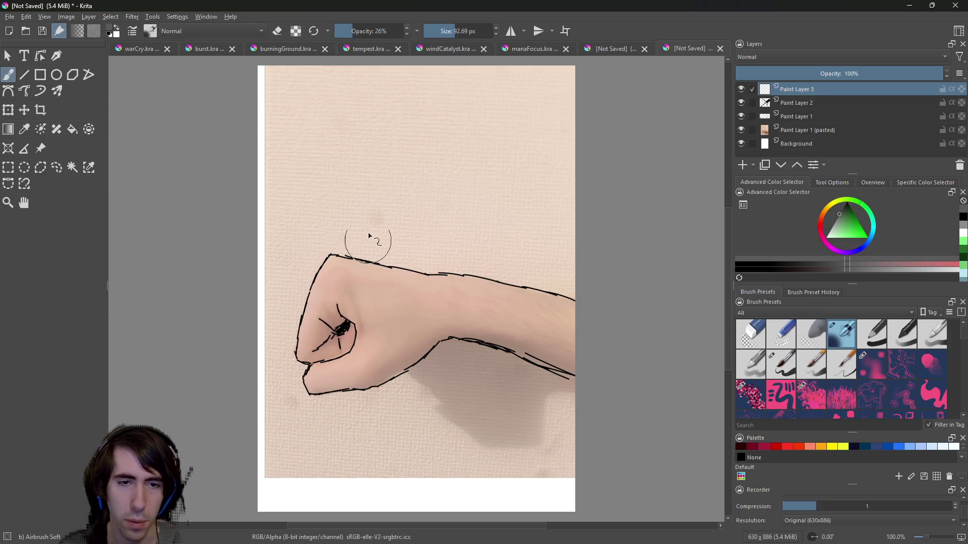
pyautogui.click(355, 30)
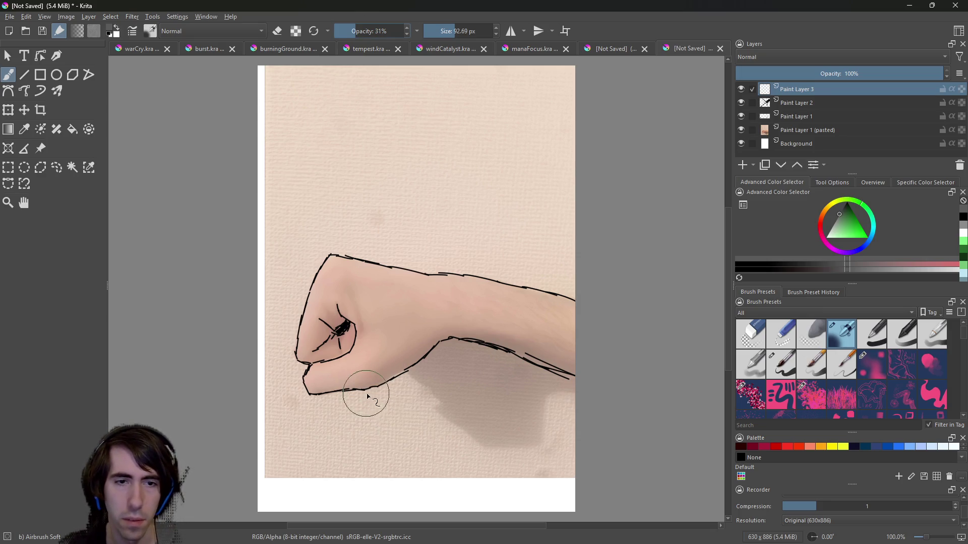
pyautogui.moveTo(395, 368)
pyautogui.mouseDown()
pyautogui.moveTo(378, 384)
pyautogui.moveTo(431, 350)
pyautogui.moveTo(360, 390)
pyautogui.mouseUp()
pyautogui.hotkey('ctrl', 'z')
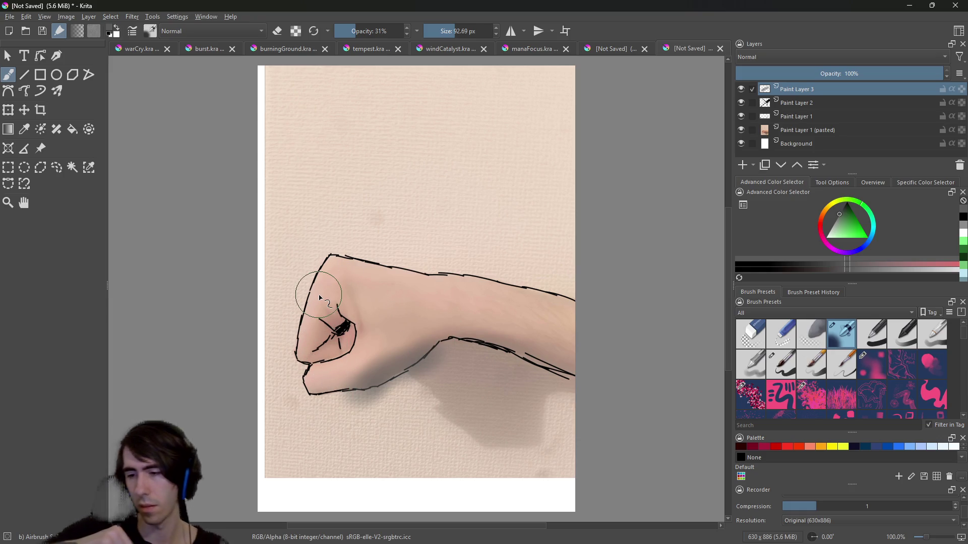
# Compare the shading with line art and shadow layers hidden, then airbrush shadow below the arm's lower contour.
pyautogui.click(741, 116)
pyautogui.click(741, 116)
pyautogui.click(741, 116)
pyautogui.click(741, 103)
pyautogui.click(742, 101)
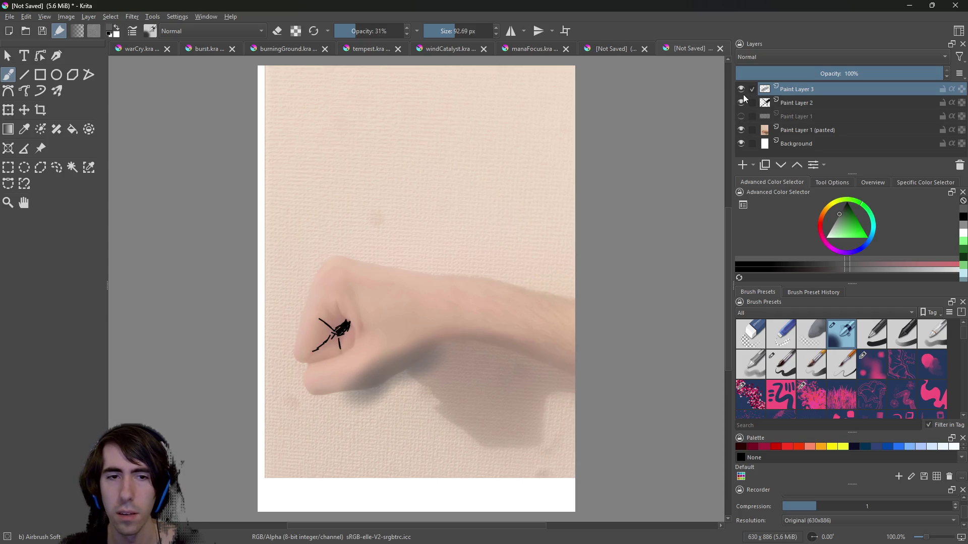
pyautogui.click(742, 89)
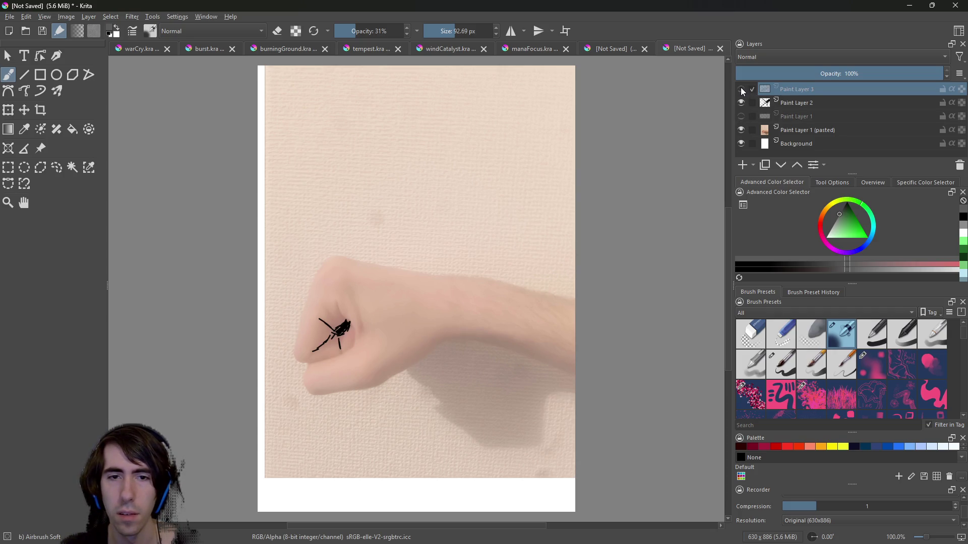
pyautogui.click(742, 89)
pyautogui.click(740, 101)
pyautogui.click(740, 100)
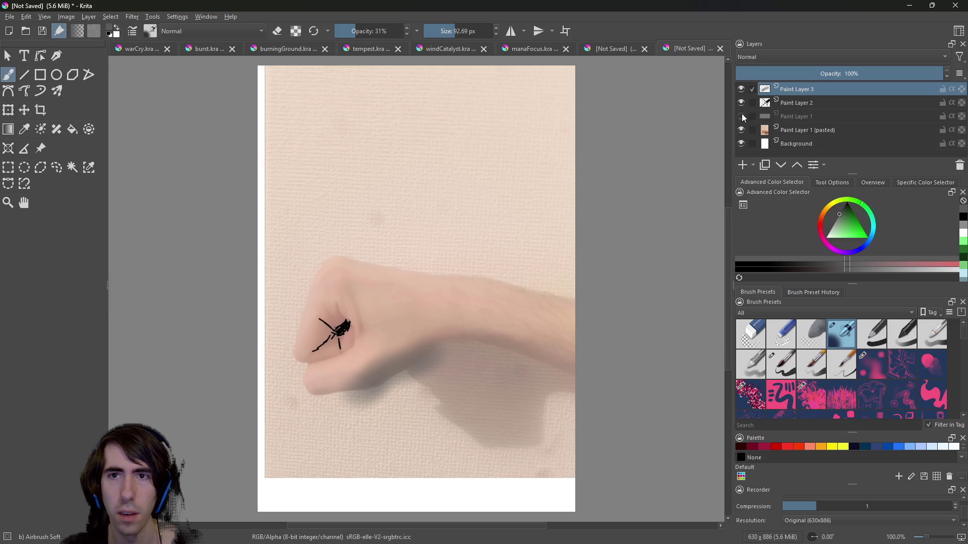
pyautogui.click(741, 116)
pyautogui.moveTo(466, 345)
pyautogui.mouseDown()
pyautogui.moveTo(486, 334)
pyautogui.moveTo(542, 361)
pyautogui.moveTo(573, 438)
pyautogui.mouseUp()
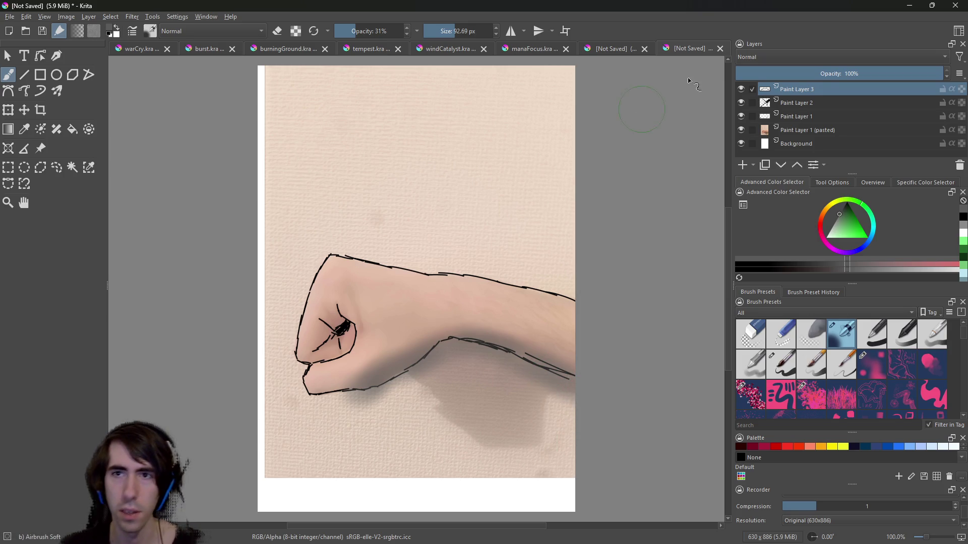
# Recheck the layers, then airbrush a soft shadow beneath the knuckles and wrist.
pyautogui.click(741, 116)
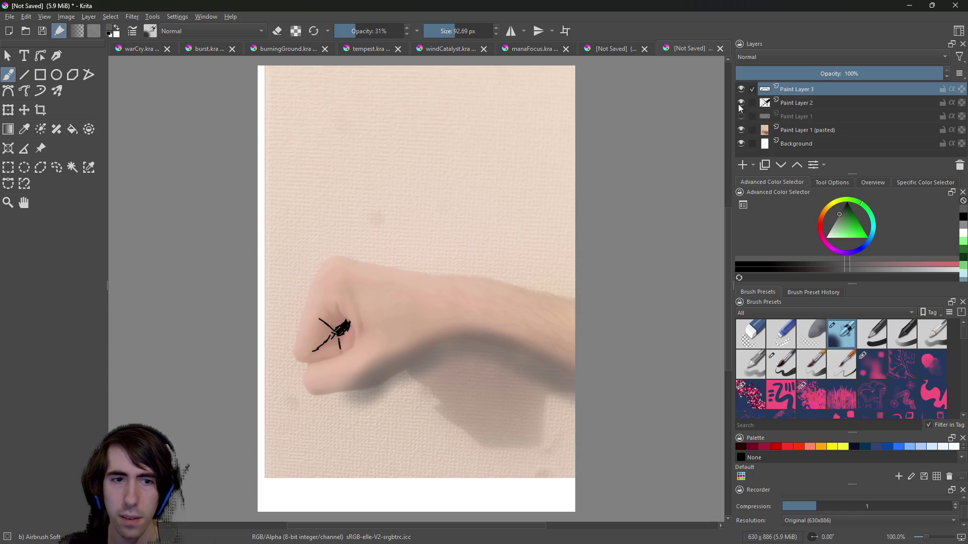
pyautogui.click(741, 103)
pyautogui.click(741, 103)
pyautogui.click(741, 117)
pyautogui.click(741, 116)
pyautogui.click(740, 102)
pyautogui.click(740, 89)
pyautogui.click(741, 89)
pyautogui.click(740, 103)
pyautogui.click(740, 116)
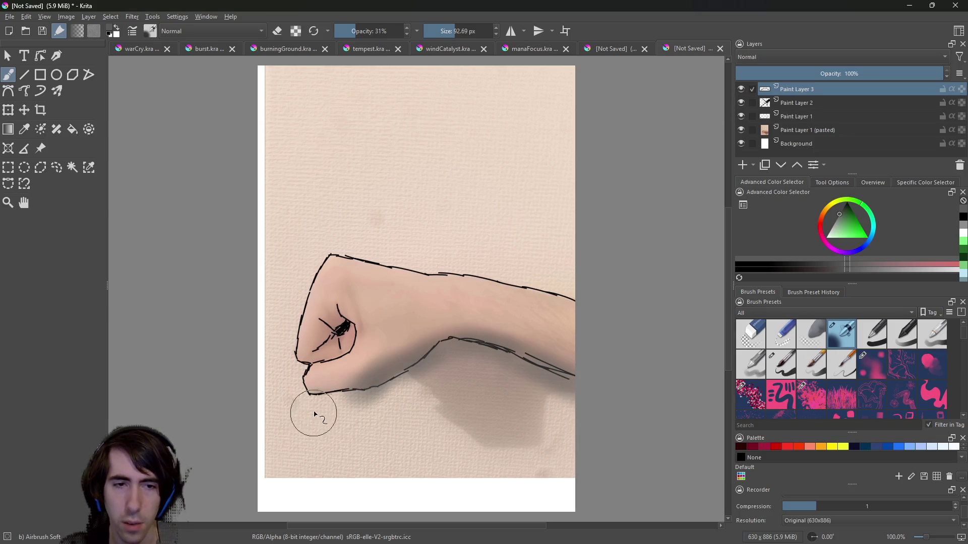
pyautogui.moveTo(315, 401)
pyautogui.mouseDown()
pyautogui.moveTo(371, 400)
pyautogui.moveTo(301, 411)
pyautogui.mouseUp()
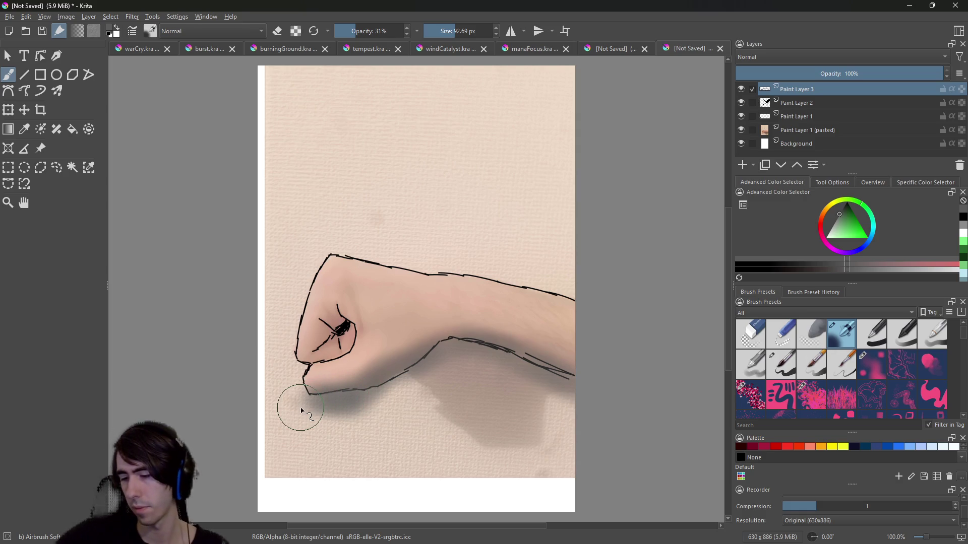
# Compare against the photo, then darken the knuckle shading with a 21.35 px airbrush.
pyautogui.click(741, 116)
pyautogui.click(741, 102)
pyautogui.click(740, 89)
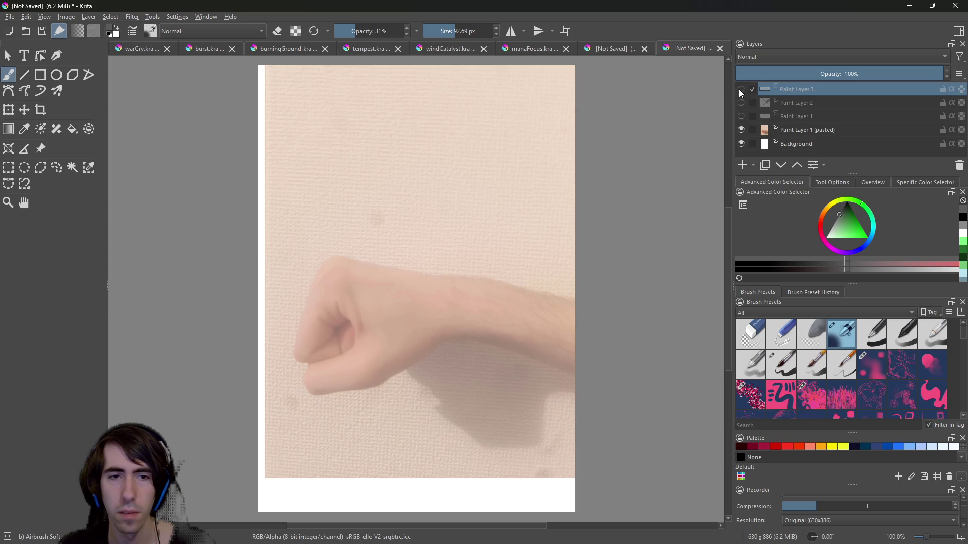
pyautogui.click(739, 89)
pyautogui.click(739, 102)
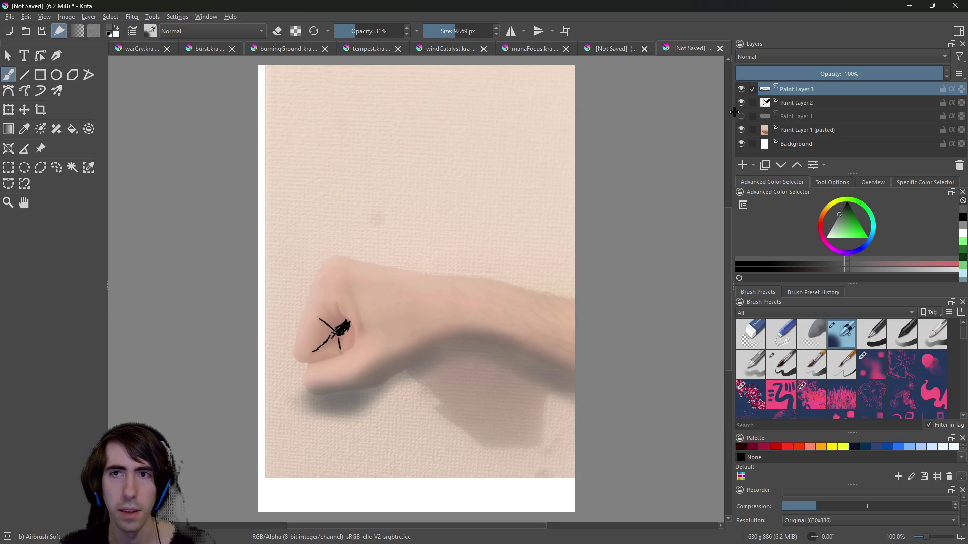
pyautogui.click(741, 116)
pyautogui.click(429, 30)
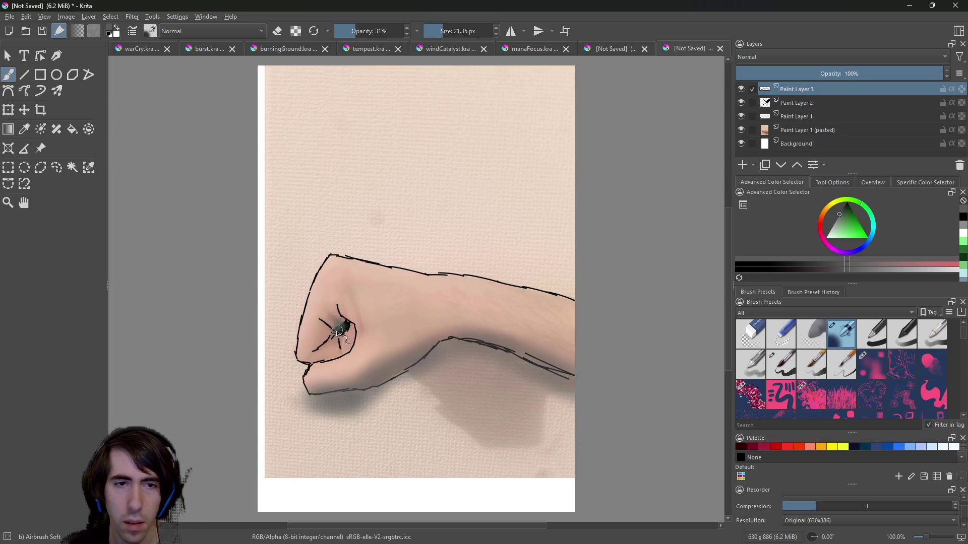
pyautogui.moveTo(336, 330); pyautogui.dragTo(353, 329)
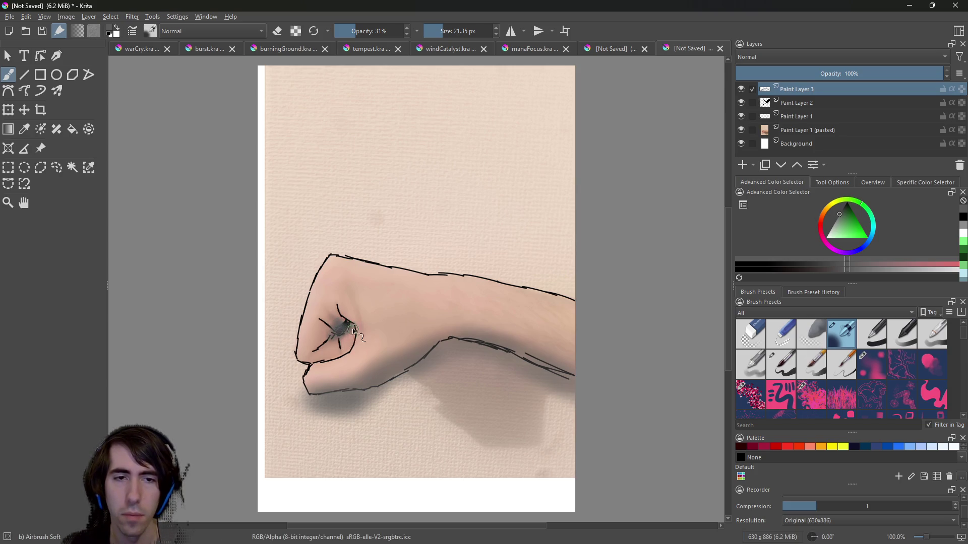
# Compare the drawing with the photo again, then add a new layer group, Group 4.
pyautogui.click(741, 116)
pyautogui.click(741, 102)
pyautogui.click(741, 89)
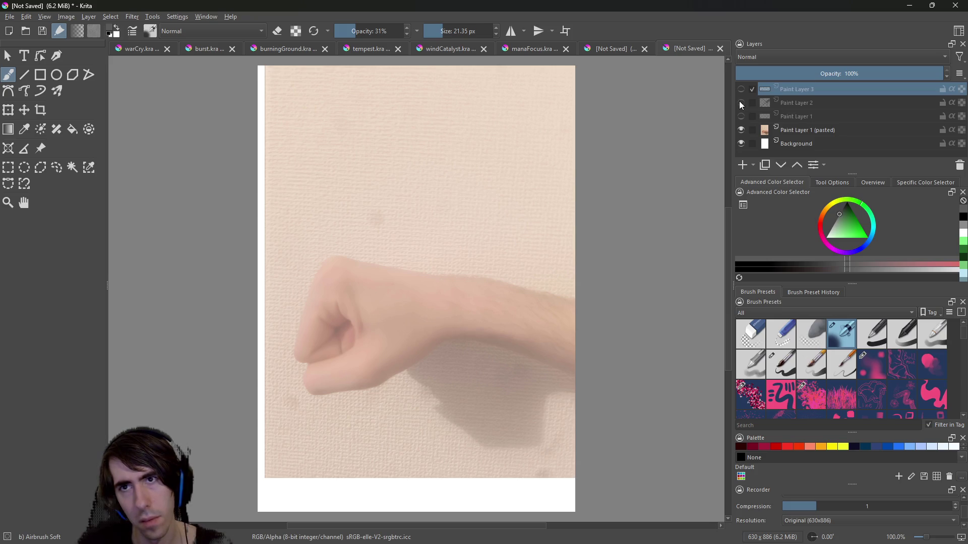
pyautogui.click(741, 103)
pyautogui.click(744, 114)
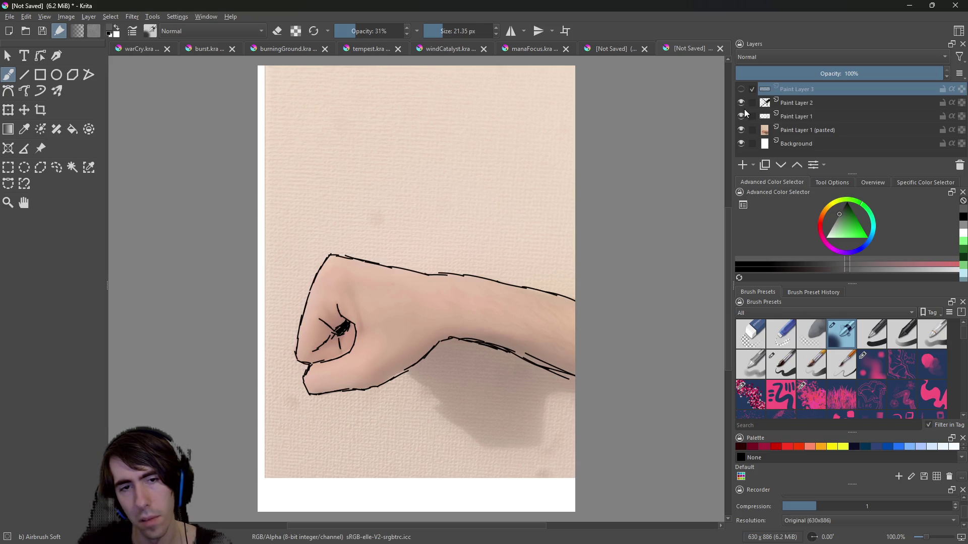
pyautogui.click(742, 90)
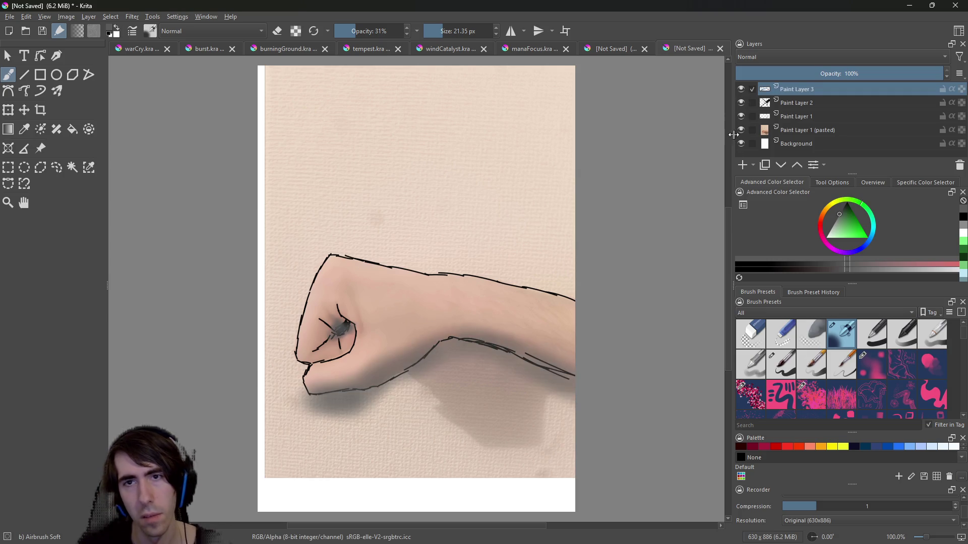
pyautogui.click(753, 167)
pyautogui.click(766, 201)
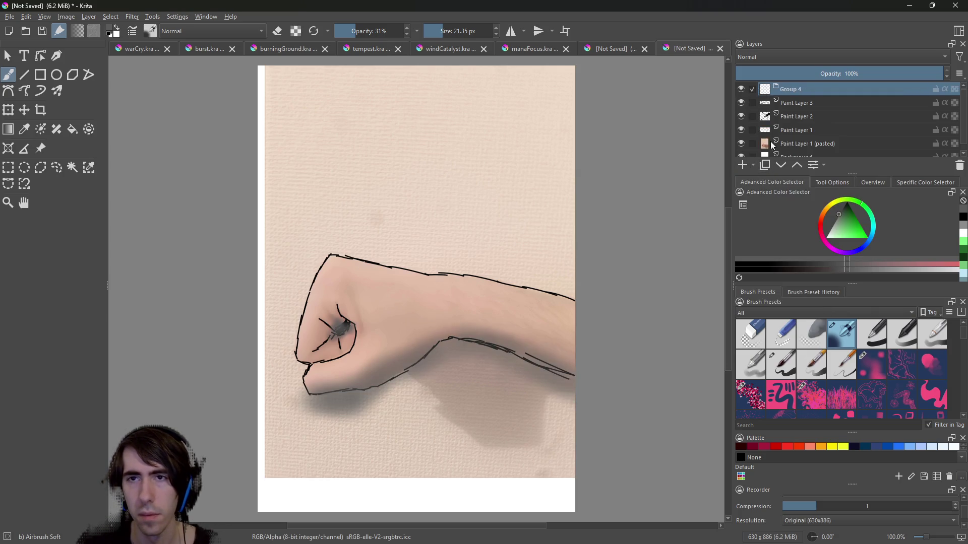
# Move Paint Layers 3, 2 and 1 together into Group 4.
pyautogui.click(802, 104)
pyautogui.keyDown('shift'); pyautogui.click(802, 128); pyautogui.keyUp('shift')
pyautogui.moveTo(803, 118); pyautogui.dragTo(803, 90)
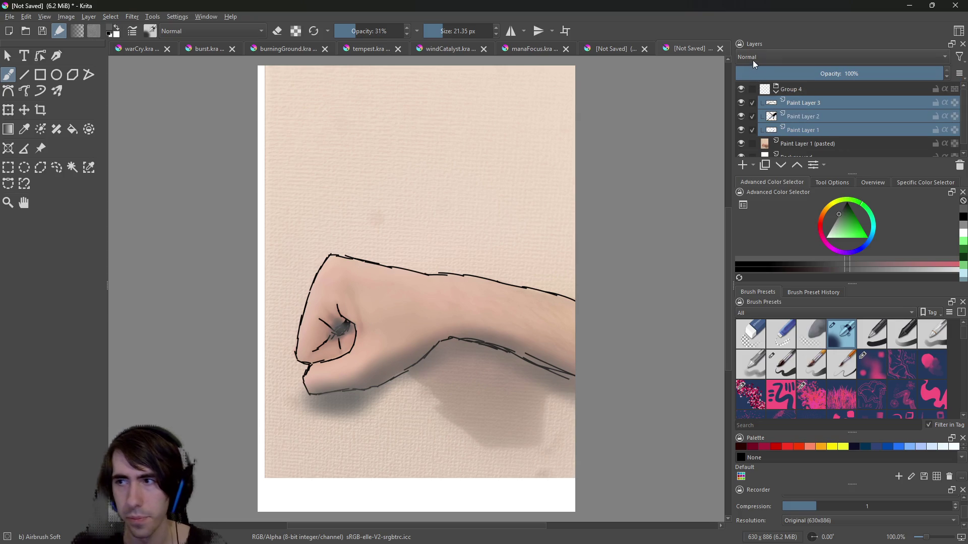
# Hide the pasted photo reference layer and reselect Paint Layer 3 inside Group 4.
pyautogui.click(790, 144)
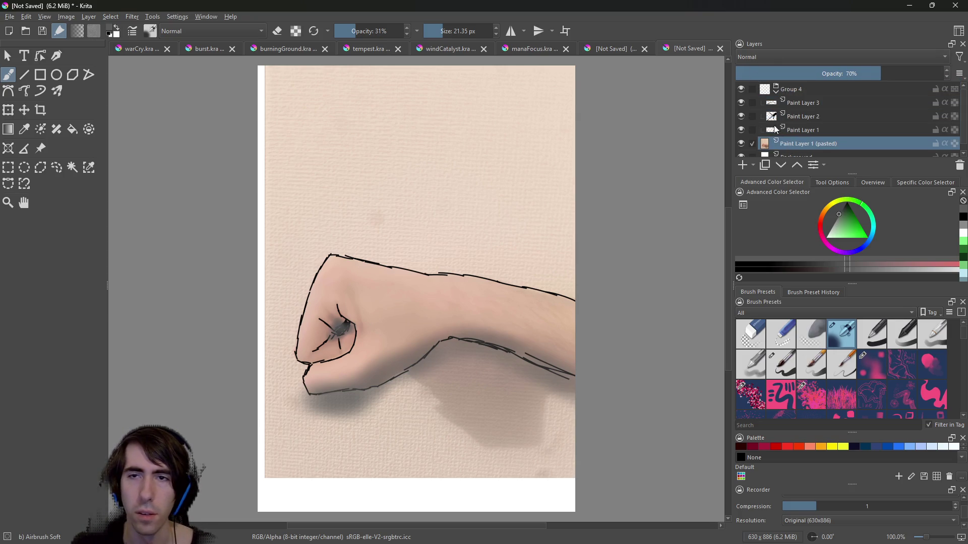
pyautogui.click(775, 91)
pyautogui.click(740, 103)
pyautogui.click(755, 91)
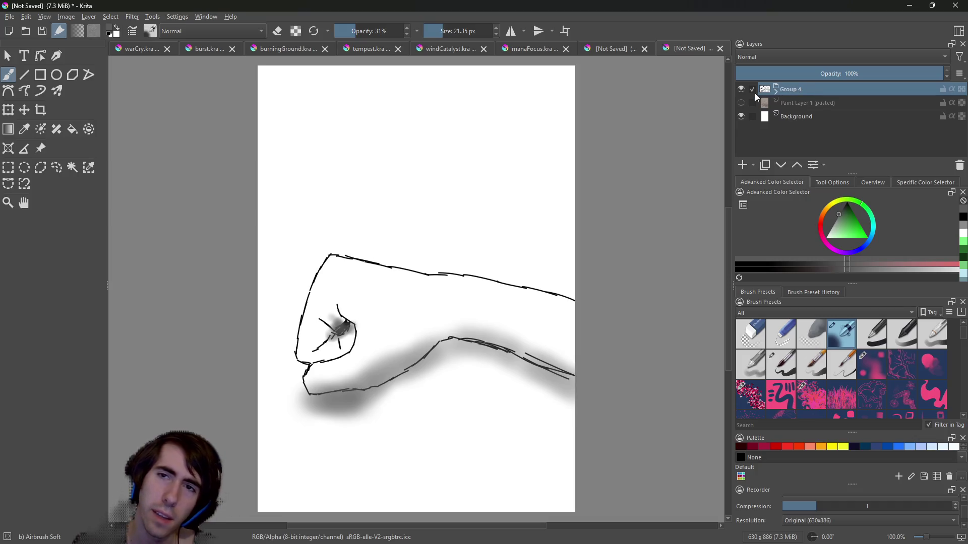
pyautogui.click(775, 92)
pyautogui.click(788, 127)
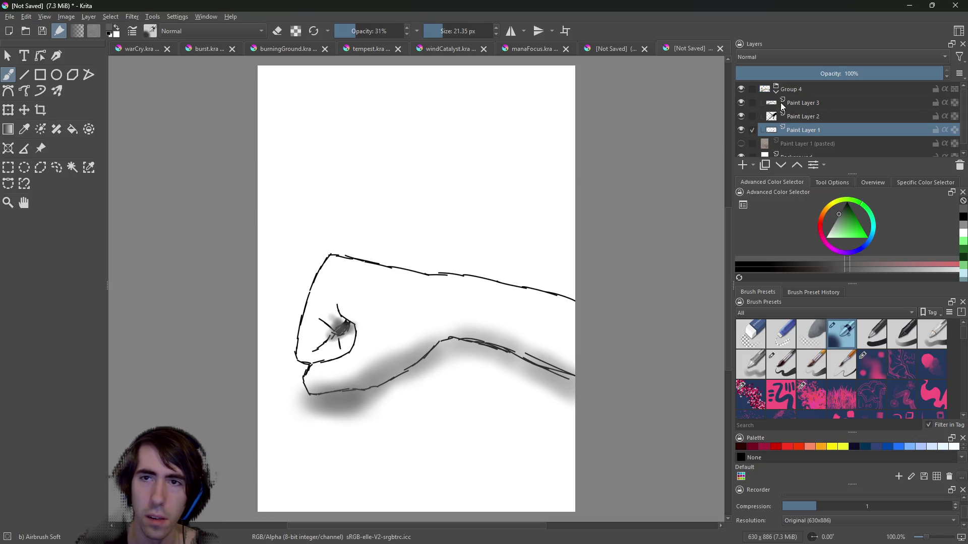
pyautogui.click(782, 103)
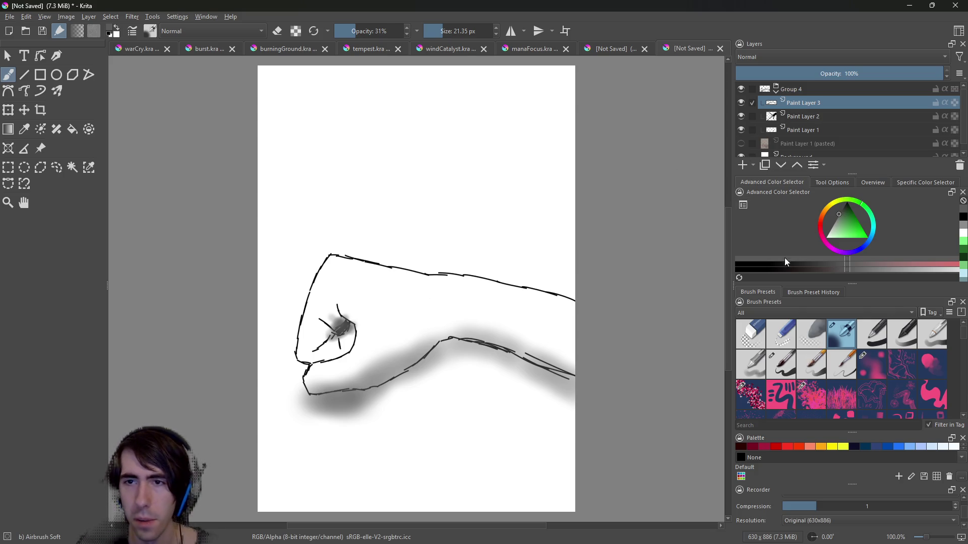
# Add Paint Layer 5 above Paint Layer 3 and try grey colours with faint test strokes.
pyautogui.click(741, 165)
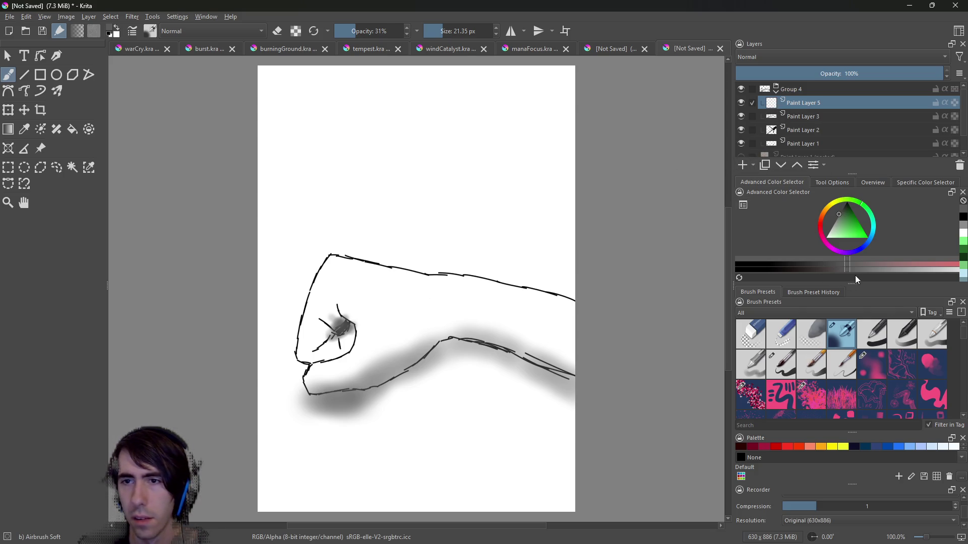
pyautogui.click(833, 226)
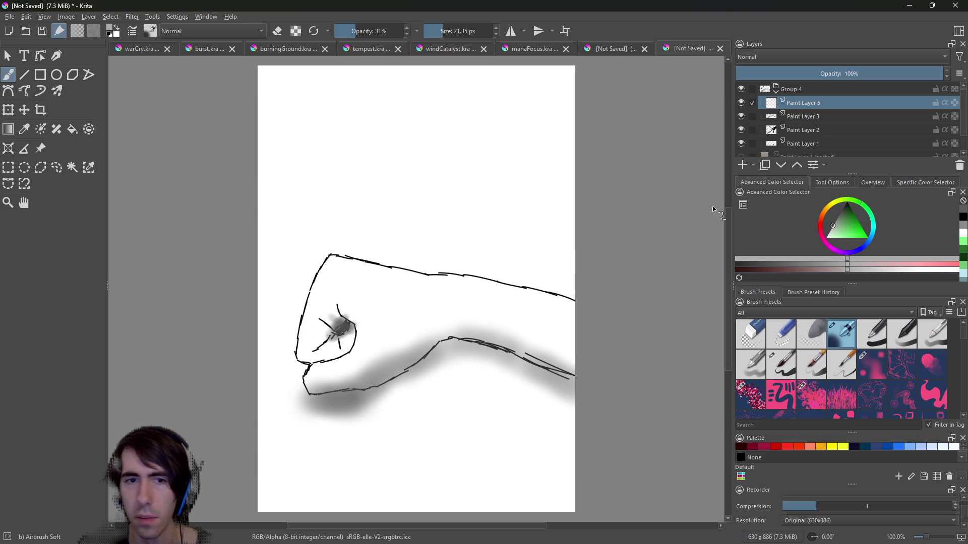
pyautogui.moveTo(368, 300)
pyautogui.mouseDown()
pyautogui.moveTo(371, 327)
pyautogui.moveTo(364, 312)
pyautogui.mouseUp()
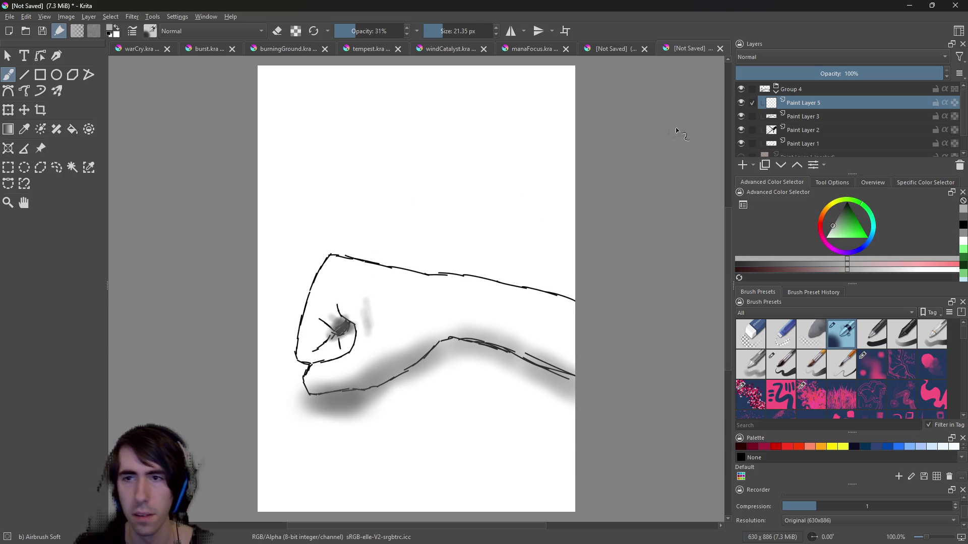
pyautogui.hotkey('ctrl', 'z')
pyautogui.hotkey('ctrl', 'z')
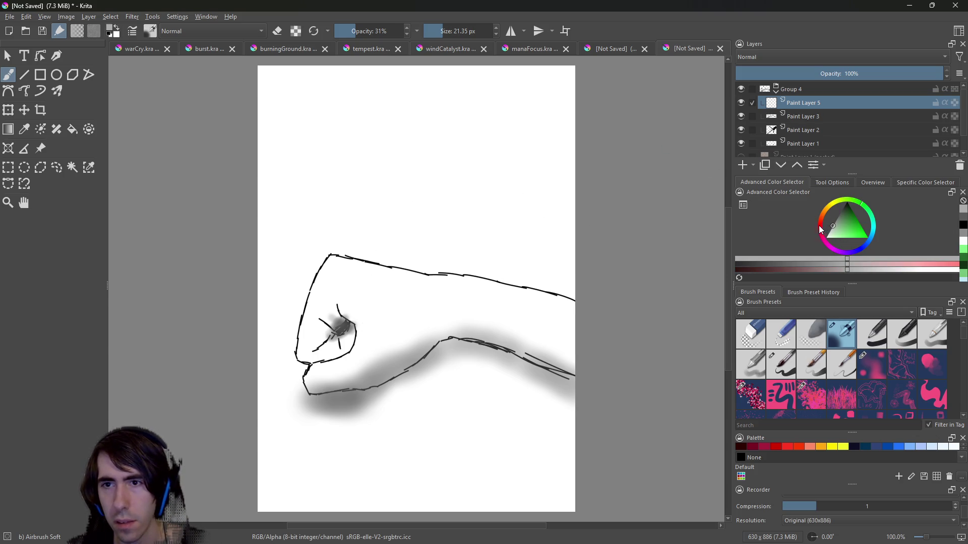
pyautogui.click(827, 234)
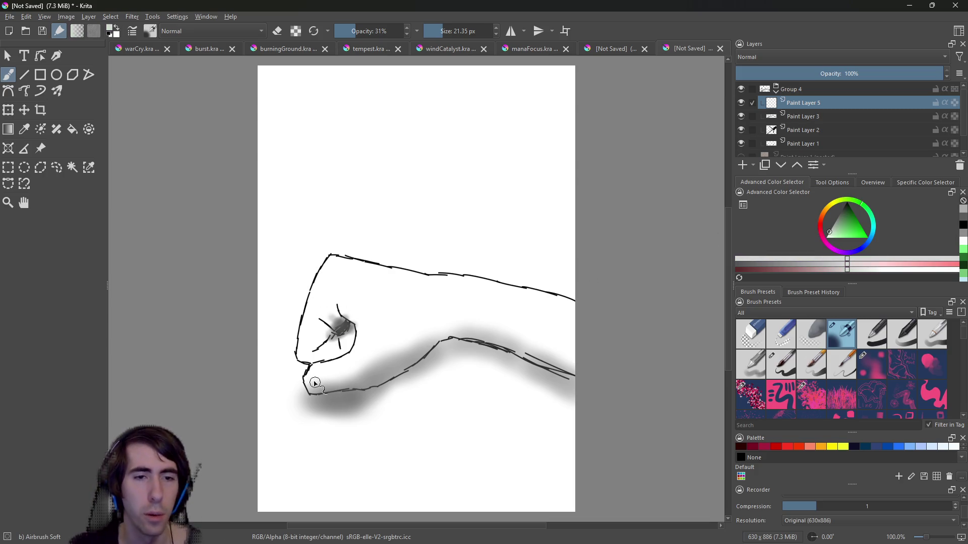
pyautogui.click(359, 29)
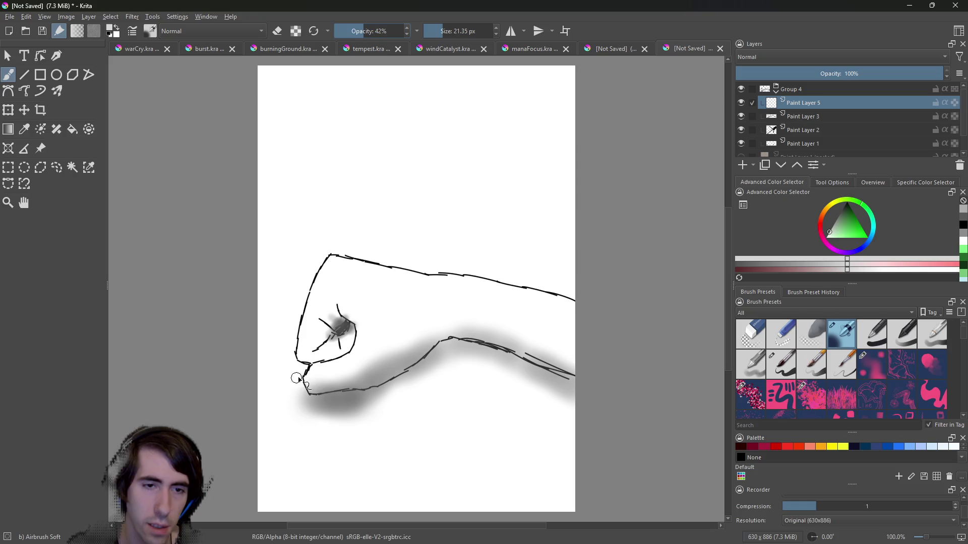
pyautogui.moveTo(313, 389); pyautogui.dragTo(315, 384)
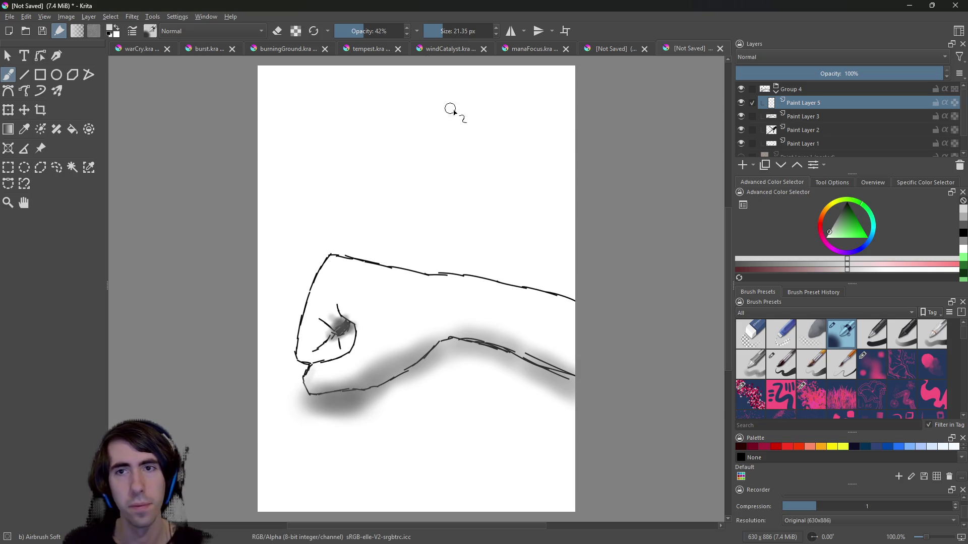
# Set brush opacity to 100% and settle on light grey #eaeaea after discarded test strokes.
pyautogui.moveTo(371, 31); pyautogui.dragTo(406, 30)
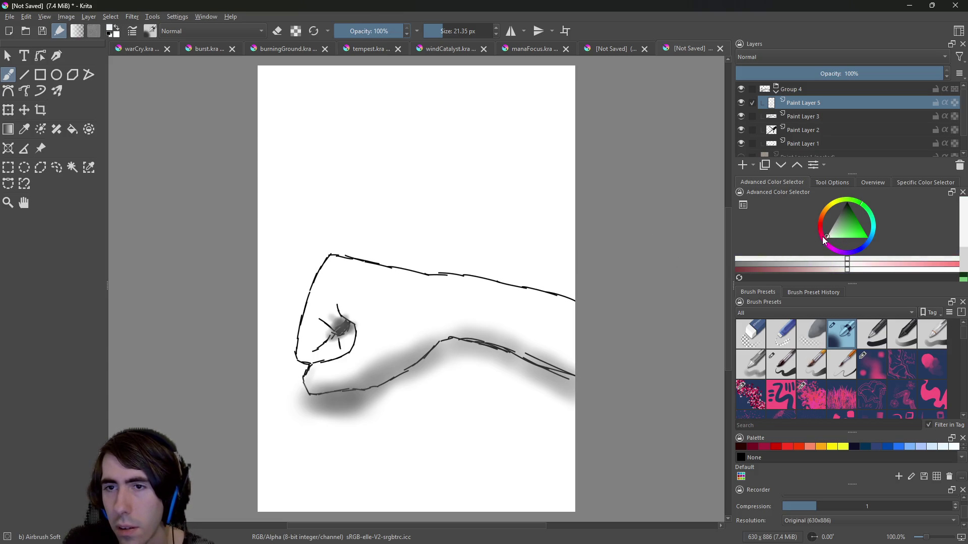
pyautogui.moveTo(303, 351)
pyautogui.mouseDown()
pyautogui.moveTo(305, 323)
pyautogui.moveTo(334, 285)
pyautogui.moveTo(359, 290)
pyautogui.mouseUp()
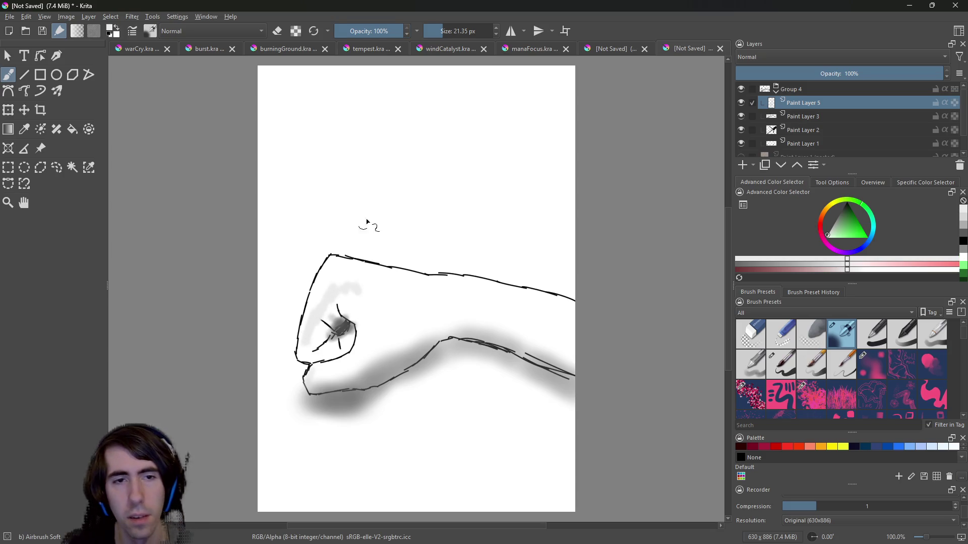
pyautogui.hotkey('ctrl', 'z')
pyautogui.hotkey('ctrl', 'z')
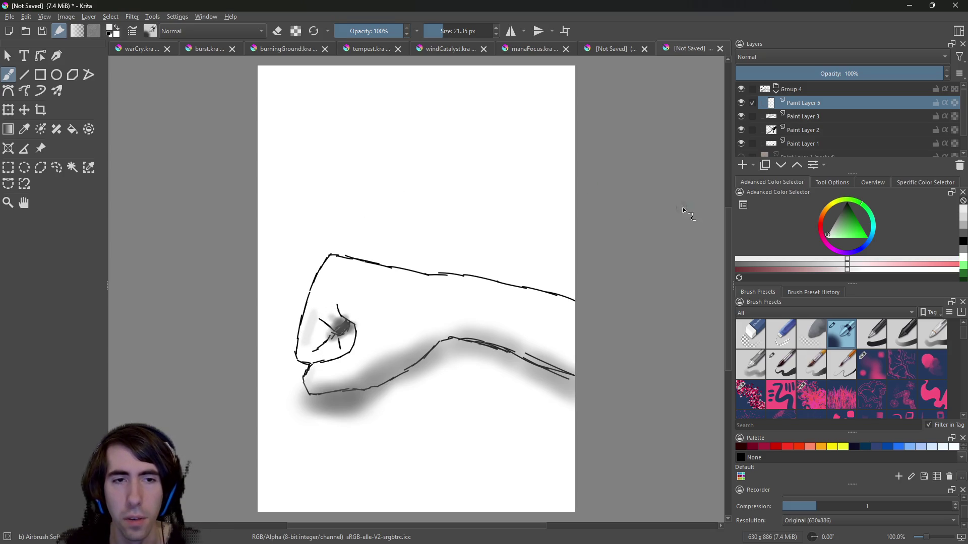
pyautogui.click(795, 259)
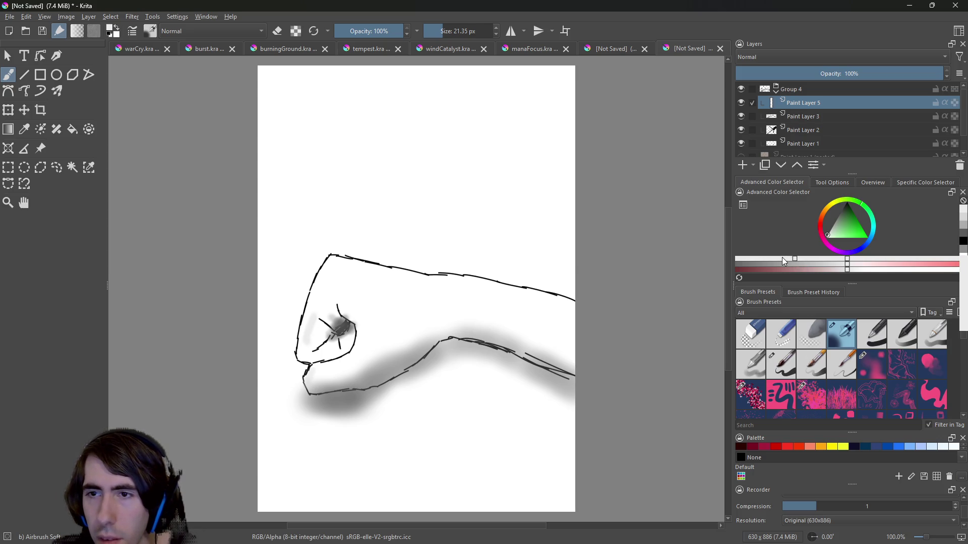
pyautogui.click(767, 258)
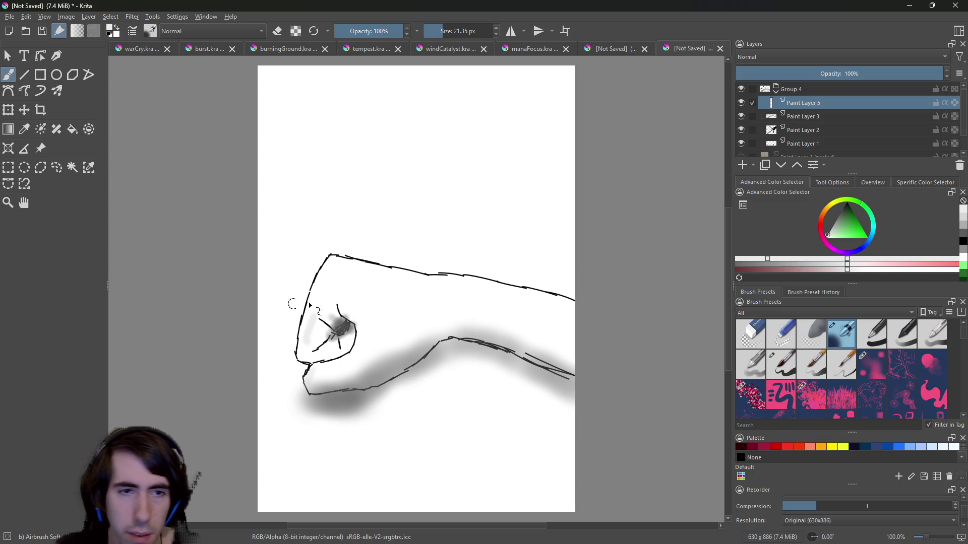
pyautogui.moveTo(374, 310); pyautogui.dragTo(433, 309)
pyautogui.hotkey('ctrl', 'z')
pyautogui.hotkey('ctrl', 'z')
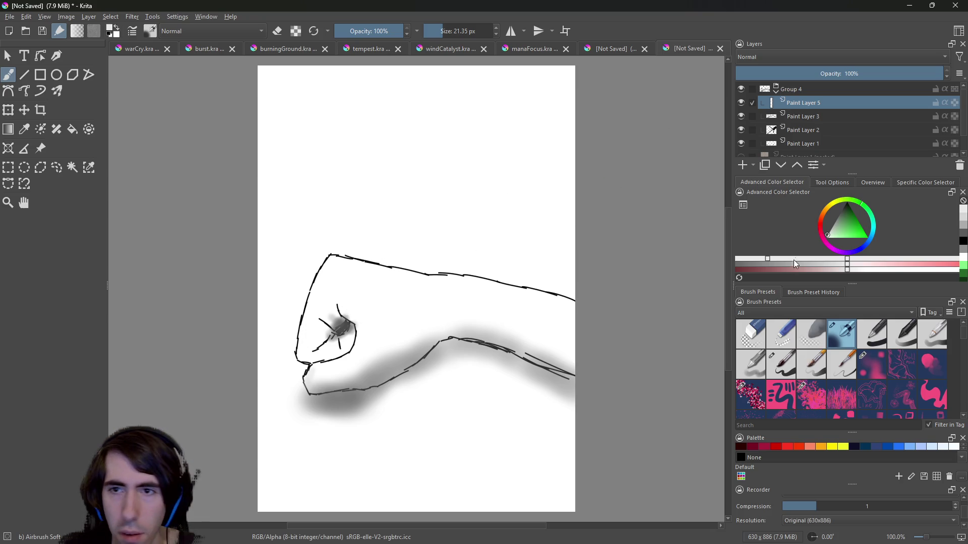
pyautogui.click(741, 258)
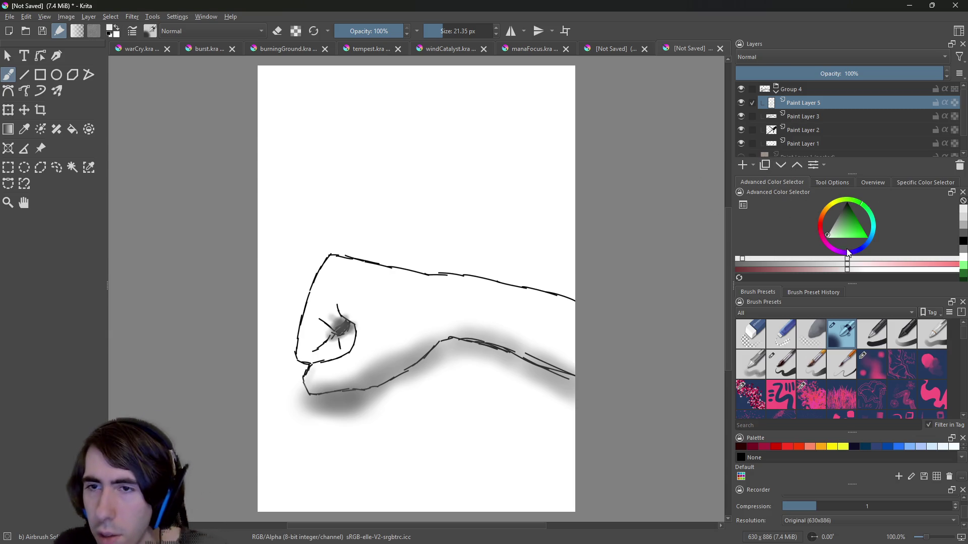
pyautogui.click(830, 235)
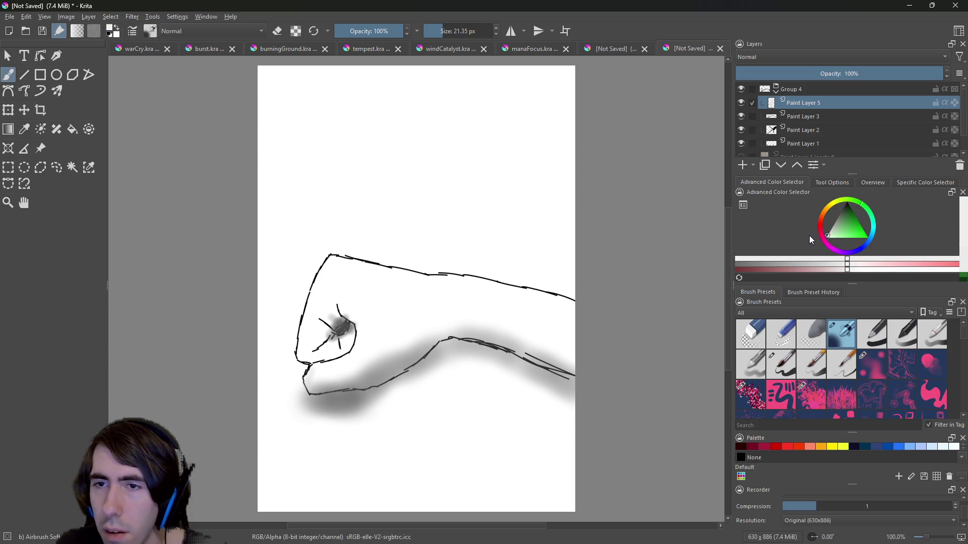
pyautogui.moveTo(388, 325)
pyautogui.mouseDown()
pyautogui.moveTo(392, 308)
pyautogui.moveTo(378, 309)
pyautogui.mouseUp()
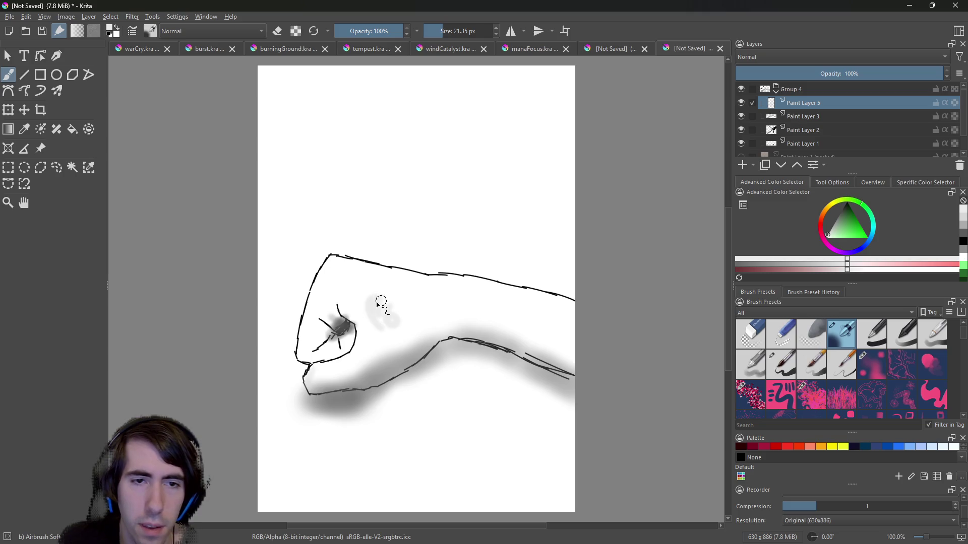
pyautogui.hotkey('ctrl', 'z')
pyautogui.hotkey('ctrl', 'z')
pyautogui.click(919, 183)
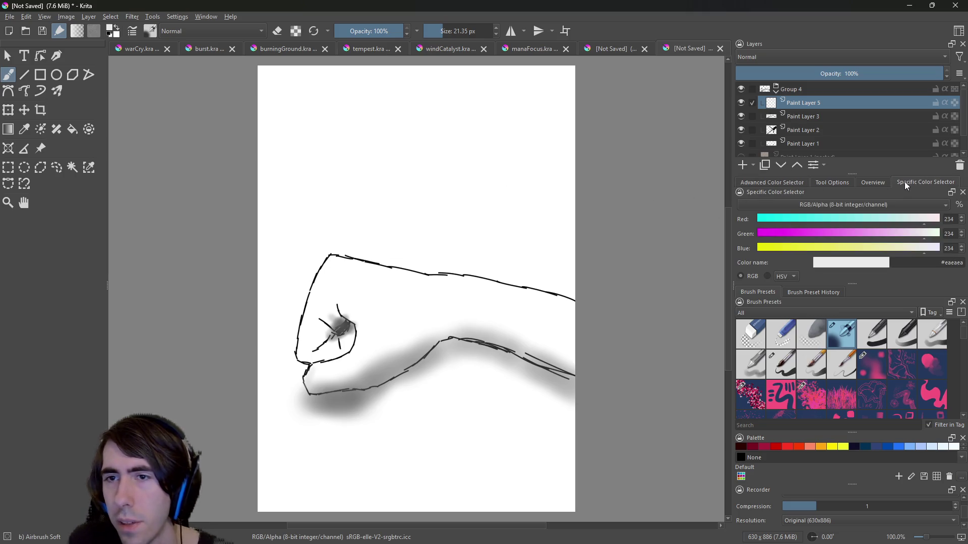
# Raise the paint colour's Red, Green and Blue values from 234 to 247.
pyautogui.click(873, 182)
pyautogui.click(845, 181)
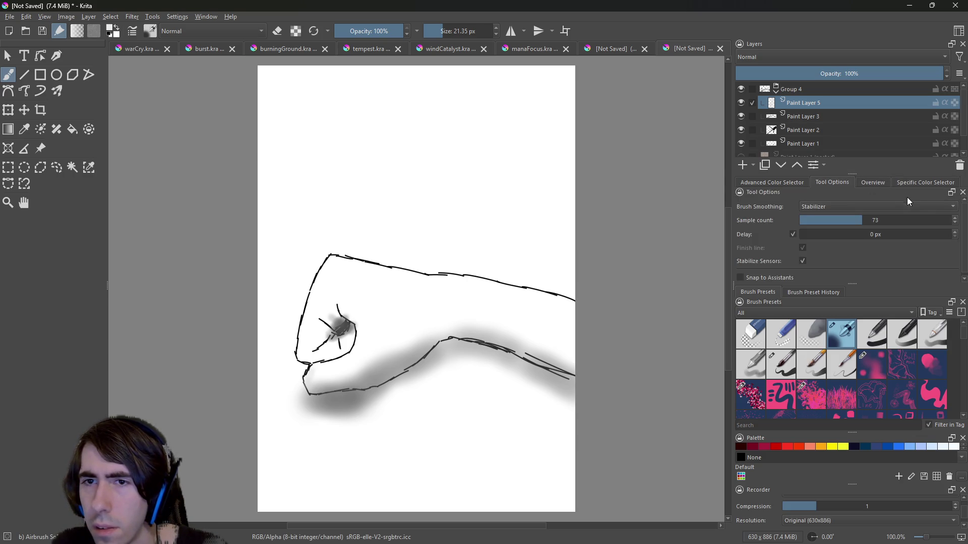
pyautogui.click(917, 186)
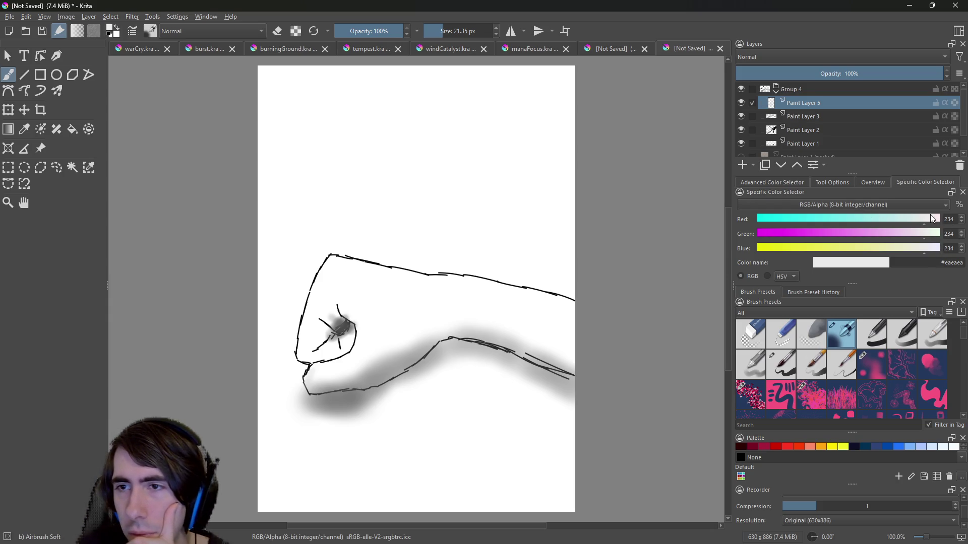
pyautogui.click(961, 217)
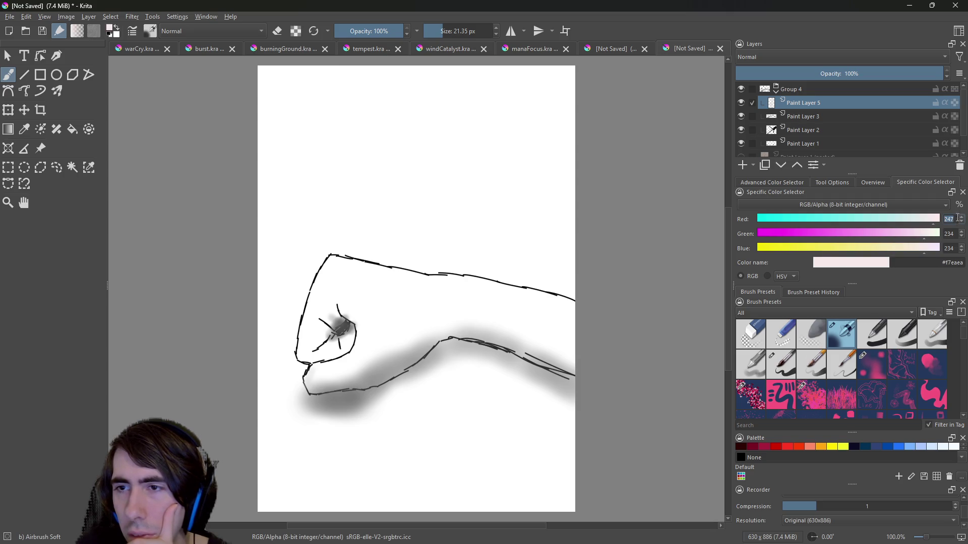
pyautogui.doubleClick(962, 231)
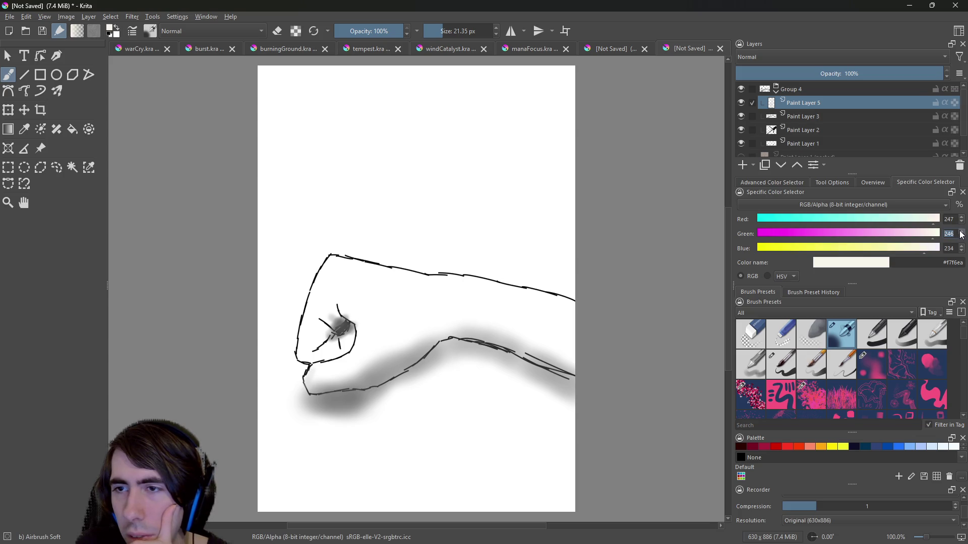
pyautogui.doubleClick(961, 247)
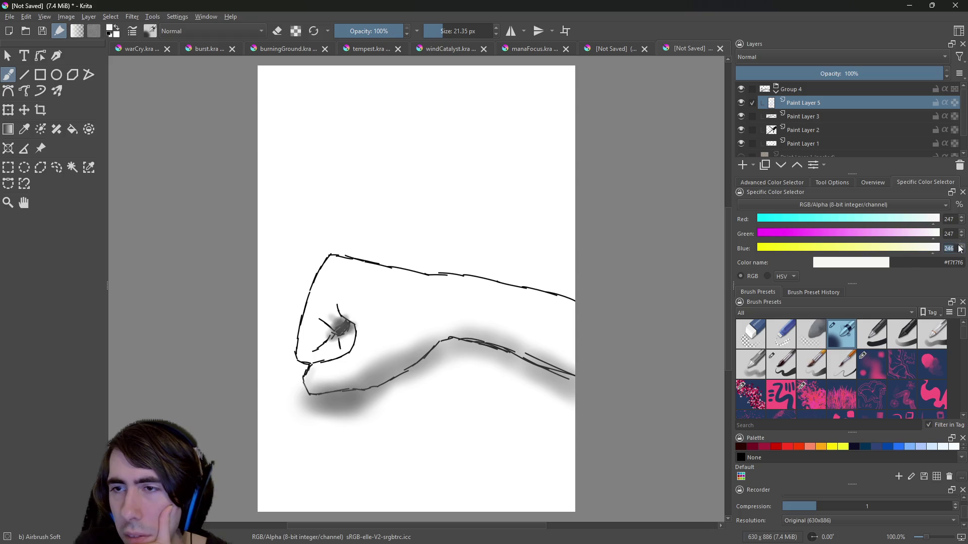
# Test the #f7f7f7 colour on the canvas and fist, undoing both strokes.
pyautogui.moveTo(421, 192); pyautogui.dragTo(423, 209)
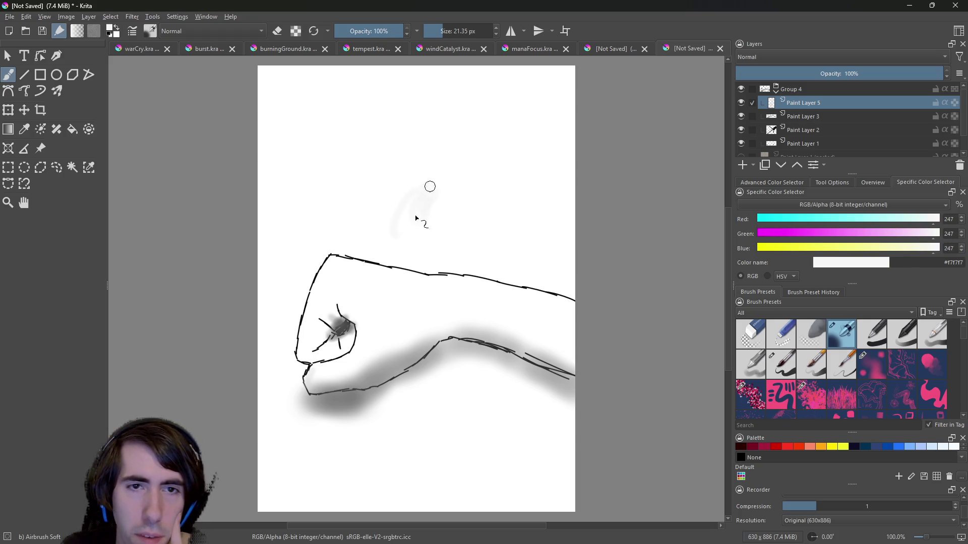
pyautogui.hotkey('ctrl', 'z')
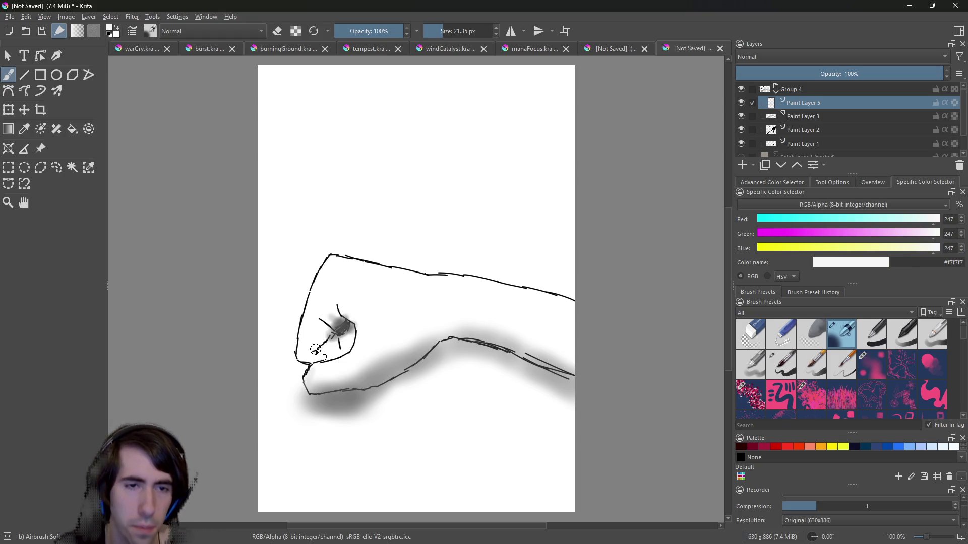
pyautogui.moveTo(304, 351); pyautogui.dragTo(323, 282)
pyautogui.hotkey('ctrl', 'z')
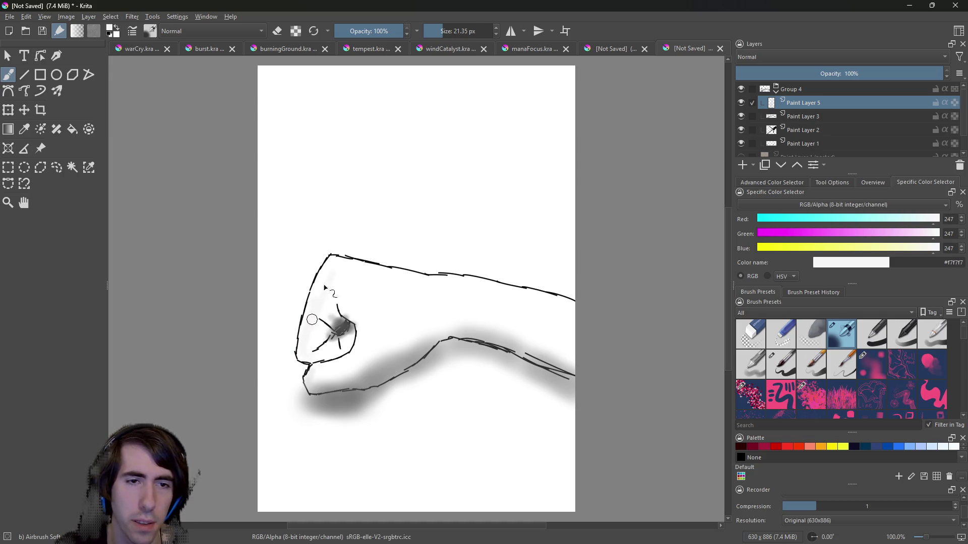
# Move Paint Layers 2 and 1 to the top of Group 4 after toggling Paint Layer 2.
pyautogui.click(742, 129)
pyautogui.click(741, 130)
pyautogui.click(742, 129)
pyautogui.click(751, 130)
pyautogui.click(741, 130)
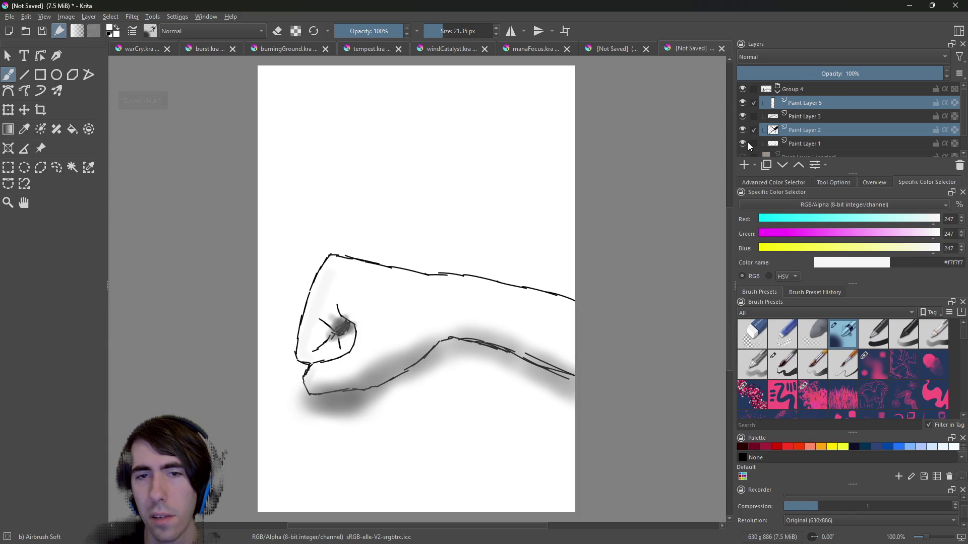
pyautogui.click(814, 131)
pyautogui.moveTo(821, 129); pyautogui.dragTo(836, 98)
pyautogui.moveTo(806, 128); pyautogui.dragTo(817, 112)
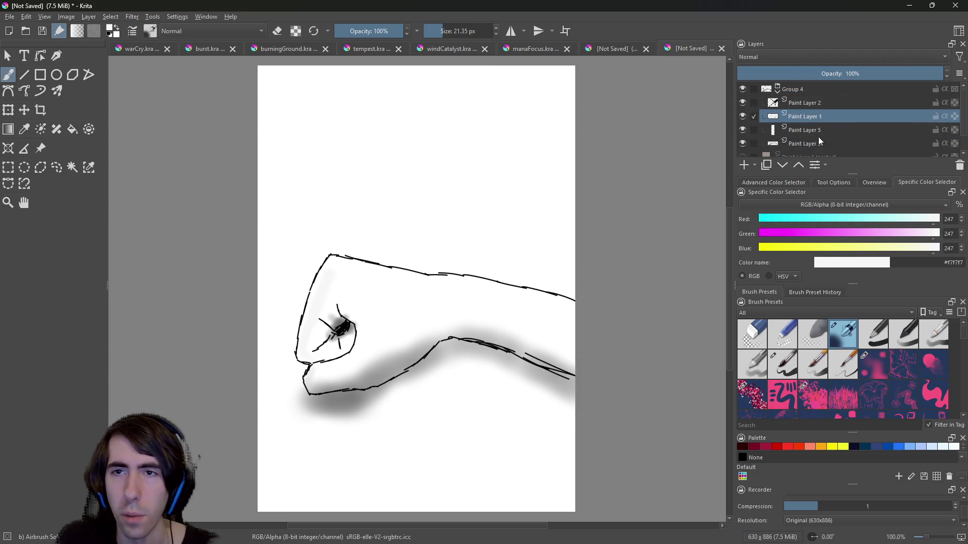
# Move Paint Layer 3 above Paint Layer 5, select Paint Layer 5, and compare Paint Layer 3's shading.
pyautogui.click(776, 130)
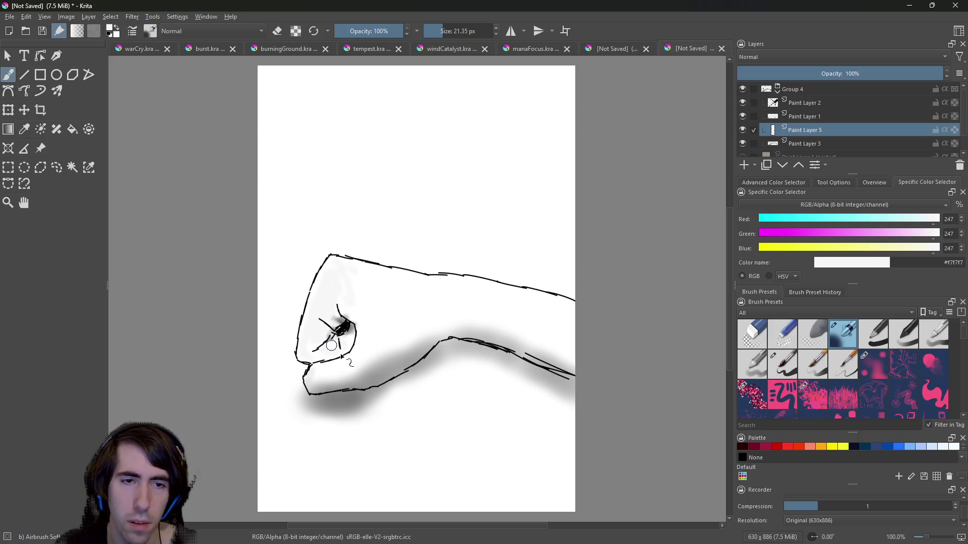
pyautogui.moveTo(801, 143); pyautogui.dragTo(815, 129)
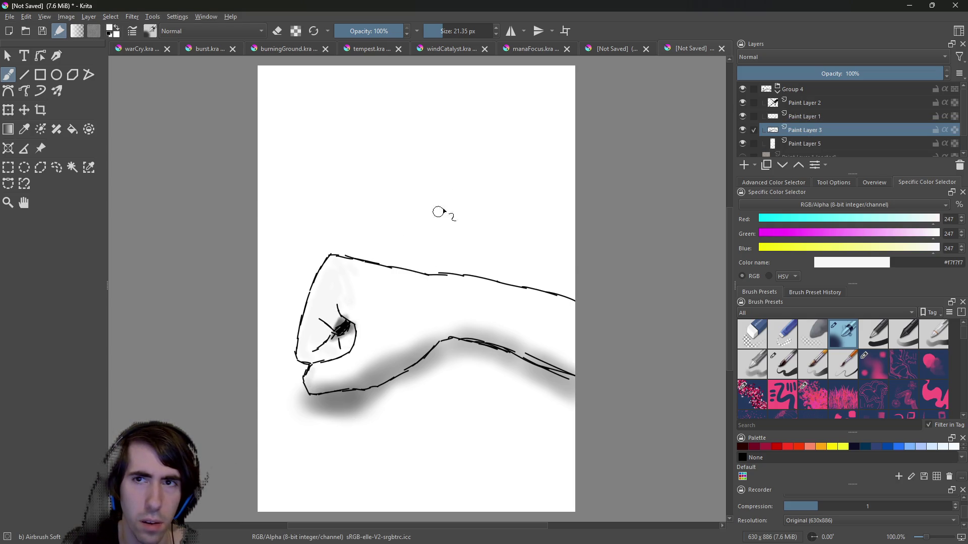
pyautogui.doubleClick(743, 144)
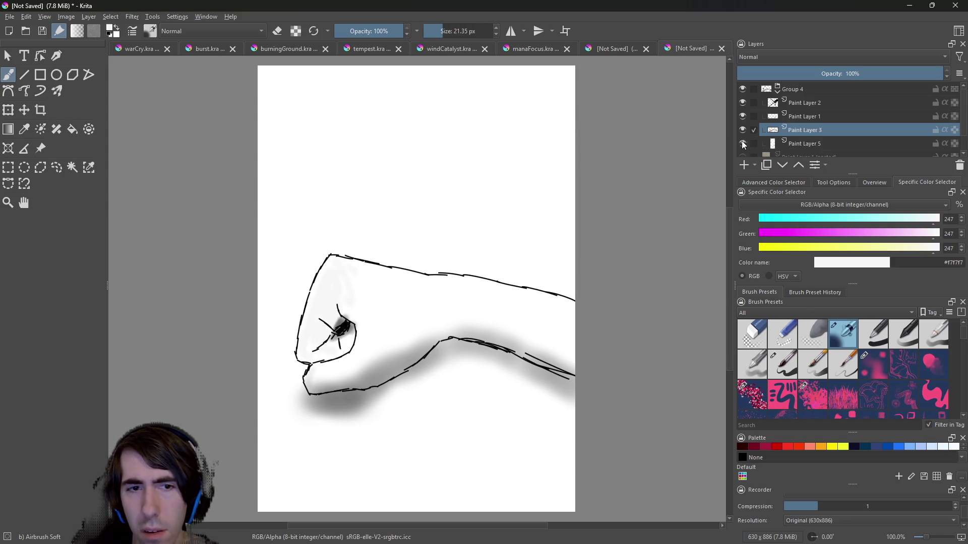
pyautogui.click(795, 144)
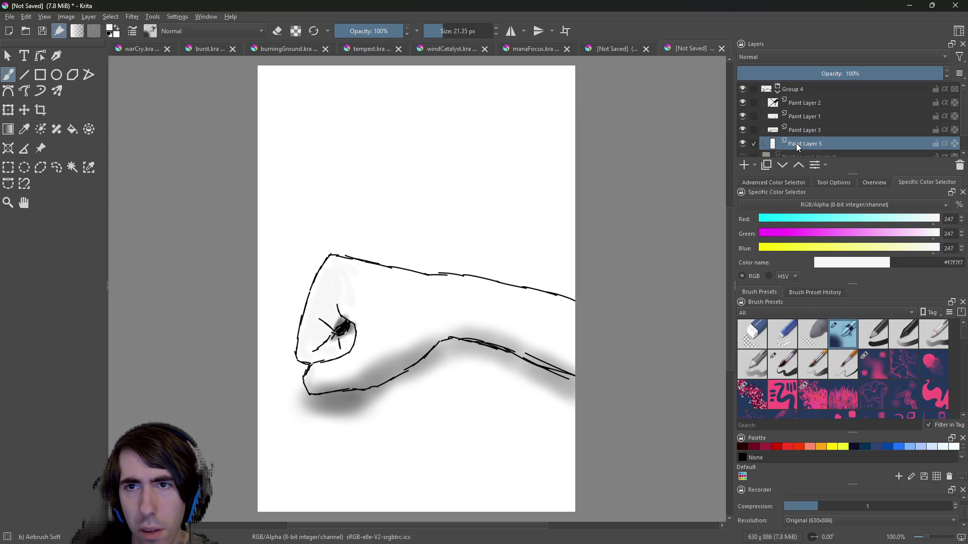
pyautogui.click(820, 131)
pyautogui.click(746, 130)
pyautogui.click(746, 130)
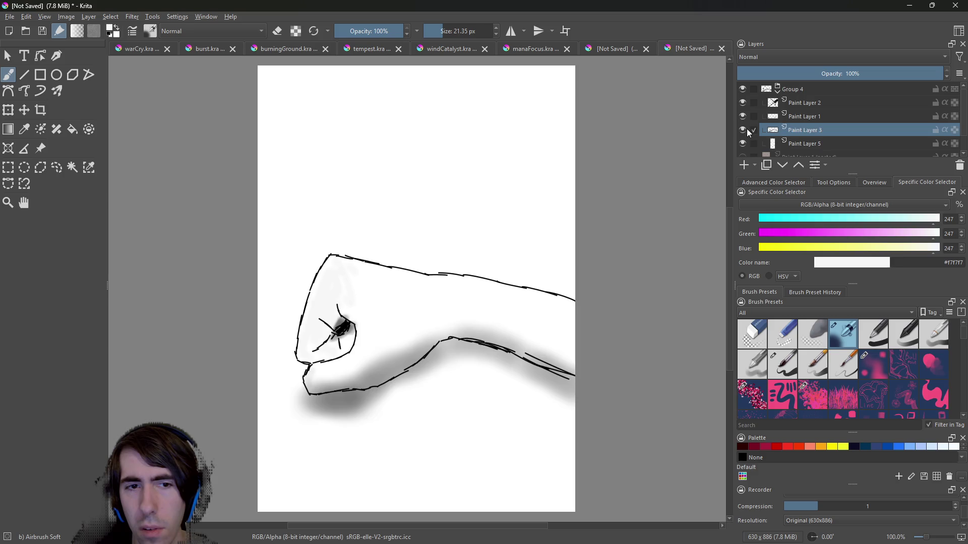
# Fill the fist and forearm on Paint Layer 5 with a 102 px near-white airbrush wash.
pyautogui.click(800, 142)
pyautogui.moveTo(338, 308)
pyautogui.mouseDown()
pyautogui.moveTo(340, 330)
pyautogui.moveTo(363, 302)
pyautogui.mouseUp()
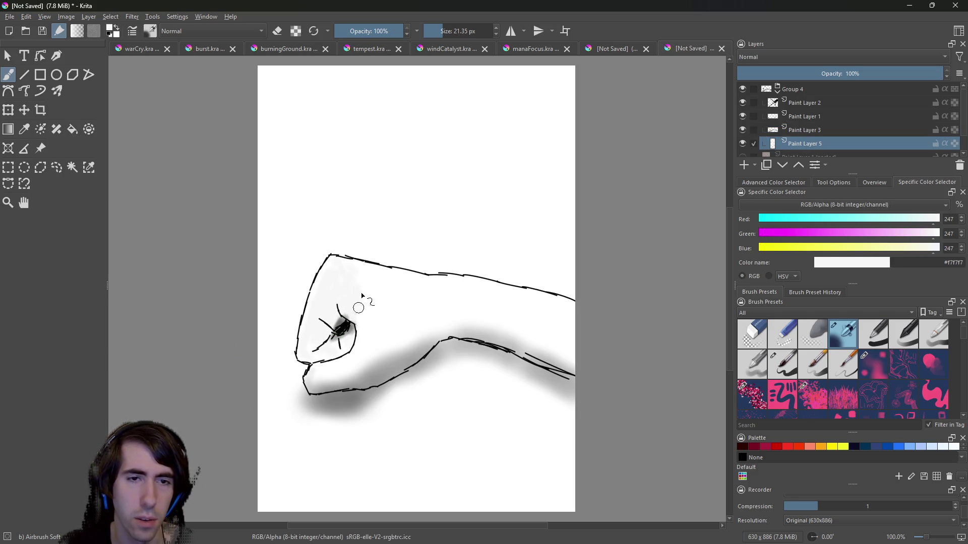
pyautogui.click(455, 31)
pyautogui.moveTo(335, 370)
pyautogui.mouseDown()
pyautogui.moveTo(363, 313)
pyautogui.moveTo(346, 281)
pyautogui.moveTo(403, 307)
pyautogui.moveTo(548, 324)
pyautogui.moveTo(377, 309)
pyautogui.moveTo(358, 361)
pyautogui.moveTo(333, 370)
pyautogui.moveTo(421, 334)
pyautogui.moveTo(348, 290)
pyautogui.moveTo(435, 318)
pyautogui.moveTo(454, 306)
pyautogui.moveTo(575, 339)
pyautogui.moveTo(472, 327)
pyautogui.moveTo(352, 333)
pyautogui.moveTo(403, 295)
pyautogui.moveTo(376, 286)
pyautogui.moveTo(490, 307)
pyautogui.moveTo(563, 335)
pyautogui.moveTo(529, 331)
pyautogui.moveTo(558, 335)
pyautogui.moveTo(461, 289)
pyautogui.moveTo(541, 322)
pyautogui.mouseUp()
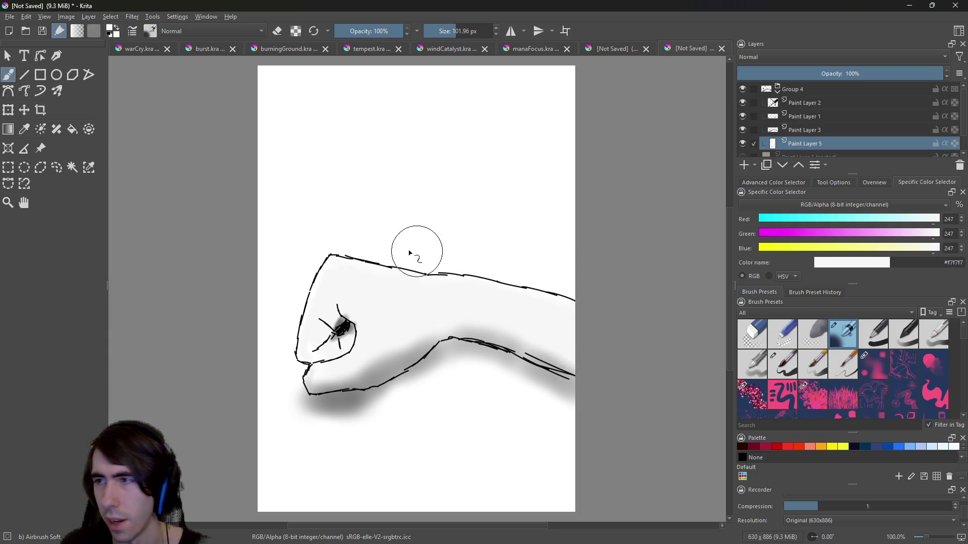
pyautogui.moveTo(362, 360)
pyautogui.mouseDown()
pyautogui.moveTo(335, 324)
pyautogui.moveTo(324, 360)
pyautogui.moveTo(339, 311)
pyautogui.moveTo(378, 335)
pyautogui.moveTo(408, 298)
pyautogui.moveTo(353, 343)
pyautogui.moveTo(439, 320)
pyautogui.moveTo(413, 282)
pyautogui.moveTo(562, 340)
pyautogui.moveTo(560, 330)
pyautogui.moveTo(378, 288)
pyautogui.moveTo(408, 294)
pyautogui.mouseUp()
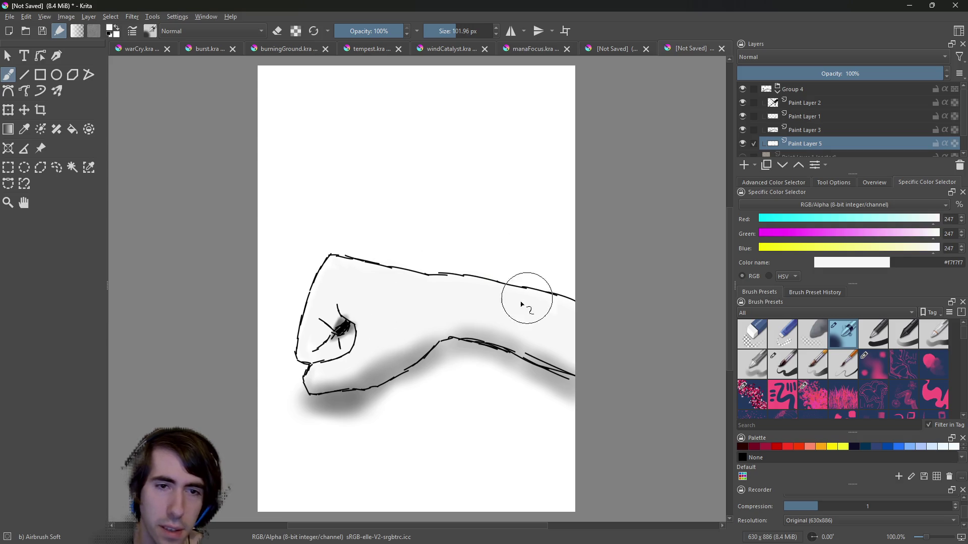
# Compare with Paint Layers 1 and 2 toggled, then add Paint Layer 6 above Paint Layer 2.
pyautogui.click(741, 115)
pyautogui.click(741, 115)
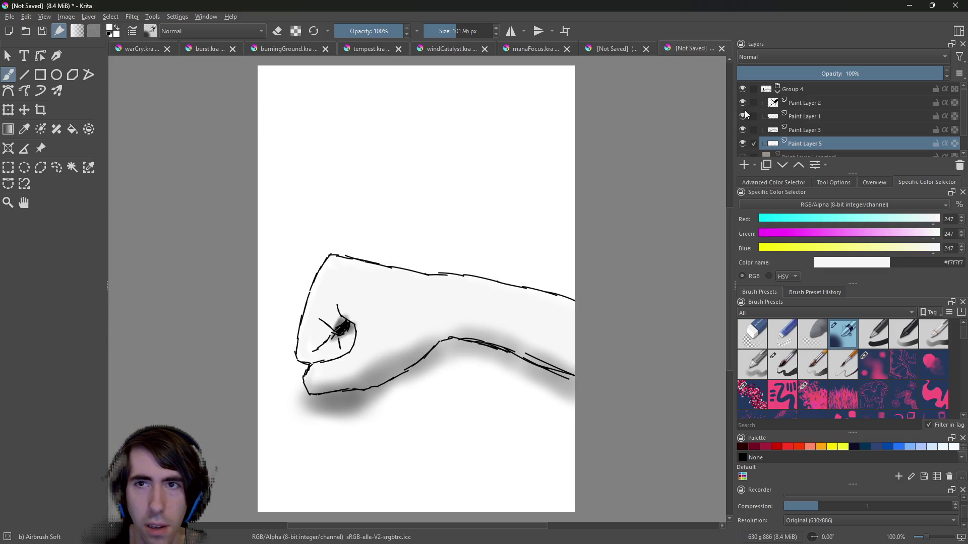
pyautogui.click(740, 102)
pyautogui.click(740, 102)
pyautogui.click(740, 102)
pyautogui.click(740, 102)
pyautogui.click(740, 102)
pyautogui.click(740, 102)
pyautogui.click(739, 103)
pyautogui.click(741, 103)
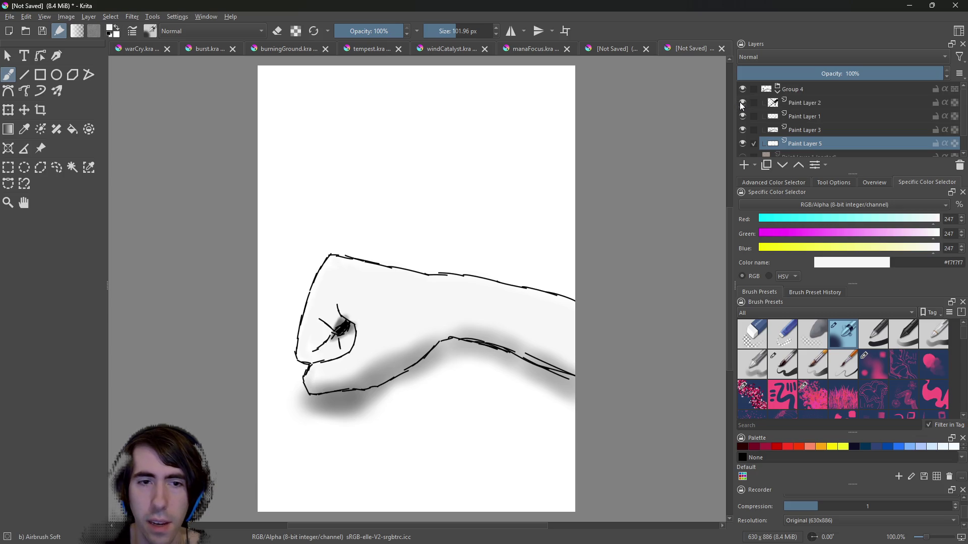
pyautogui.click(792, 103)
pyautogui.click(744, 165)
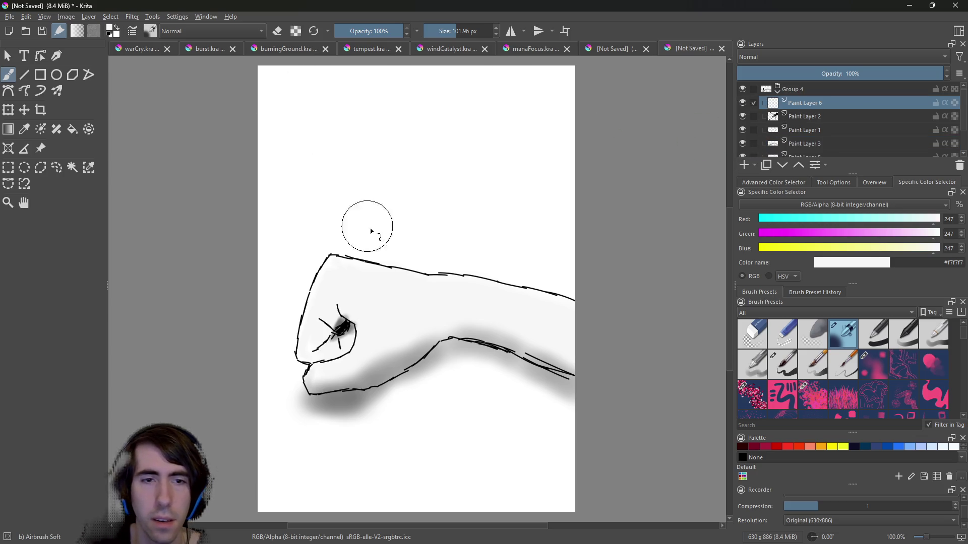
# Switch to the 3.12 px Basic-5 Size brush and ink a short knuckle line on Paint Layer 6.
pyautogui.rightClick(443, 302)
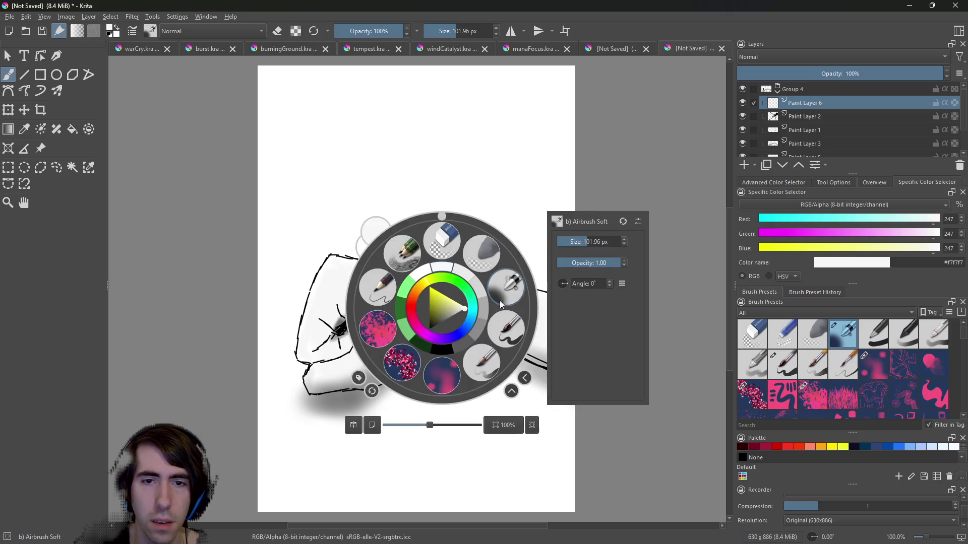
pyautogui.click(502, 333)
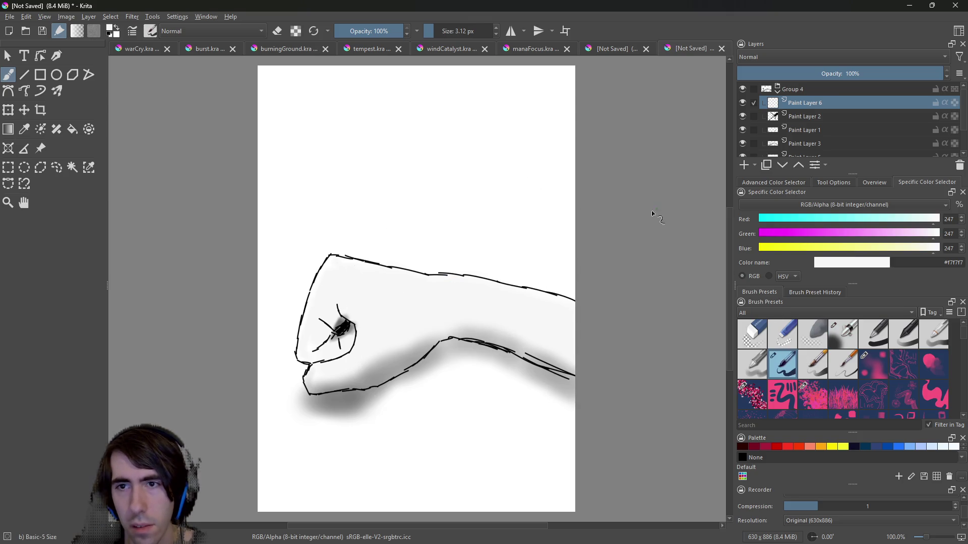
pyautogui.rightClick(499, 251)
pyautogui.click(628, 143)
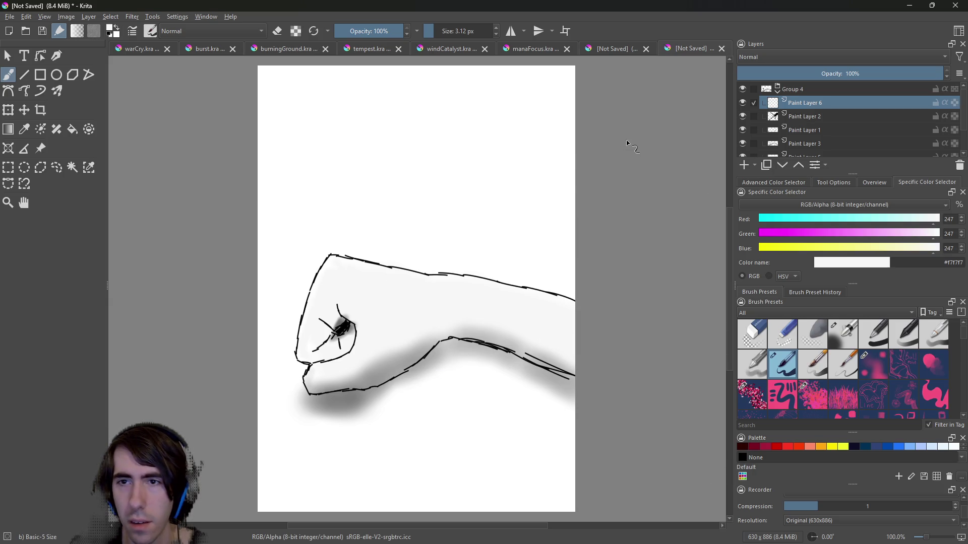
pyautogui.click(781, 185)
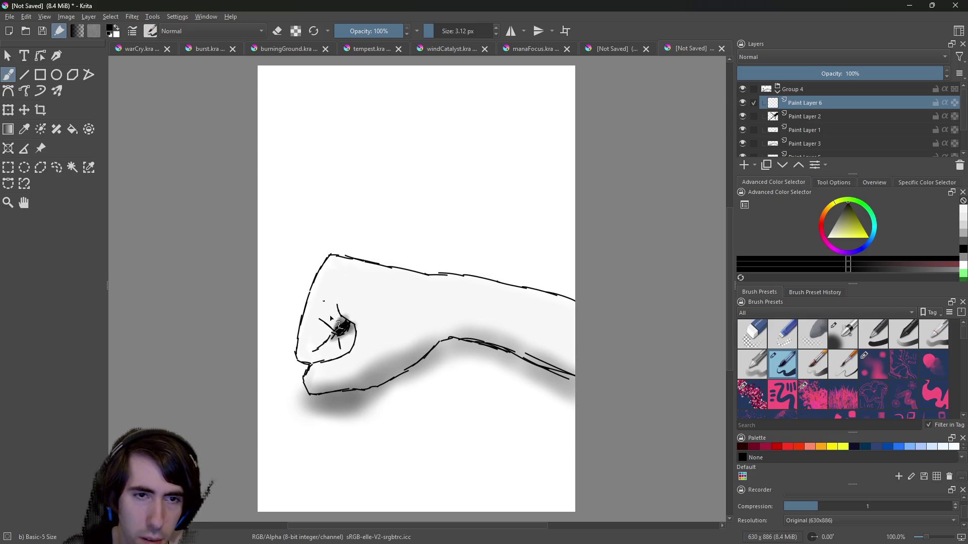
pyautogui.moveTo(324, 301); pyautogui.dragTo(331, 318)
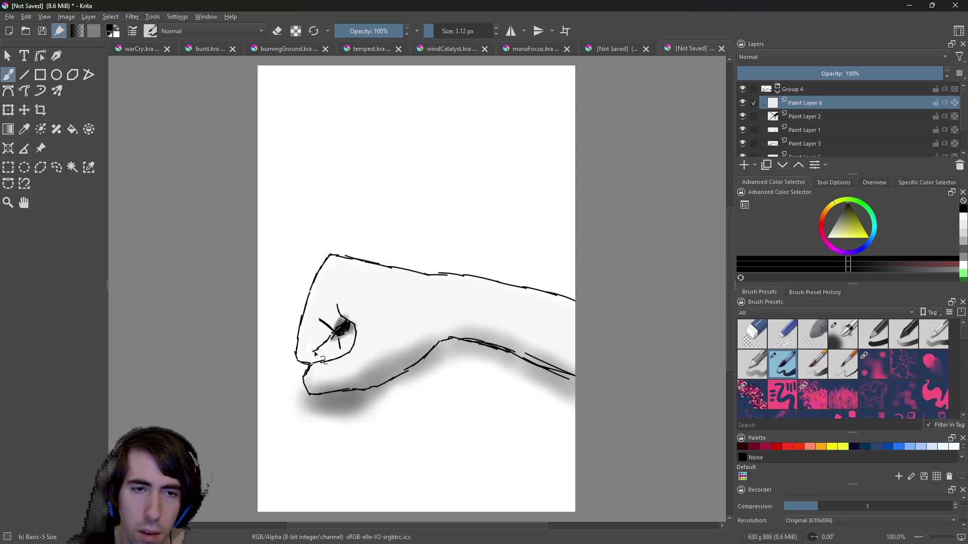
# Fade Paint Layer 2 to 27%, ink a curved knuckle line, then hide Paint Layer 2.
pyautogui.click(806, 116)
pyautogui.moveTo(796, 73); pyautogui.dragTo(787, 74)
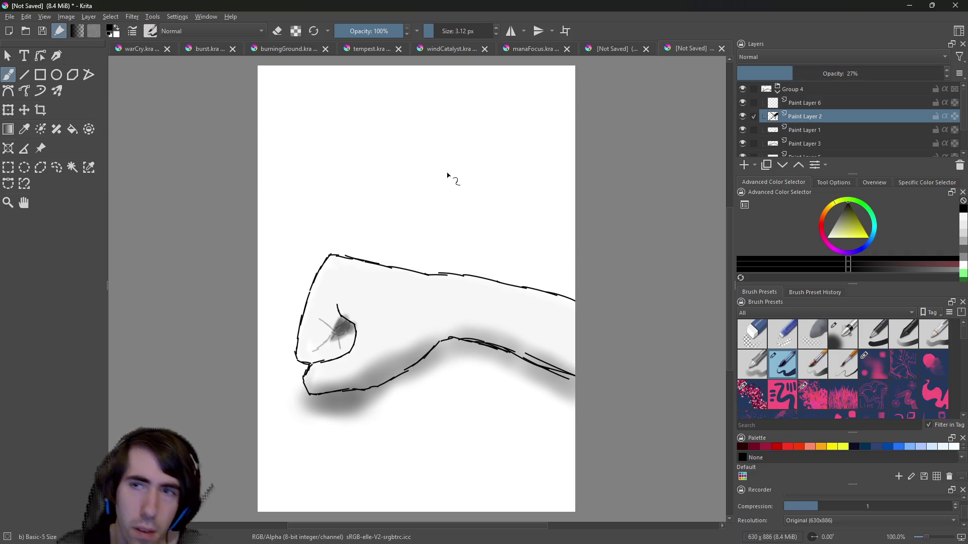
pyautogui.click(813, 103)
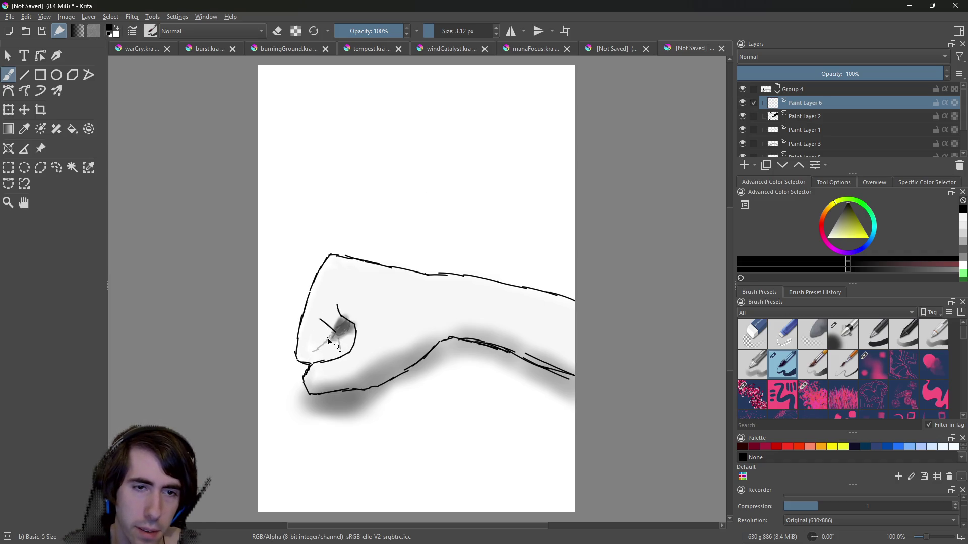
pyautogui.moveTo(313, 350); pyautogui.dragTo(335, 332)
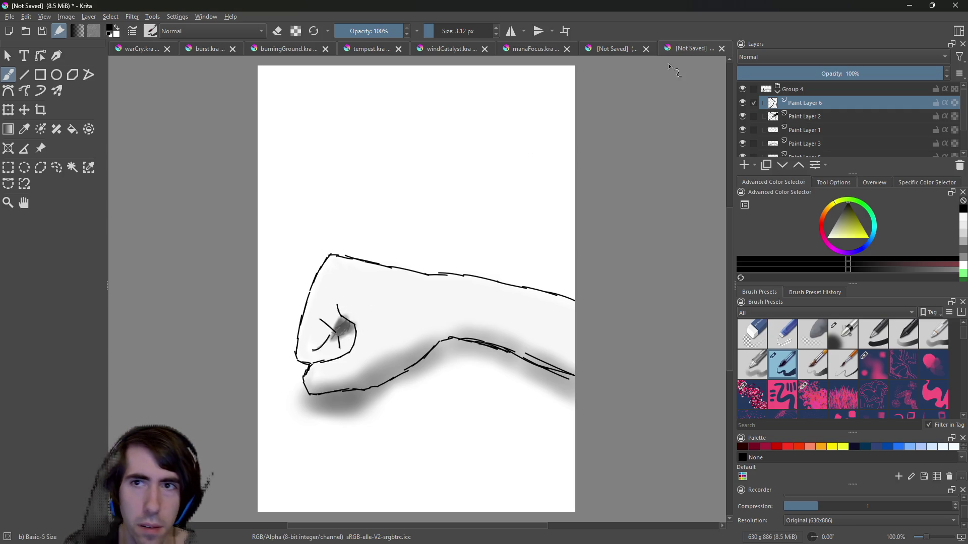
pyautogui.click(743, 116)
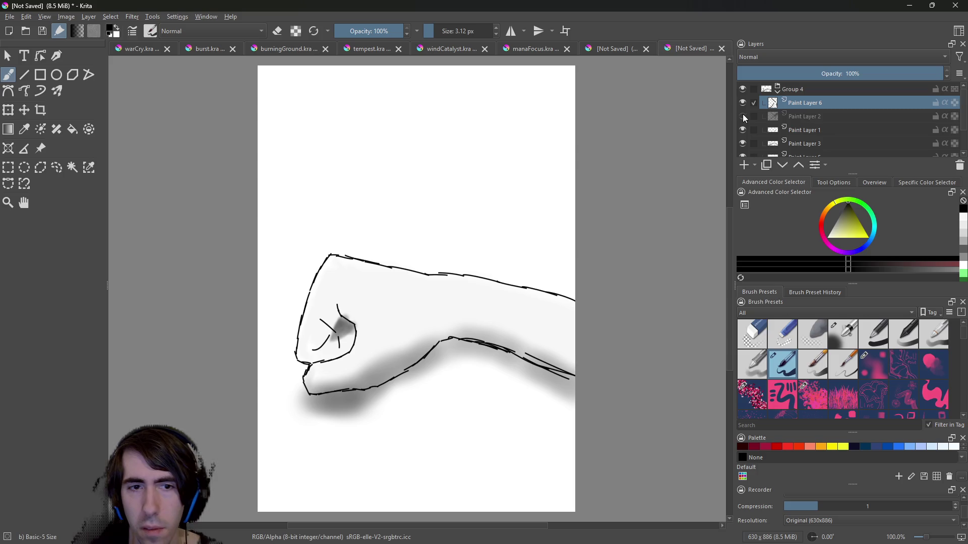
# Redo the last knuckle stroke as a longer ink line on Paint Layer 6, then add Paint Layer 7.
pyautogui.click(742, 117)
pyautogui.click(742, 117)
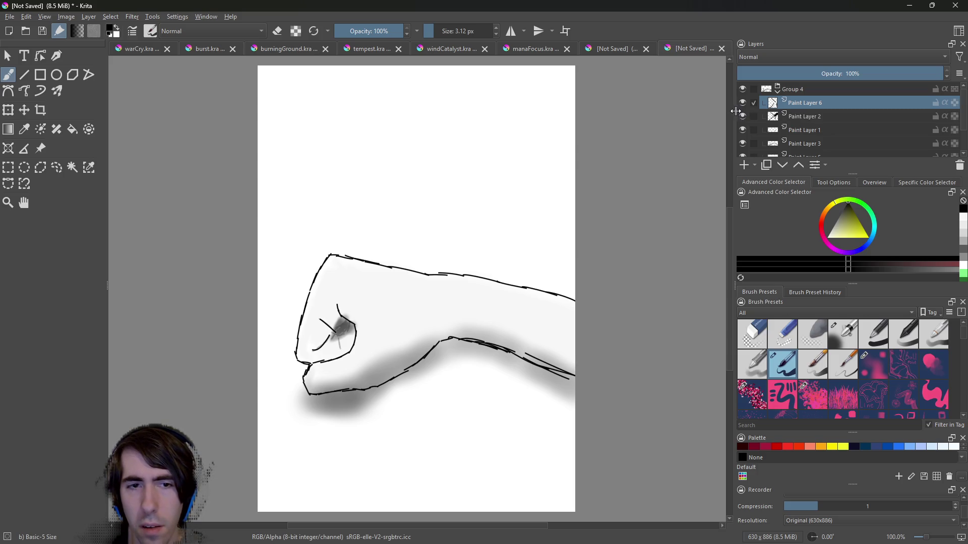
pyautogui.hotkey('ctrl', 'z')
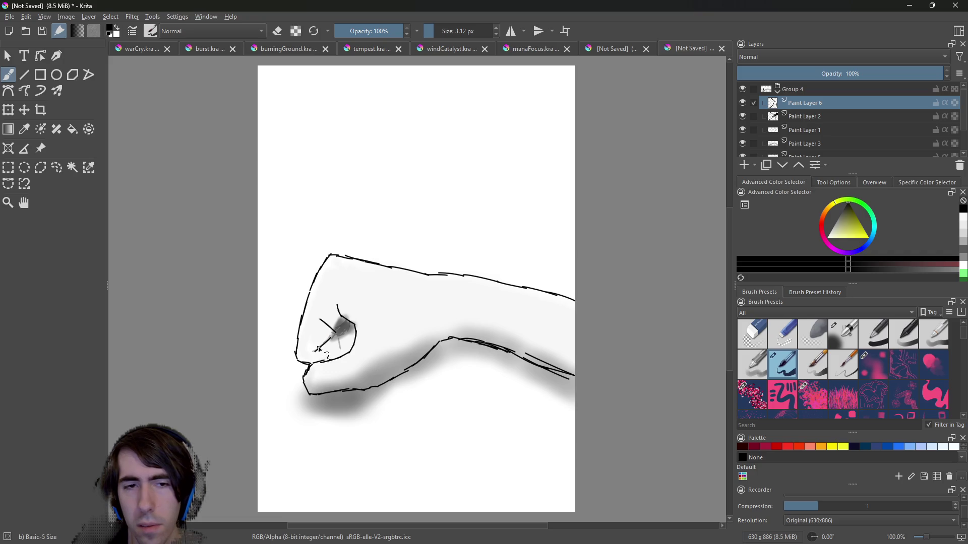
pyautogui.moveTo(322, 348); pyautogui.dragTo(339, 342)
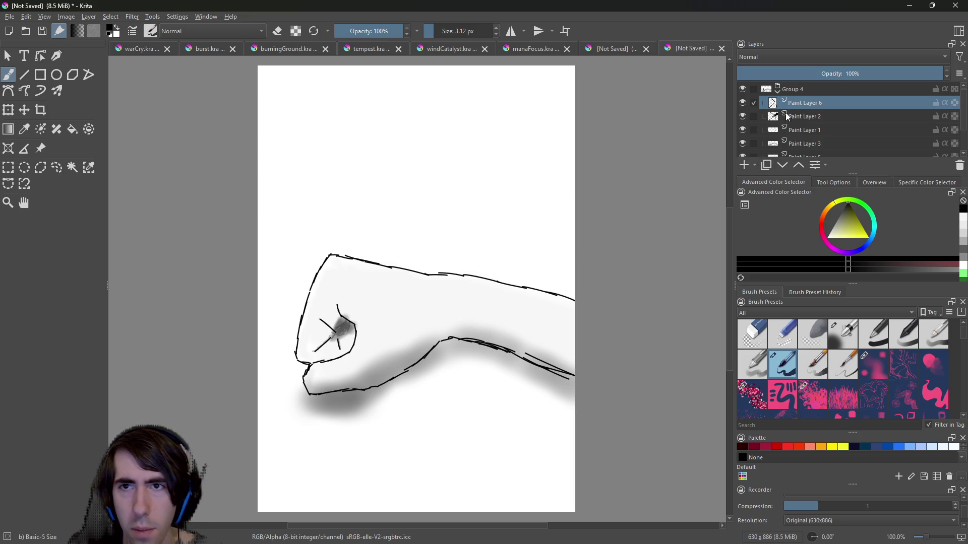
pyautogui.click(744, 165)
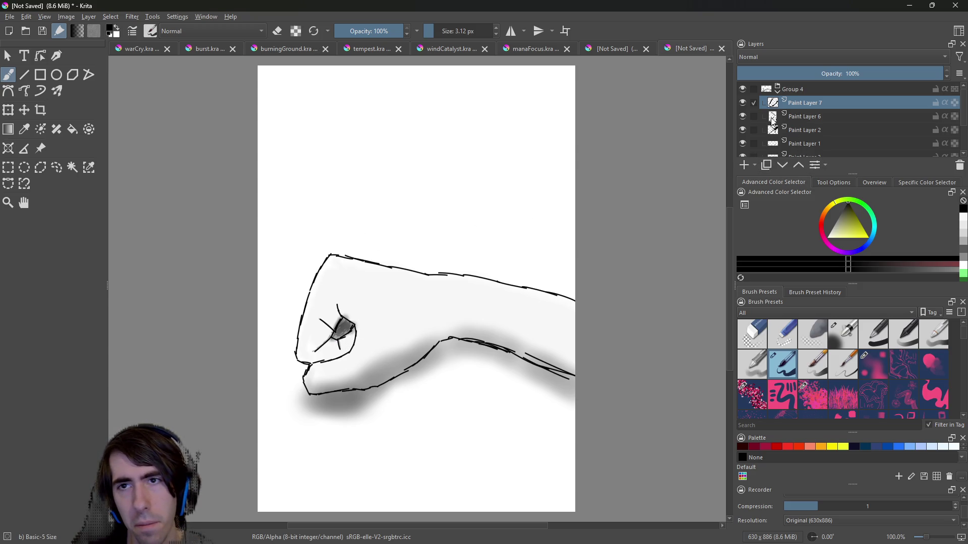
# Hide Paint Layer 2's knuckle shading and try a faint lighter grey stroke over the knuckles.
pyautogui.click(741, 103)
pyautogui.click(739, 104)
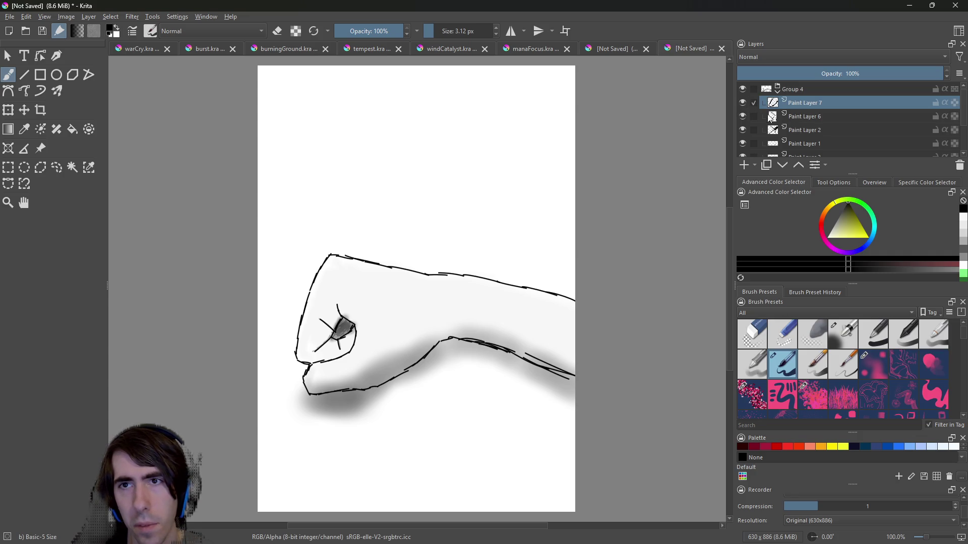
pyautogui.click(743, 129)
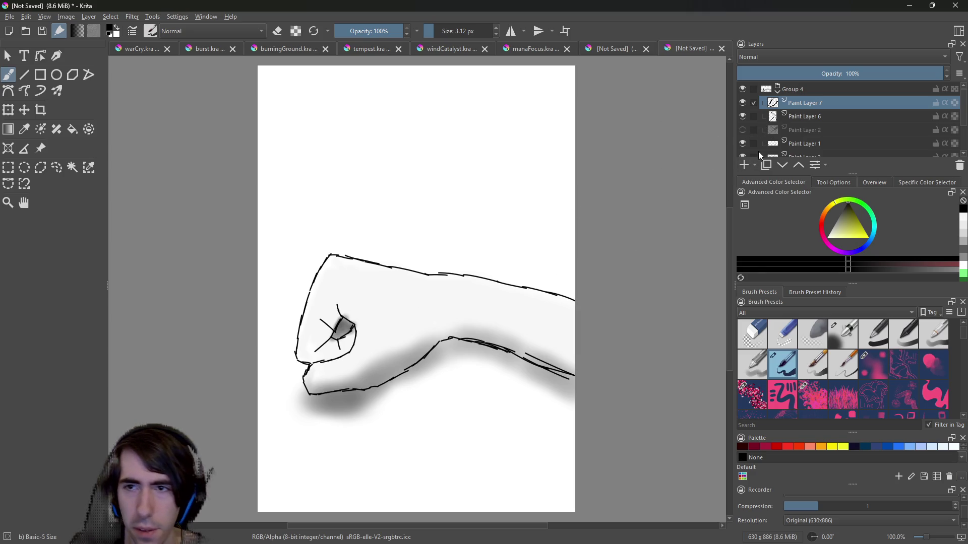
pyautogui.click(845, 206)
pyautogui.moveTo(348, 342); pyautogui.dragTo(342, 332)
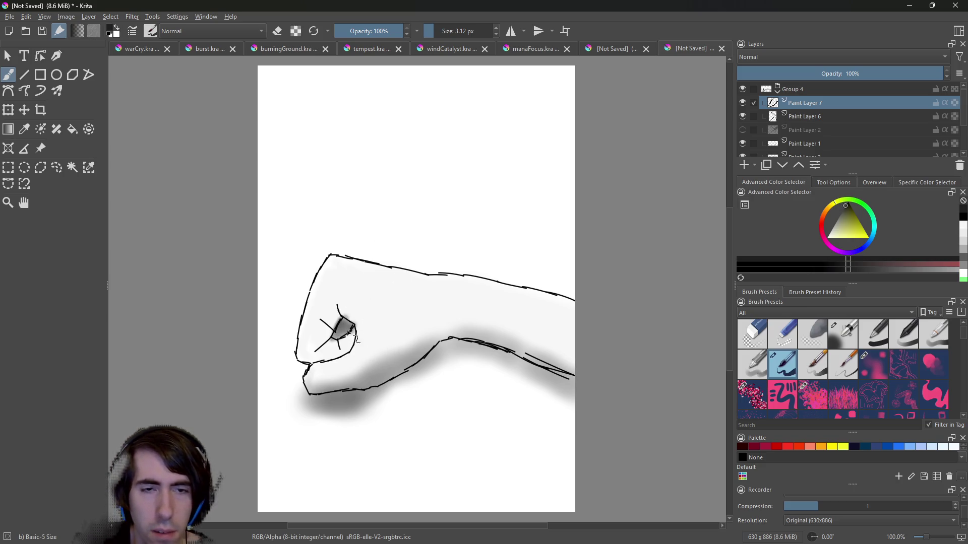
pyautogui.moveTo(844, 212); pyautogui.dragTo(834, 208)
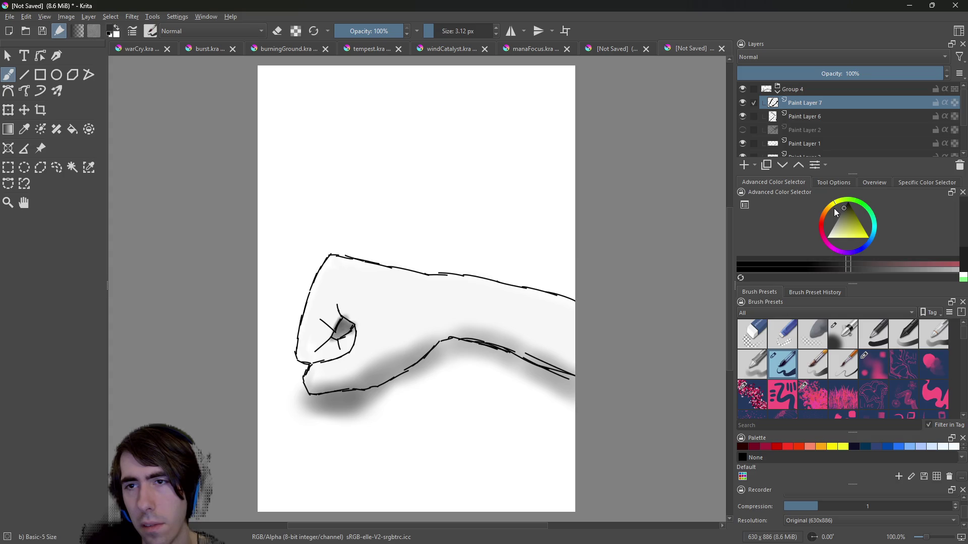
# Toggle the upper layers and Paint Layer 1 on and off to find which holds the fist shading.
pyautogui.click(745, 101)
pyautogui.click(745, 100)
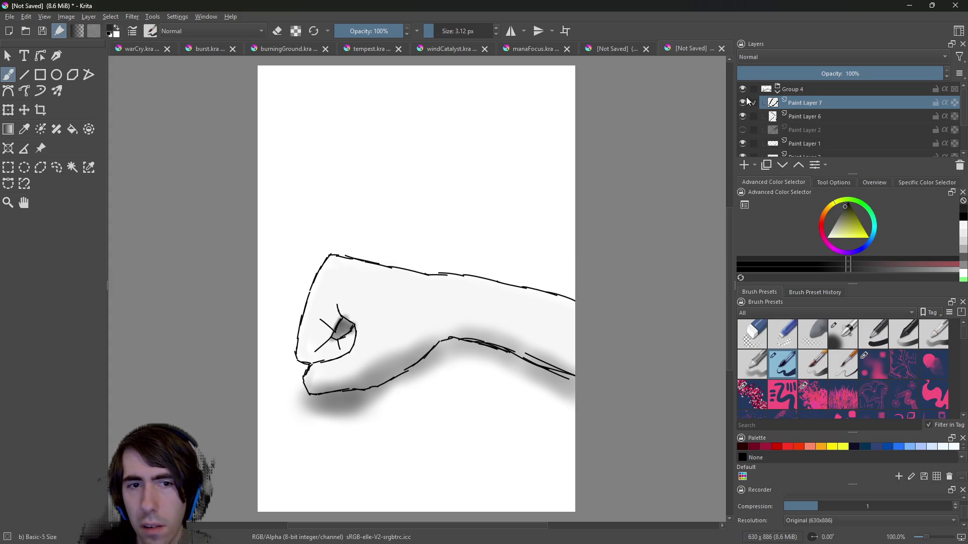
pyautogui.click(740, 115)
pyautogui.click(740, 114)
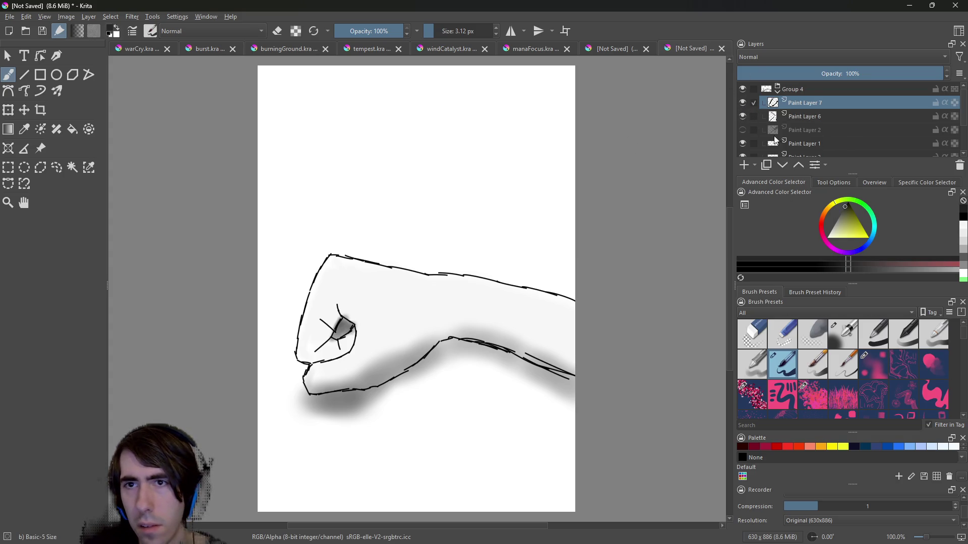
pyautogui.click(740, 141)
pyautogui.click(739, 141)
pyautogui.click(740, 153)
pyautogui.click(742, 154)
# Add a new Paint Layer 8 near the bottom of the stack and darken the knuckle grey.
pyautogui.click(798, 160)
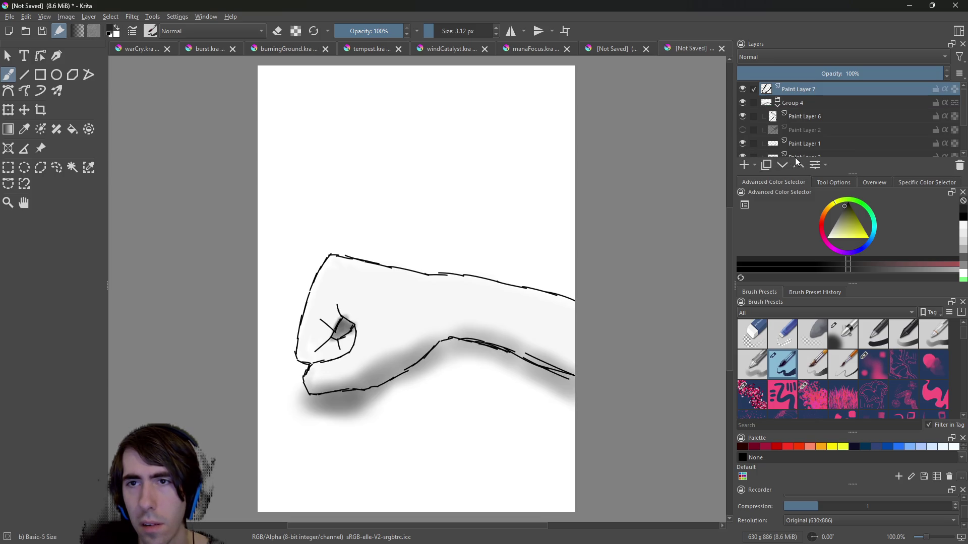
pyautogui.click(783, 165)
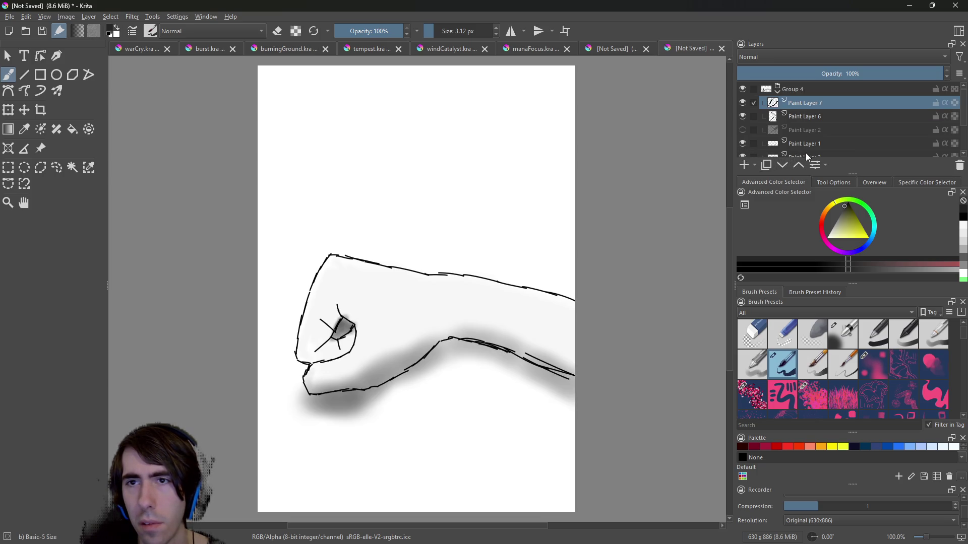
pyautogui.click(807, 155)
pyautogui.click(744, 165)
pyautogui.moveTo(354, 332); pyautogui.dragTo(339, 343)
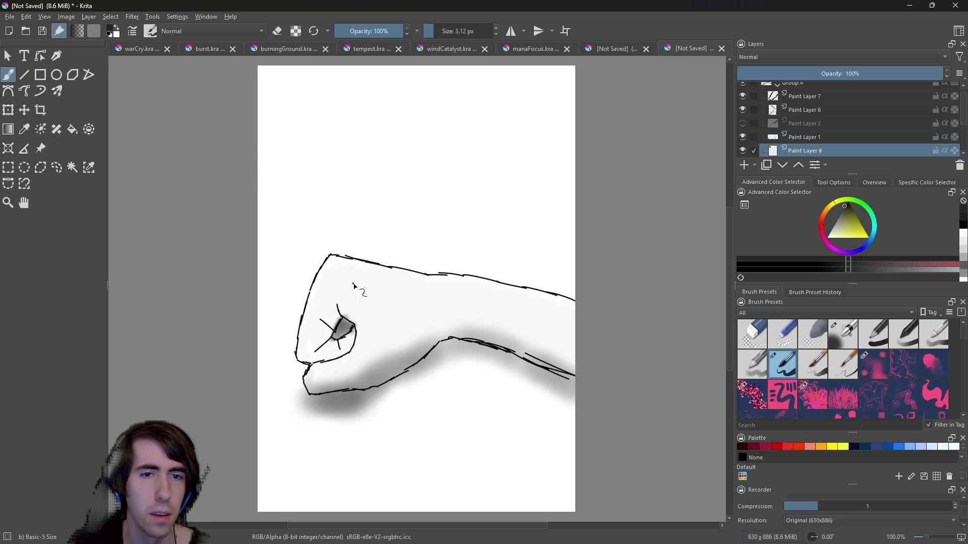
# Switch to the Airbrush Soft brush and try a darker shading stroke, then undo it.
pyautogui.rightClick(443, 299)
pyautogui.click(504, 283)
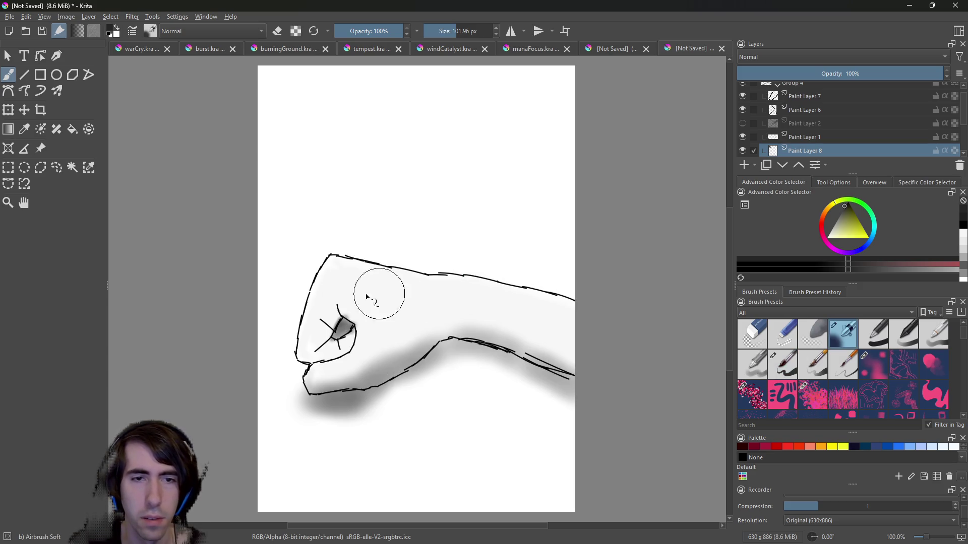
pyautogui.moveTo(337, 336); pyautogui.dragTo(335, 330)
pyautogui.hotkey('ctrl', 'z')
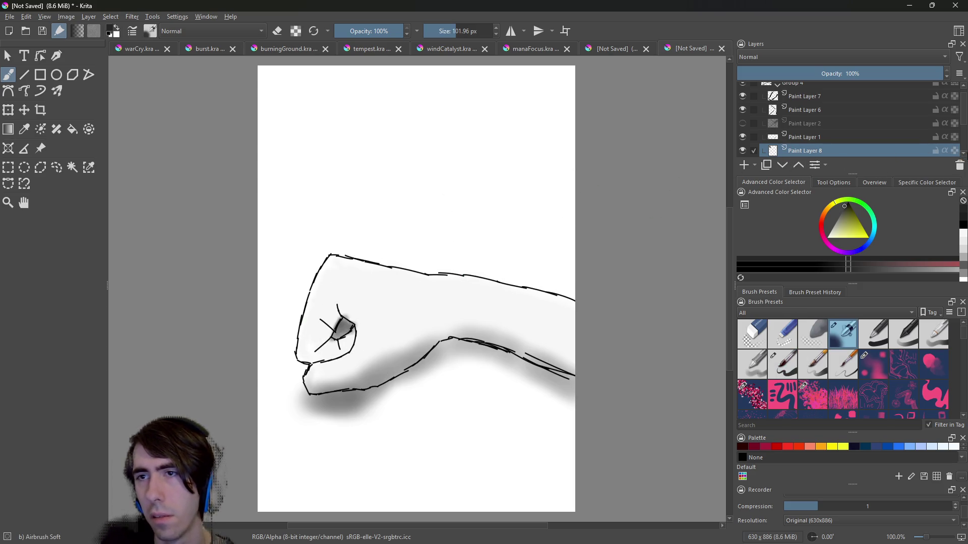
pyautogui.scroll(-4, 964, 153)
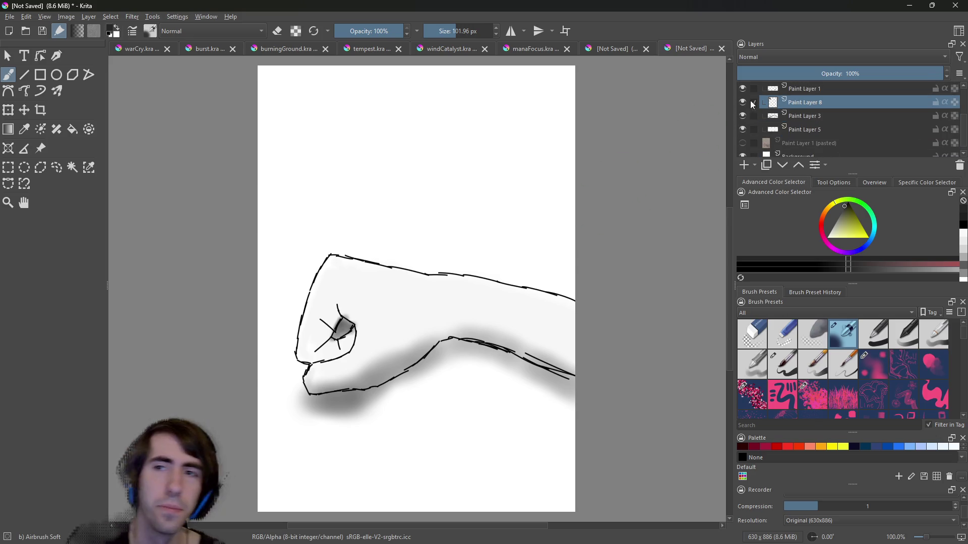
# Erase the grey smudge inside the fist on Paint Layer 3 with the Eraser Circle brush.
pyautogui.click(743, 114)
pyautogui.click(743, 114)
pyautogui.click(742, 115)
pyautogui.click(742, 116)
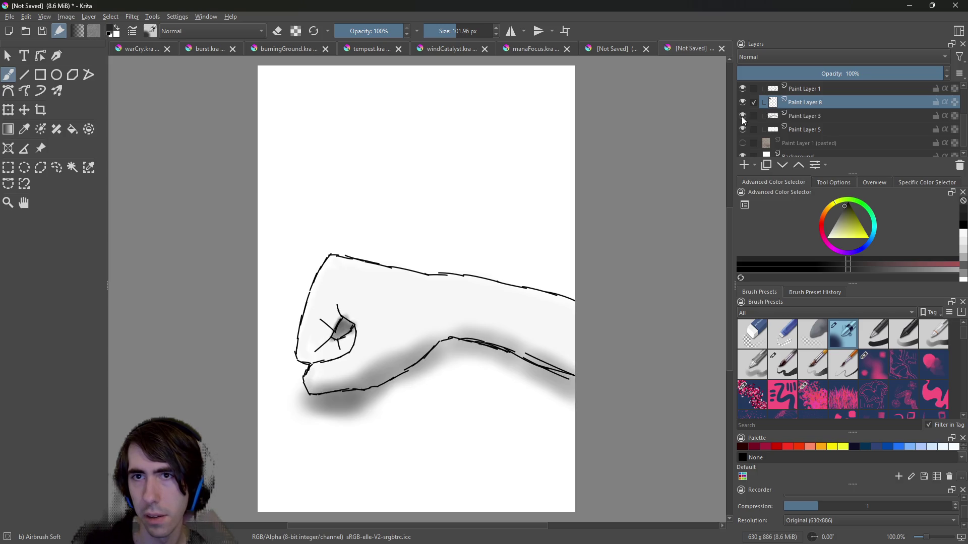
pyautogui.rightClick(407, 262)
pyautogui.click(404, 206)
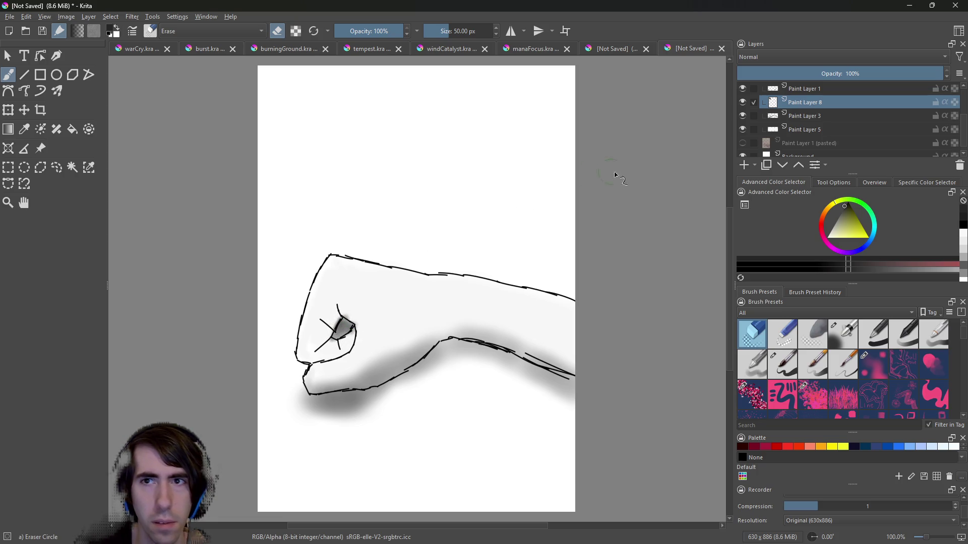
pyautogui.click(742, 102)
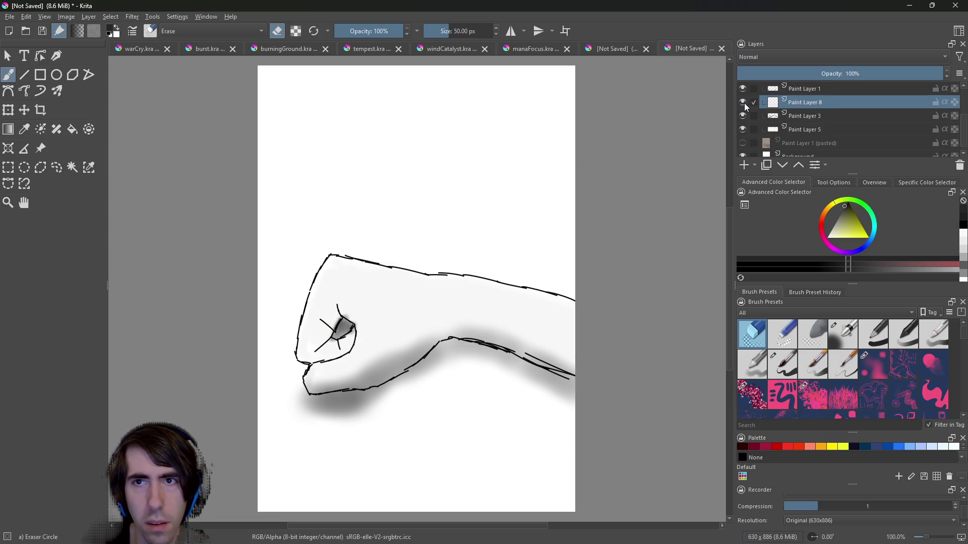
pyautogui.click(745, 102)
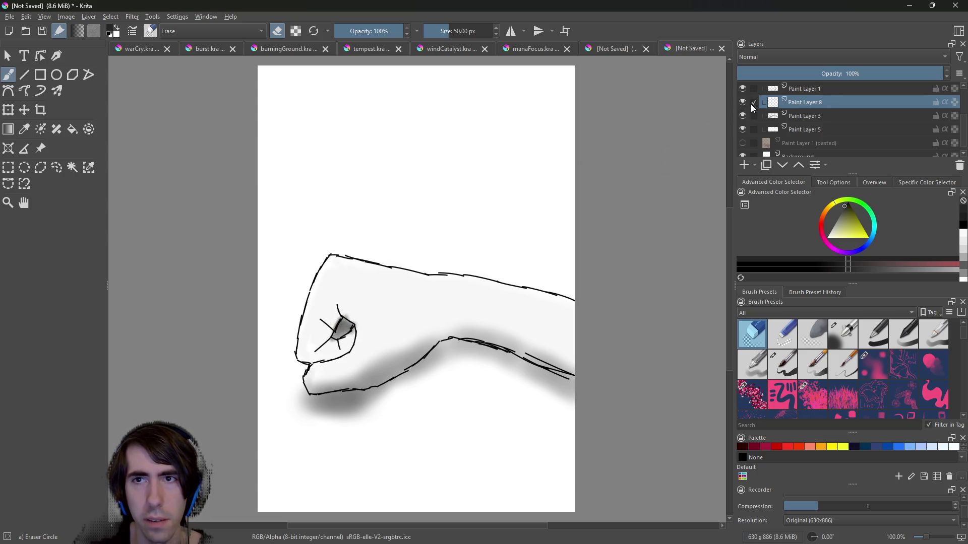
pyautogui.click(811, 116)
pyautogui.moveTo(349, 333)
pyautogui.mouseDown()
pyautogui.moveTo(336, 332)
pyautogui.moveTo(345, 327)
pyautogui.mouseUp()
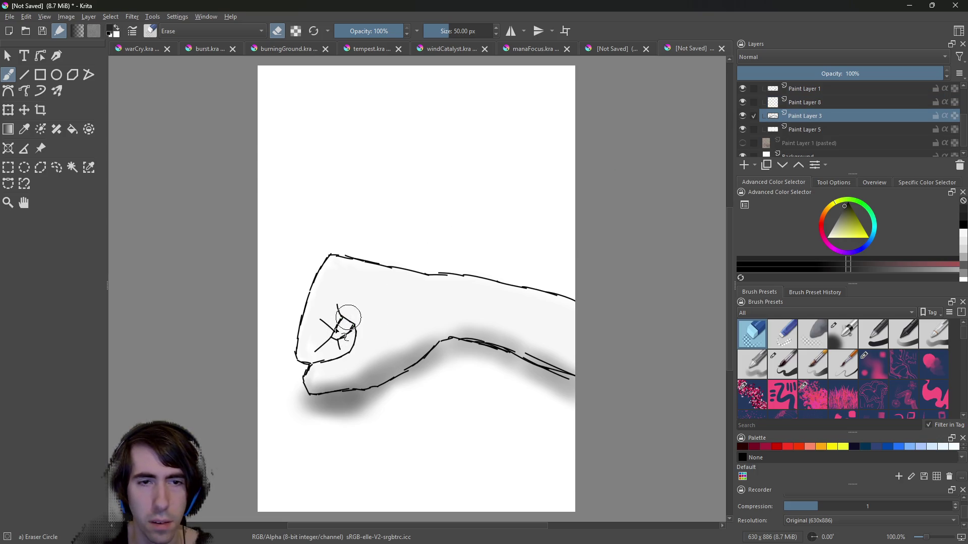
# Move Paint Layer 8 below Paint Layer 3 and airbrush a dark dab onto the knuckles.
pyautogui.click(806, 103)
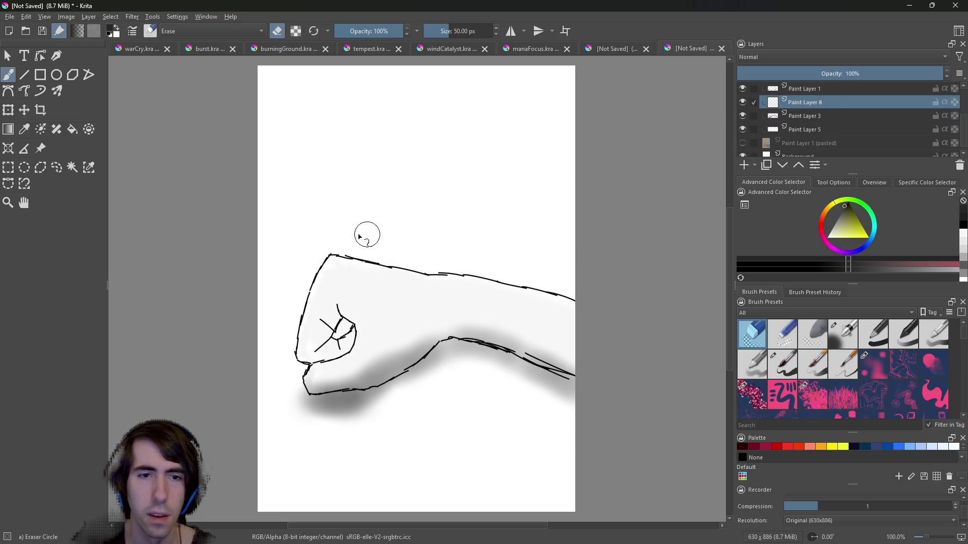
pyautogui.rightClick(348, 291)
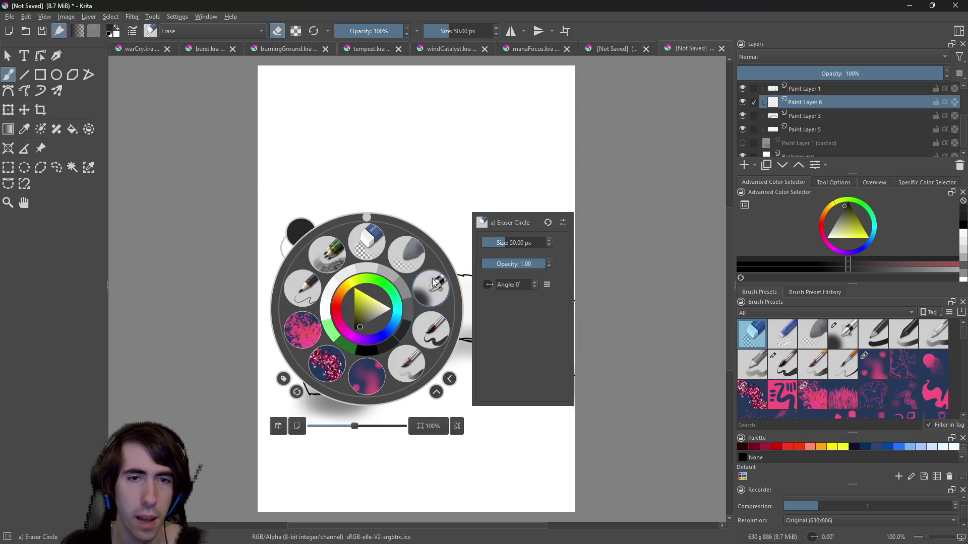
pyautogui.click(434, 286)
pyautogui.moveTo(330, 350); pyautogui.dragTo(345, 331)
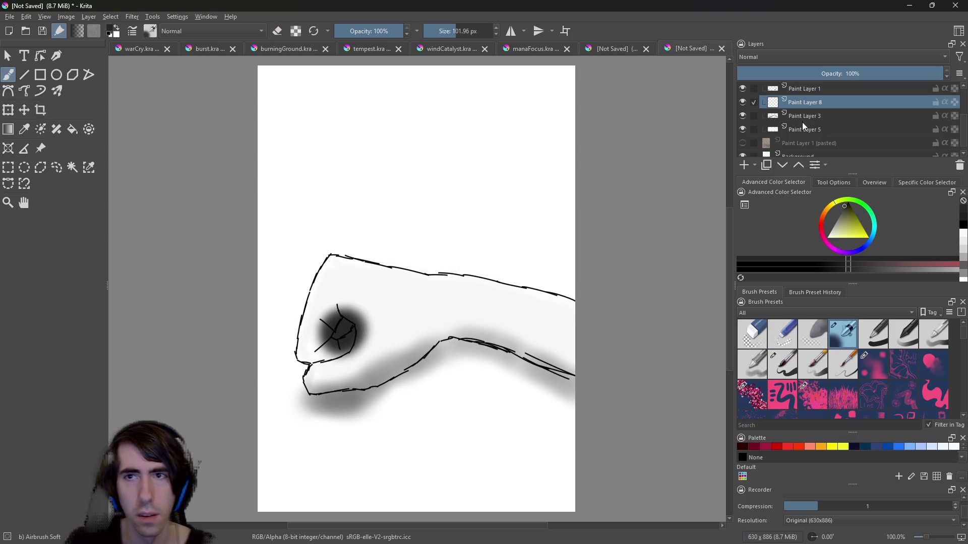
pyautogui.hotkey('ctrl', 'z')
pyautogui.moveTo(812, 104); pyautogui.dragTo(813, 120)
pyautogui.moveTo(333, 330); pyautogui.dragTo(383, 287)
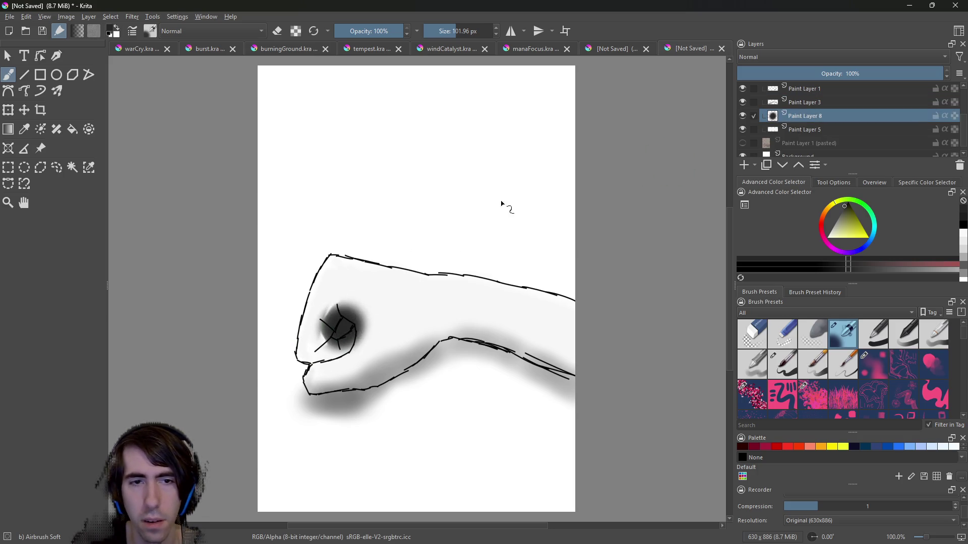
# Move Paint Layer 8 below Paint Layer 5, then select Paint Layer 5 with a small Eraser Circle.
pyautogui.click(744, 129)
pyautogui.click(747, 125)
pyautogui.click(747, 125)
pyautogui.click(748, 125)
pyautogui.moveTo(794, 125); pyautogui.dragTo(798, 131)
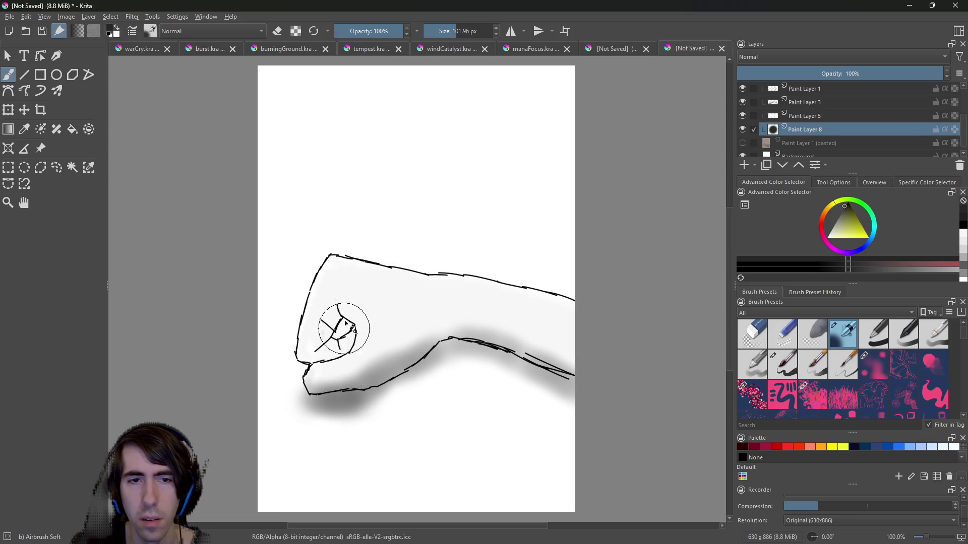
pyautogui.click(803, 115)
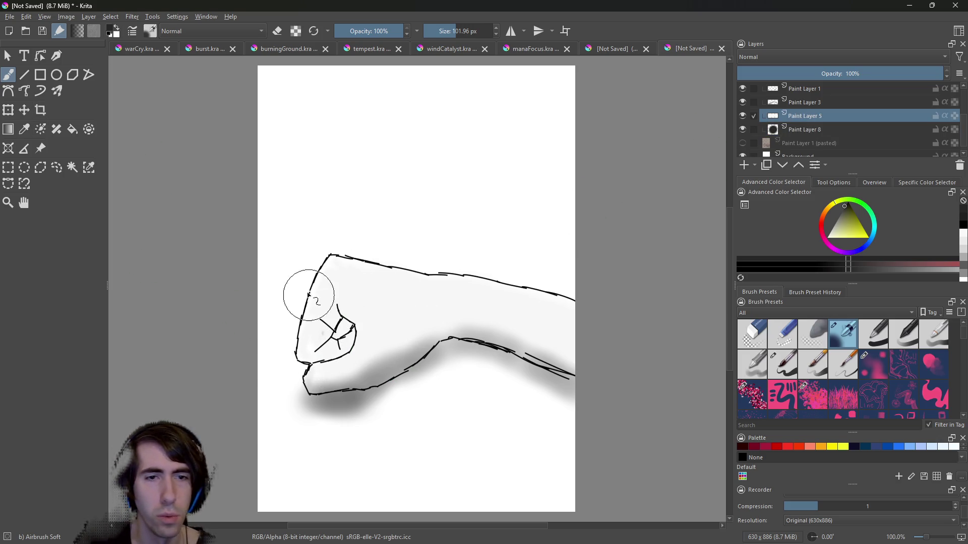
pyautogui.rightClick(337, 282)
pyautogui.click(340, 224)
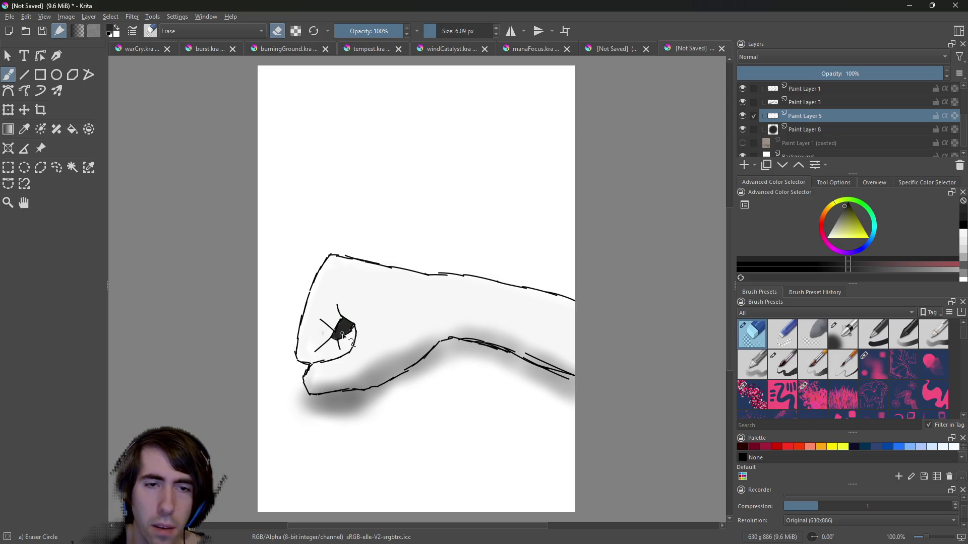
# Lighten the knuckle patch on Paint Layer 8 to soft grey, then add Paint Layer 9.
pyautogui.click(818, 132)
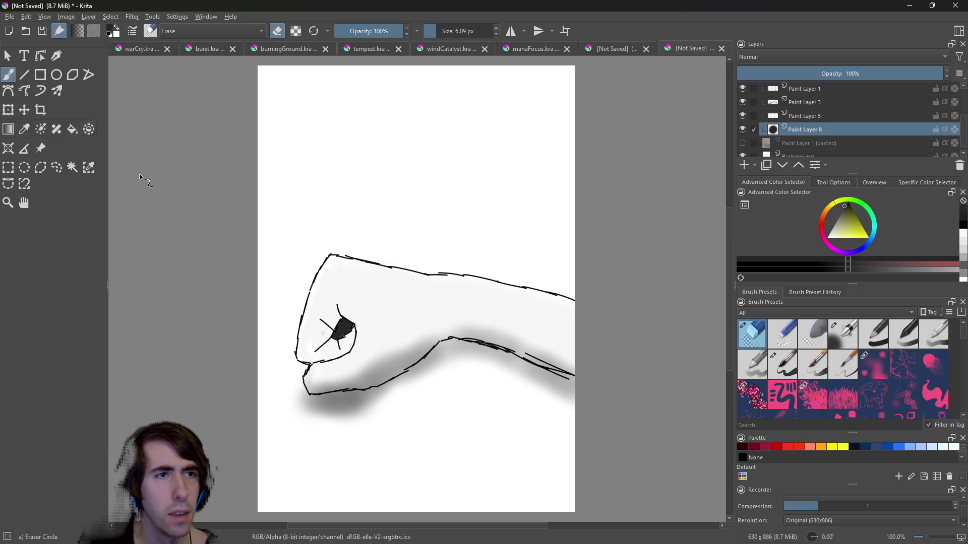
pyautogui.rightClick(143, 186)
pyautogui.click(281, 196)
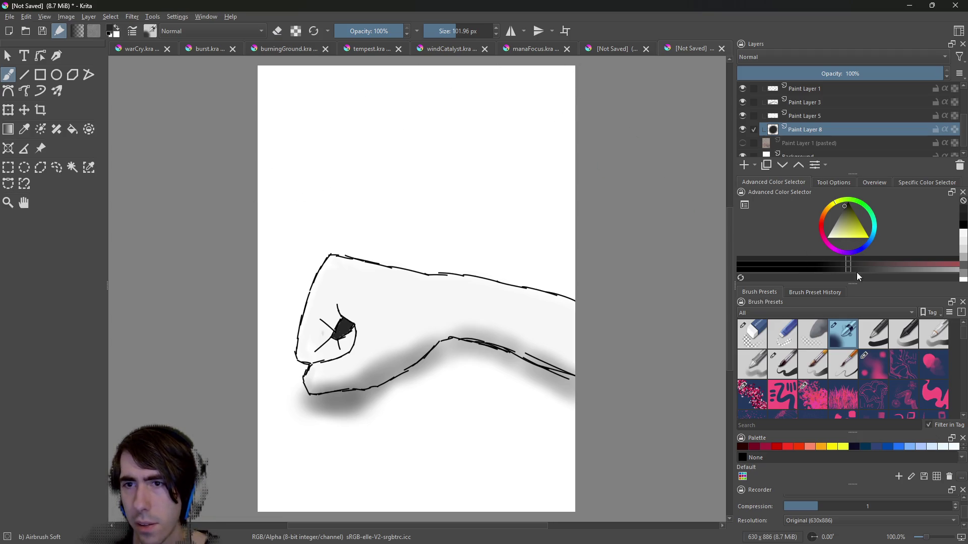
pyautogui.click(840, 214)
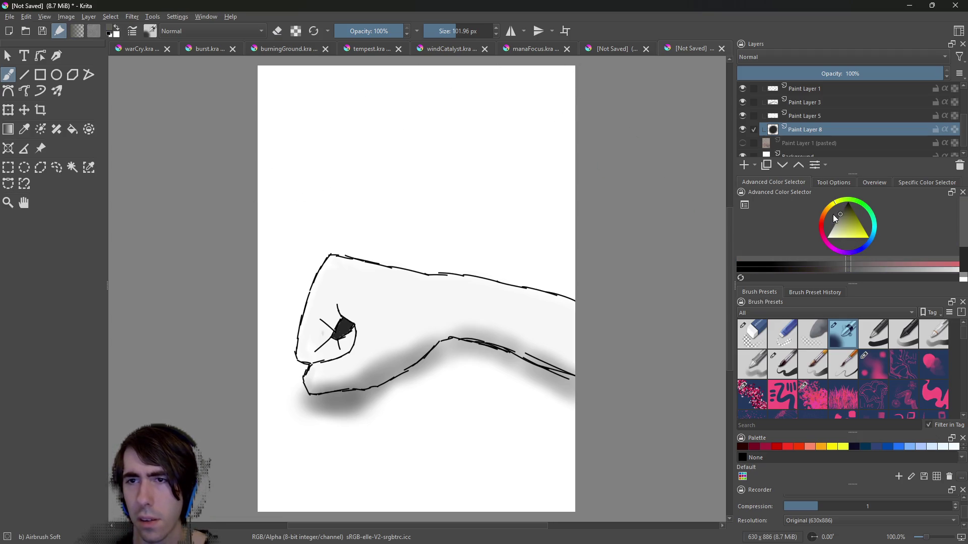
pyautogui.moveTo(345, 329); pyautogui.dragTo(344, 325)
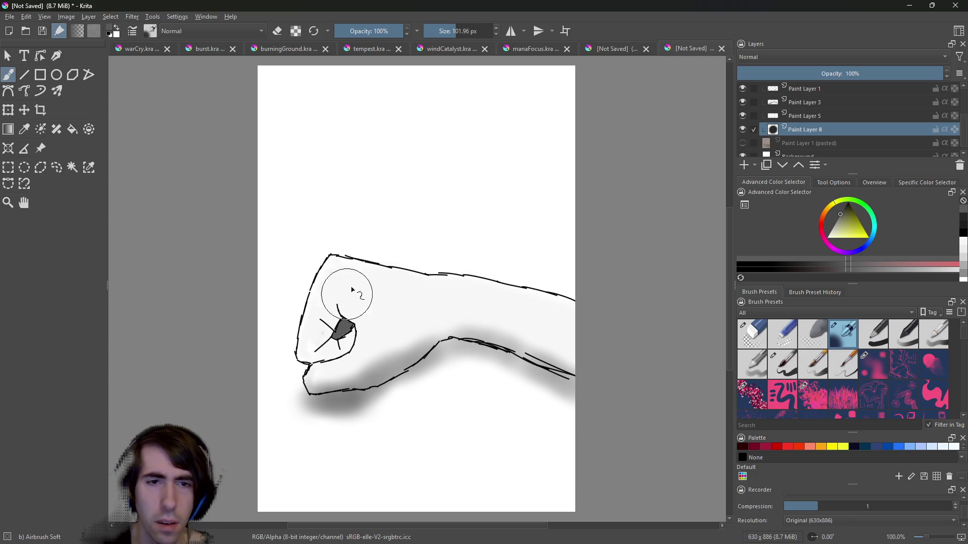
pyautogui.click(837, 219)
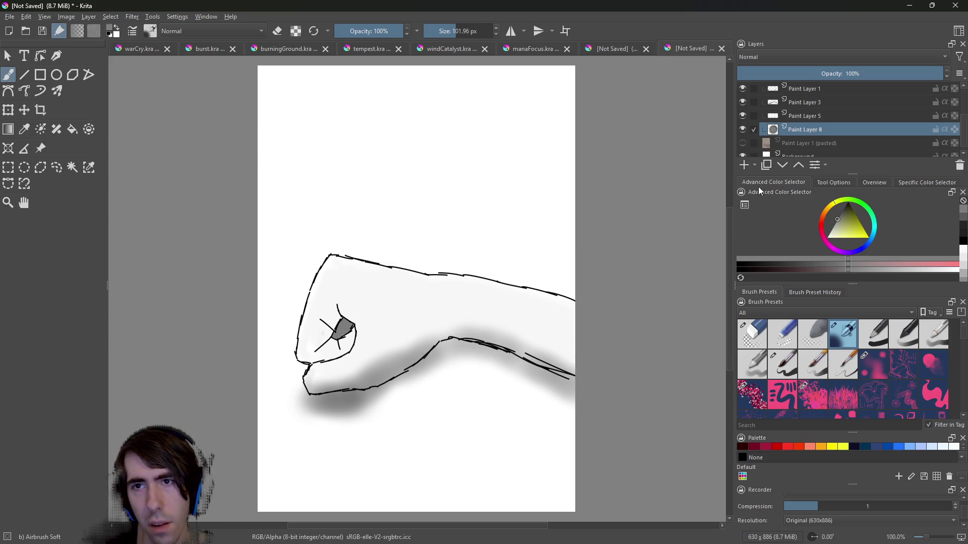
pyautogui.click(744, 165)
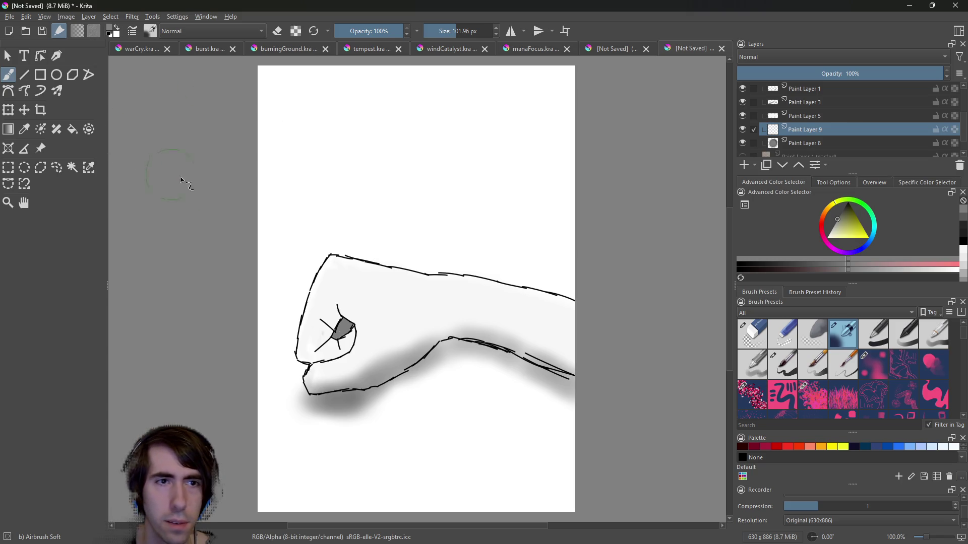
# Airbrush soft grey shading around the knuckles and along the fist's left edge.
pyautogui.rightClick(336, 277)
pyautogui.rightClick(412, 264)
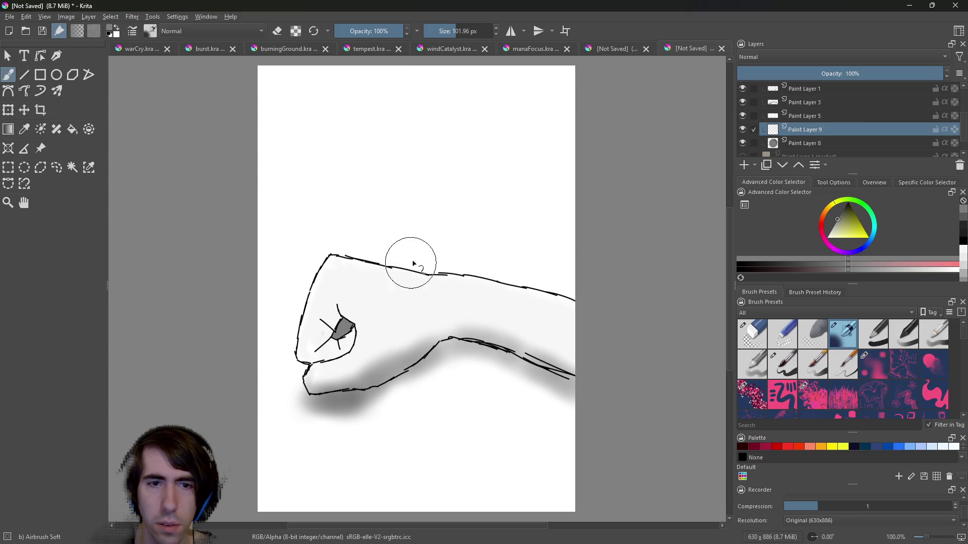
pyautogui.click(778, 263)
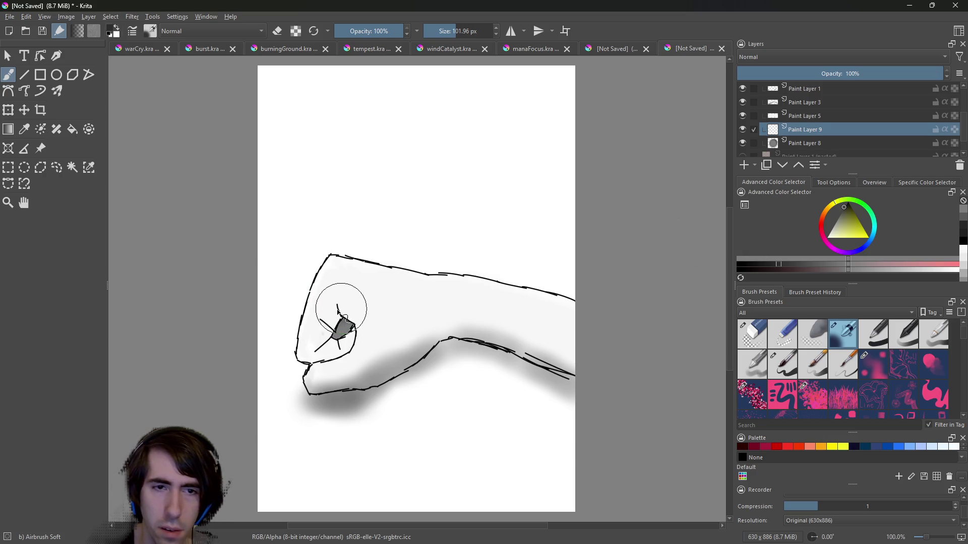
pyautogui.moveTo(341, 324); pyautogui.dragTo(324, 325)
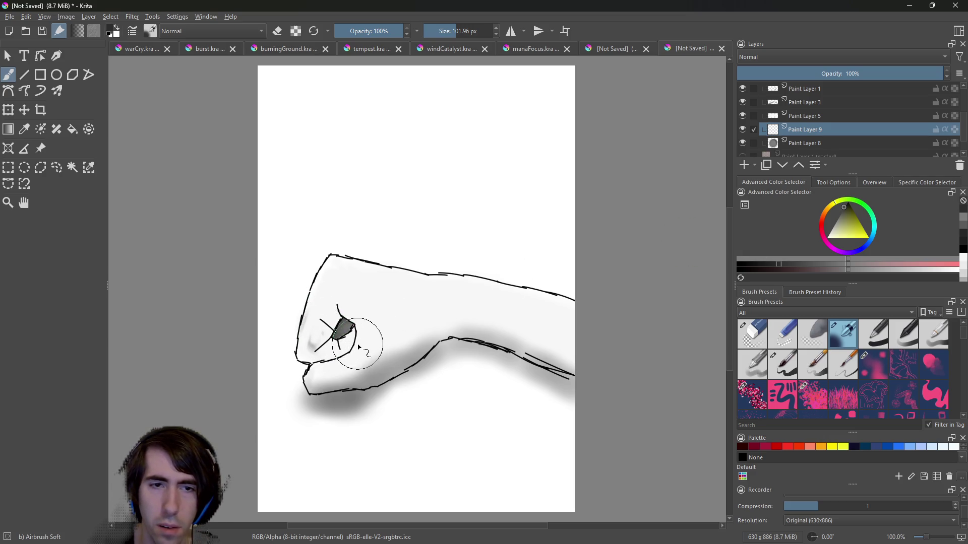
pyautogui.moveTo(311, 313); pyautogui.dragTo(305, 338)
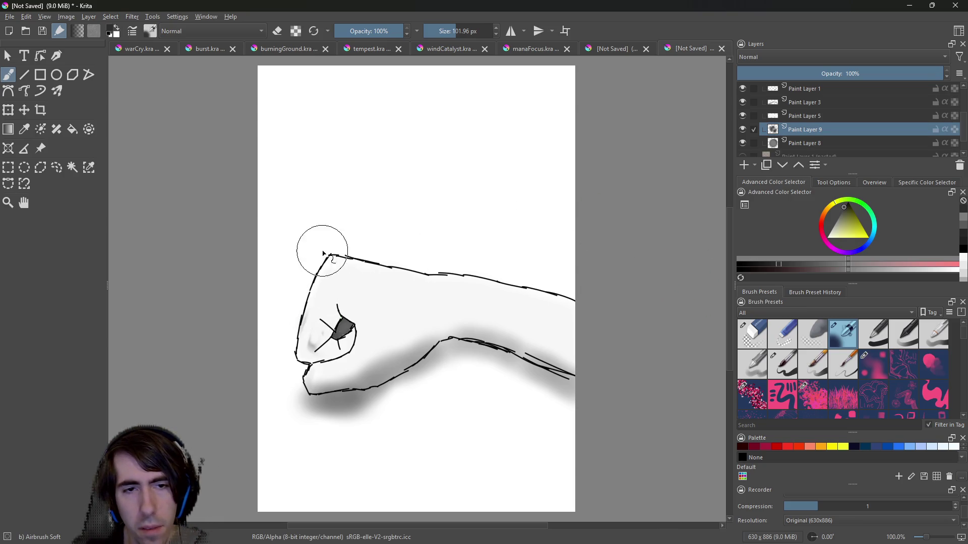
pyautogui.moveTo(341, 274); pyautogui.dragTo(331, 347)
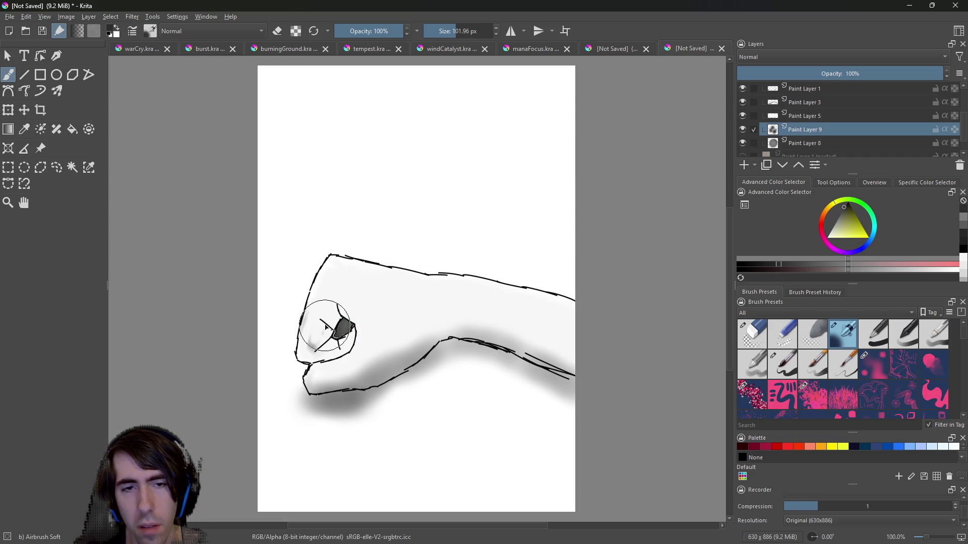
pyautogui.hotkey('ctrl', 'z')
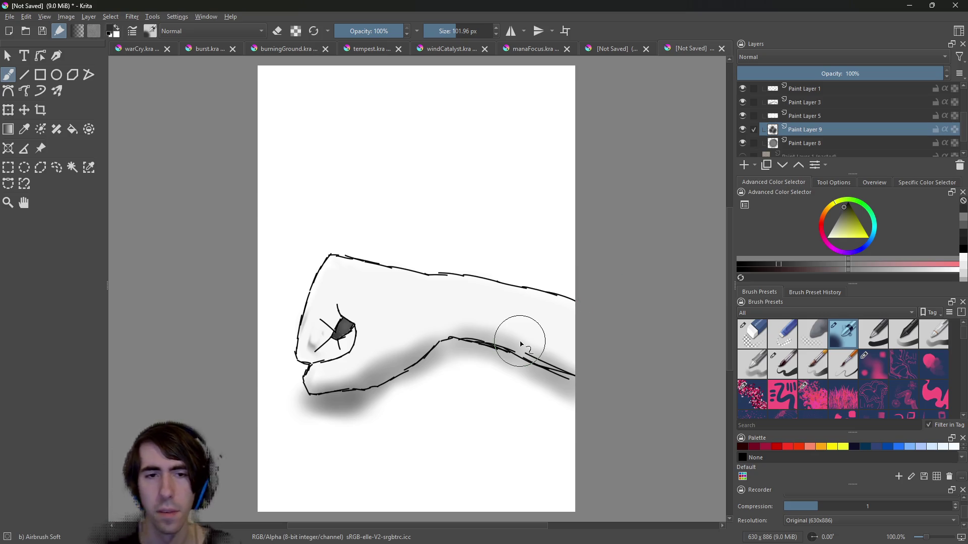
# Set the paint colour to the arm's light grey #f7f7f7 and the brush size to 13.99 px.
pyautogui.press('super+shift+c')
pyautogui.click(403, 315)
pyautogui.click(577, 229)
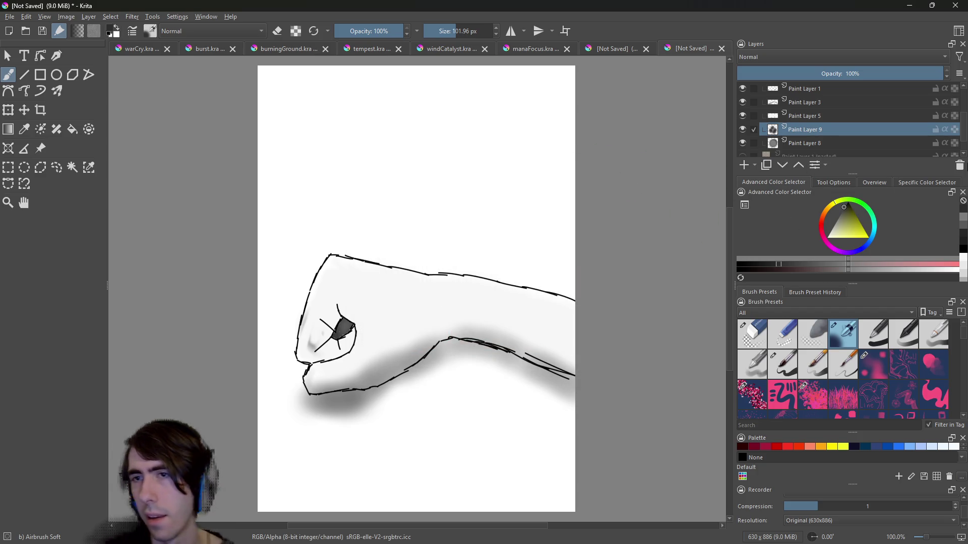
pyautogui.click(930, 184)
pyautogui.hotkey('ctrl', 'a')
pyautogui.hotkey('ctrl', 'v')
pyautogui.press('Return')
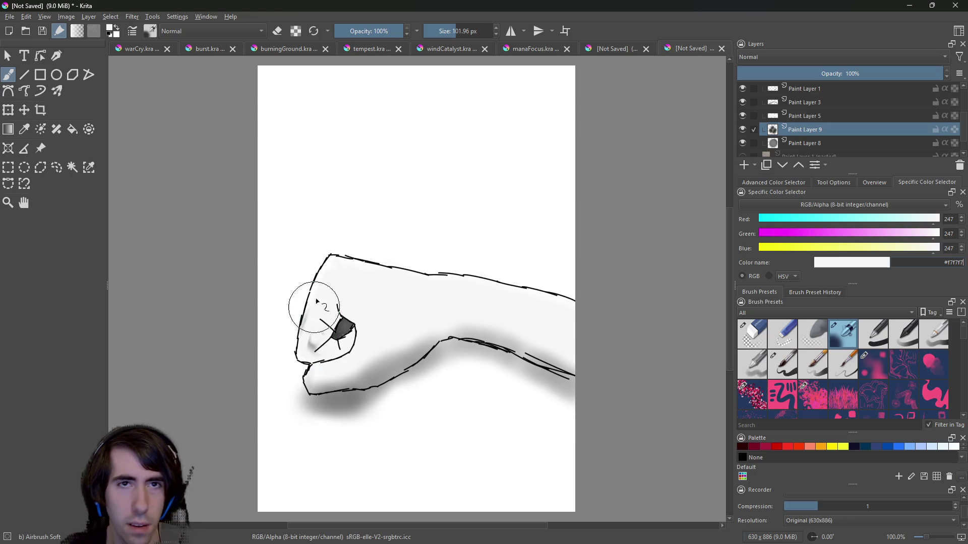
pyautogui.click(432, 31)
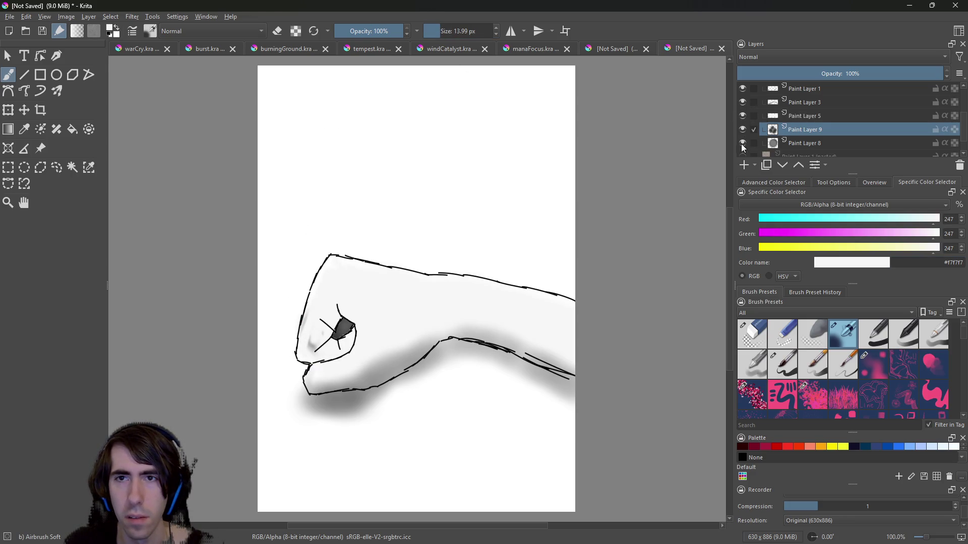
# Toggle Paint Layer 5's white fill, the arm fill and the shadow to compare them.
pyautogui.click(818, 119)
pyautogui.click(746, 112)
pyautogui.click(747, 112)
pyautogui.click(746, 111)
pyautogui.click(745, 111)
pyautogui.click(746, 112)
pyautogui.click(745, 111)
pyautogui.click(745, 111)
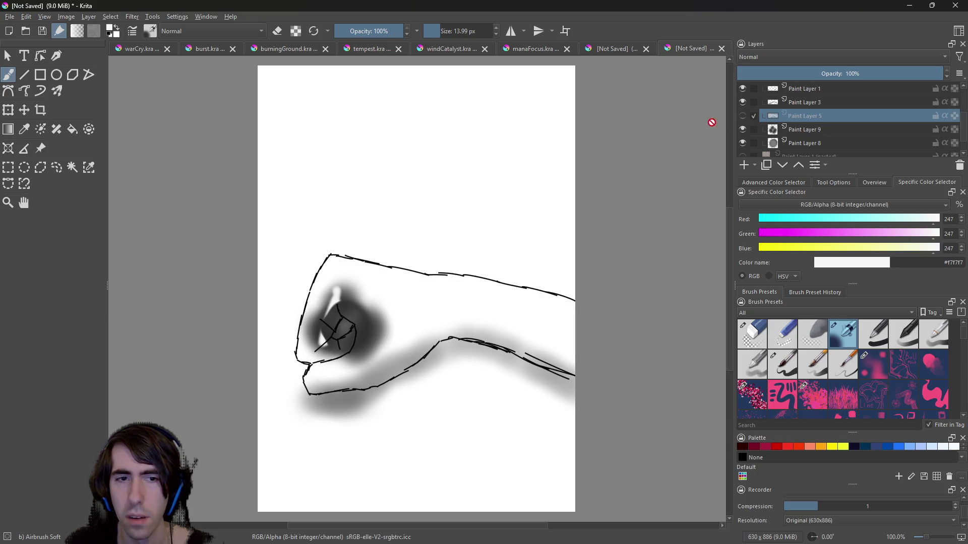
pyautogui.click(746, 115)
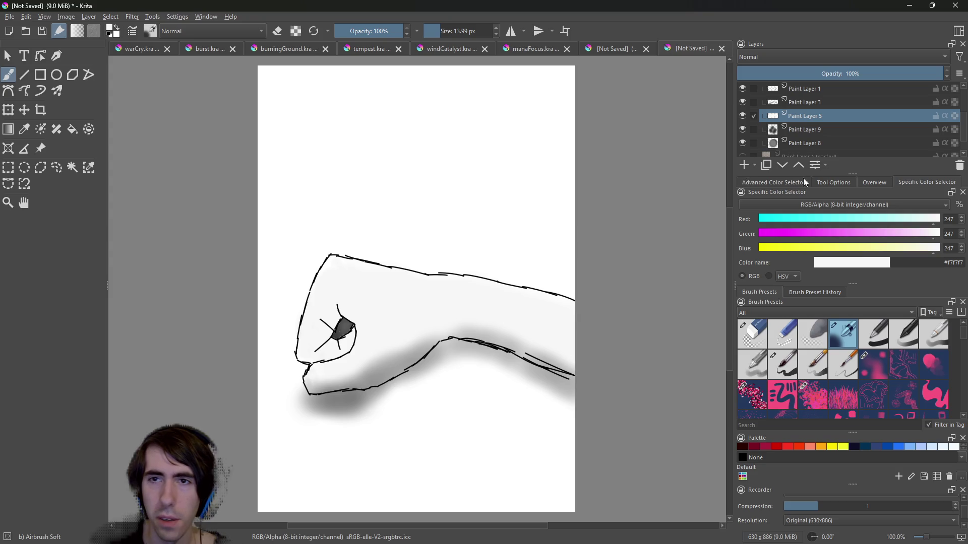
pyautogui.click(743, 116)
pyautogui.click(742, 116)
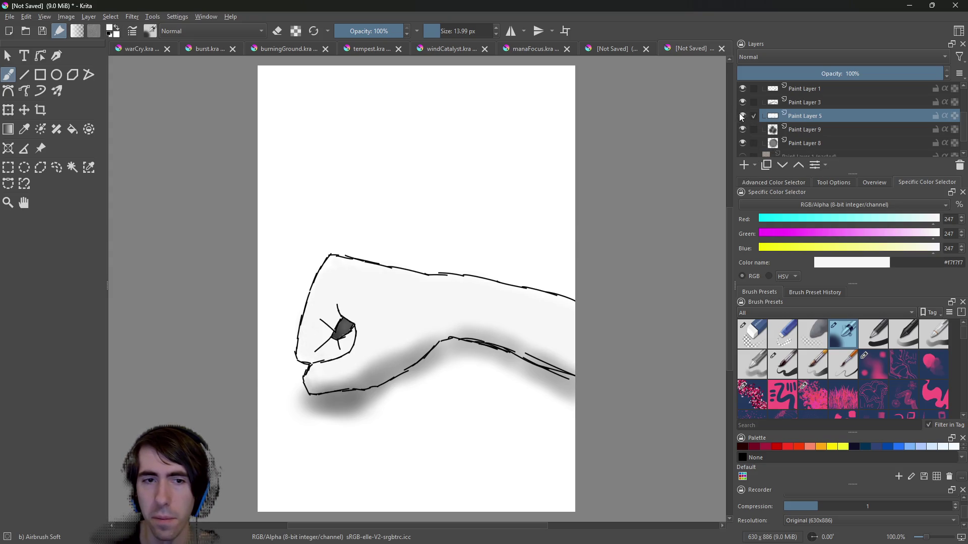
pyautogui.click(745, 99)
pyautogui.click(745, 99)
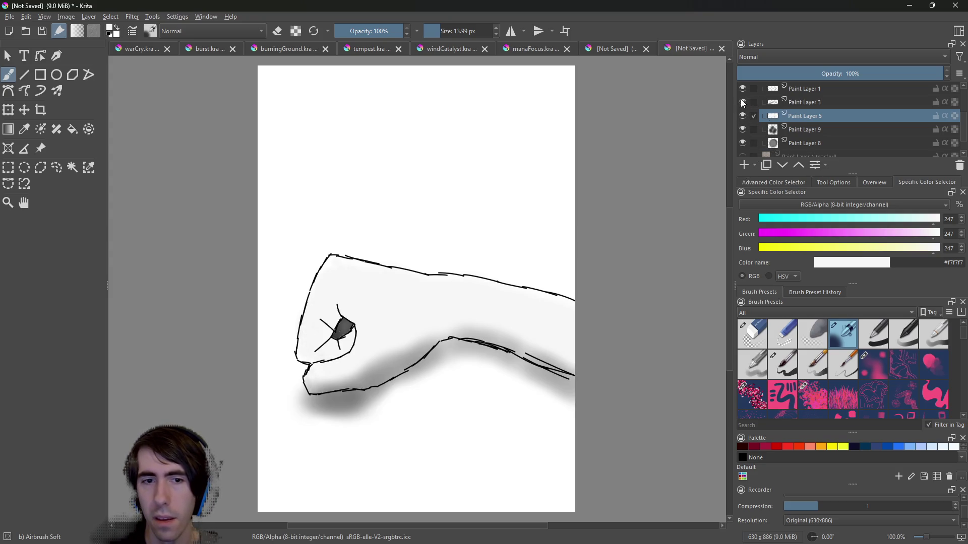
# Switch to the Eraser Circle brush enlarged to 28.82 px.
pyautogui.rightClick(365, 299)
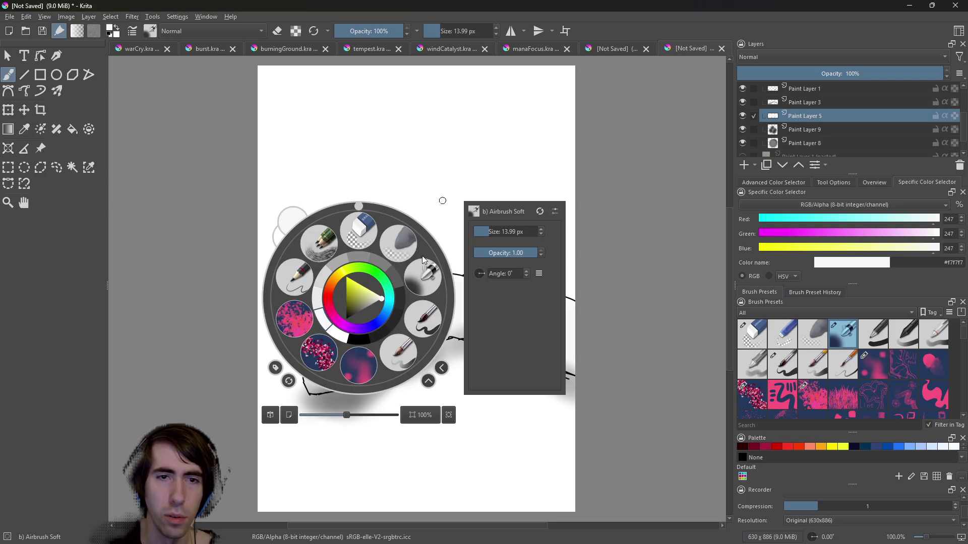
pyautogui.click(370, 230)
pyautogui.click(438, 31)
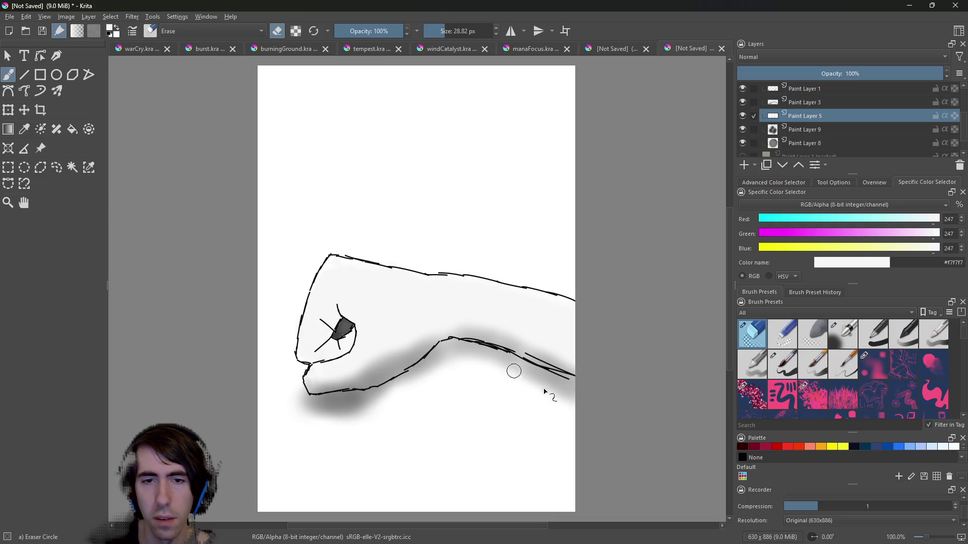
pyautogui.click(742, 102)
pyautogui.click(742, 101)
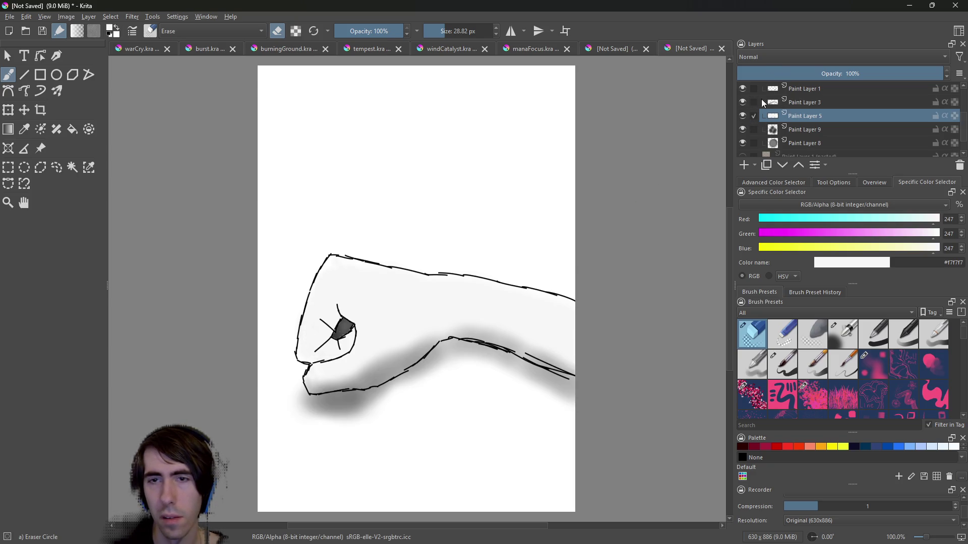
# Erase the cast shadow below the fist and lower-right arm on Paint Layer 3, then add Paint Layer 10.
pyautogui.click(796, 102)
pyautogui.moveTo(497, 368); pyautogui.dragTo(575, 404)
pyautogui.moveTo(507, 366)
pyautogui.mouseDown()
pyautogui.moveTo(566, 390)
pyautogui.moveTo(467, 348)
pyautogui.moveTo(497, 364)
pyautogui.mouseUp()
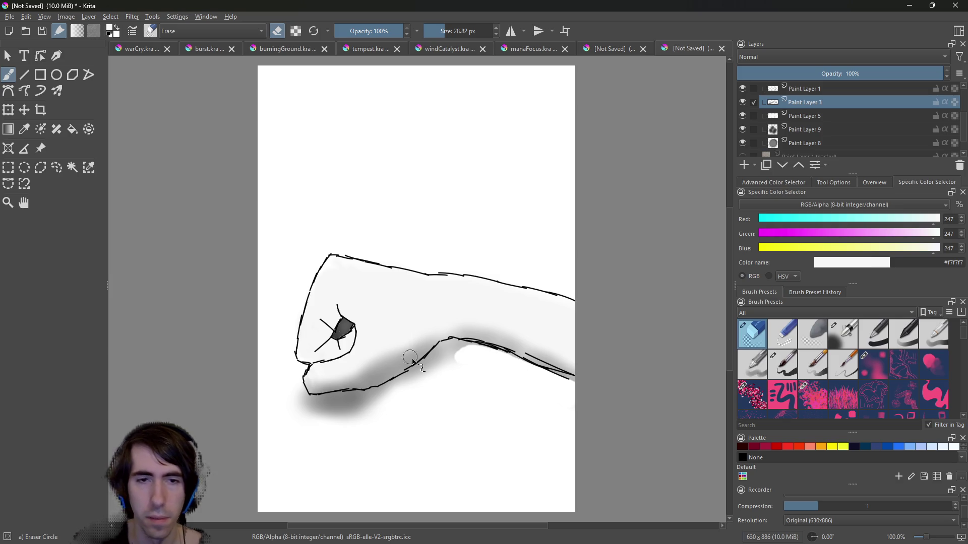
pyautogui.moveTo(303, 397)
pyautogui.mouseDown()
pyautogui.moveTo(291, 403)
pyautogui.moveTo(360, 423)
pyautogui.moveTo(338, 383)
pyautogui.moveTo(317, 402)
pyautogui.moveTo(346, 416)
pyautogui.moveTo(330, 403)
pyautogui.moveTo(385, 395)
pyautogui.moveTo(439, 359)
pyautogui.moveTo(455, 363)
pyautogui.moveTo(443, 356)
pyautogui.moveTo(473, 357)
pyautogui.moveTo(450, 349)
pyautogui.moveTo(458, 353)
pyautogui.mouseUp()
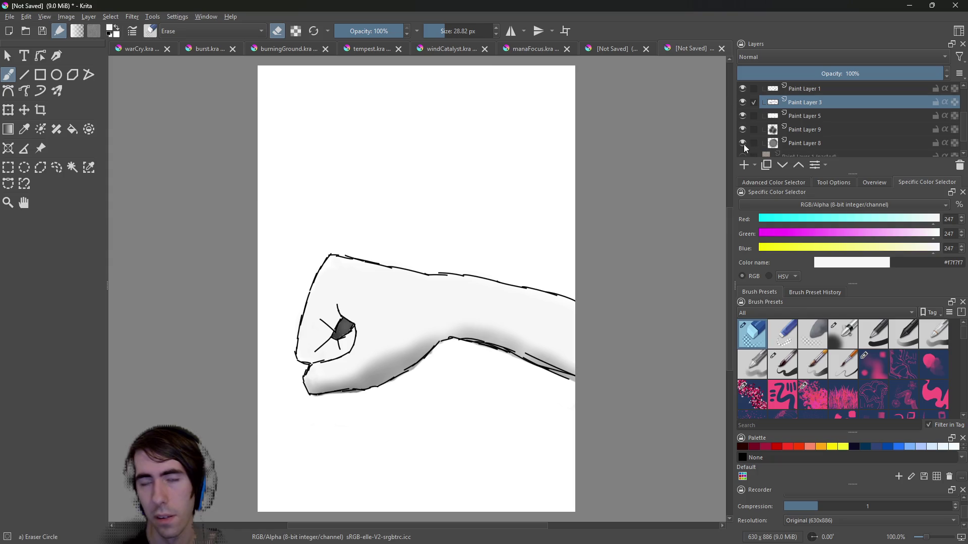
pyautogui.click(743, 166)
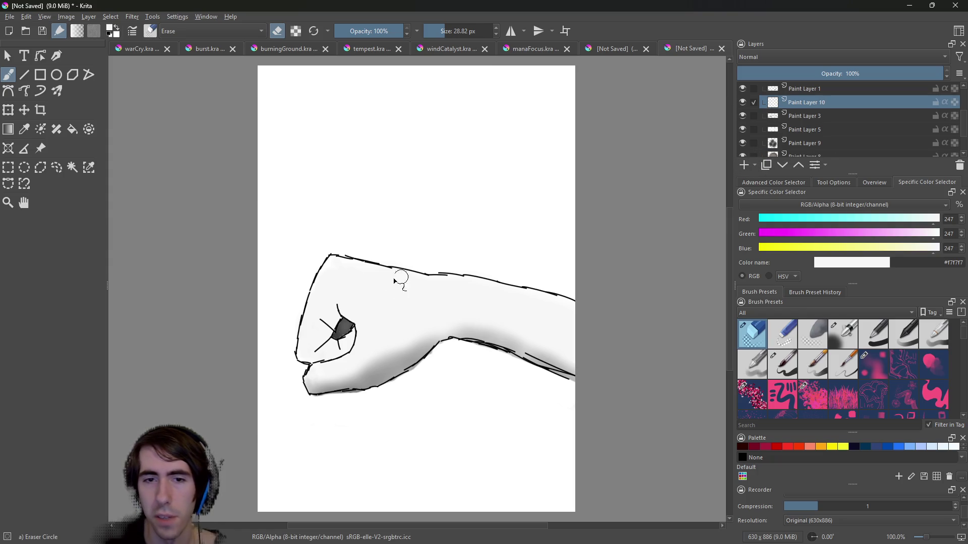
# Switch to the Airbrush Soft brush and test a stroke above the fist.
pyautogui.rightClick(348, 252)
pyautogui.click(428, 237)
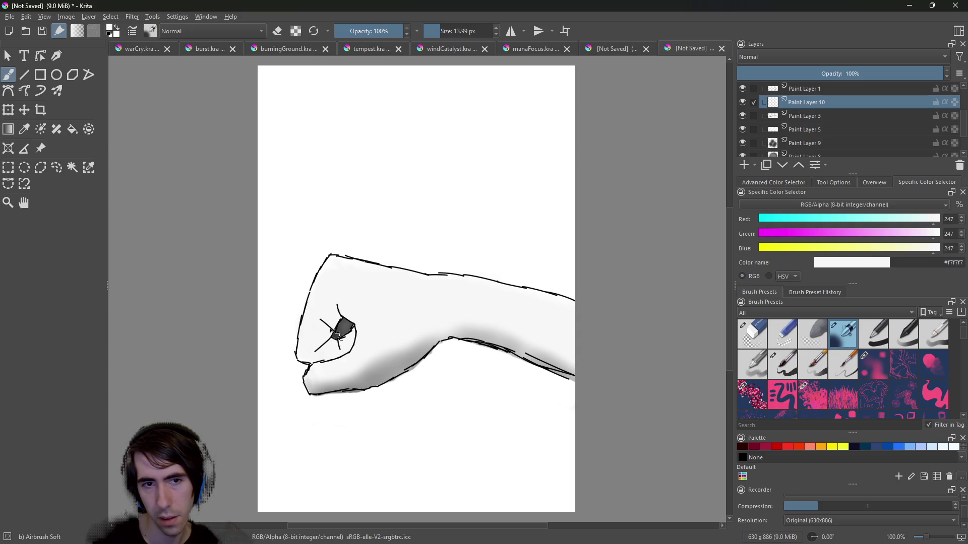
pyautogui.moveTo(353, 210); pyautogui.dragTo(368, 222)
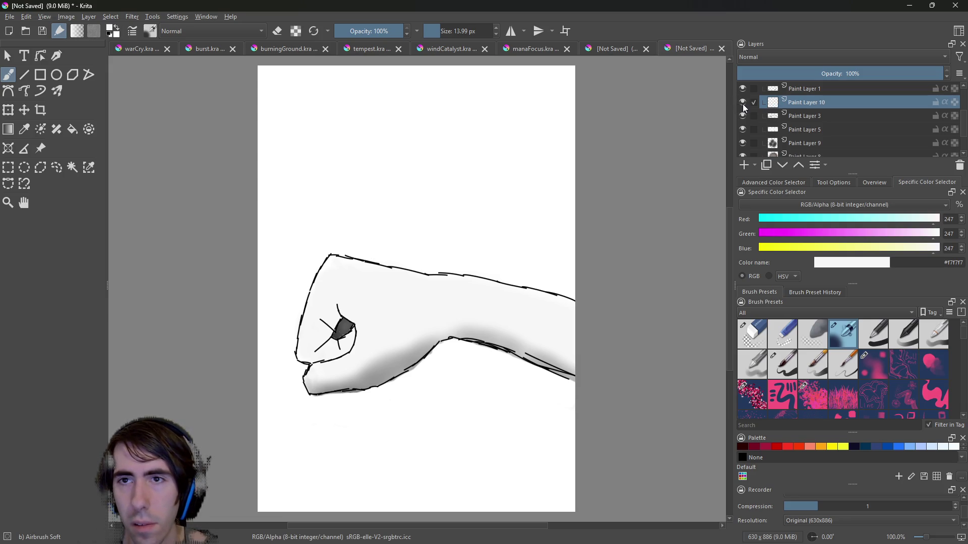
pyautogui.hotkey('shift', 'Delete')
pyautogui.hotkey('ctrl', 'z')
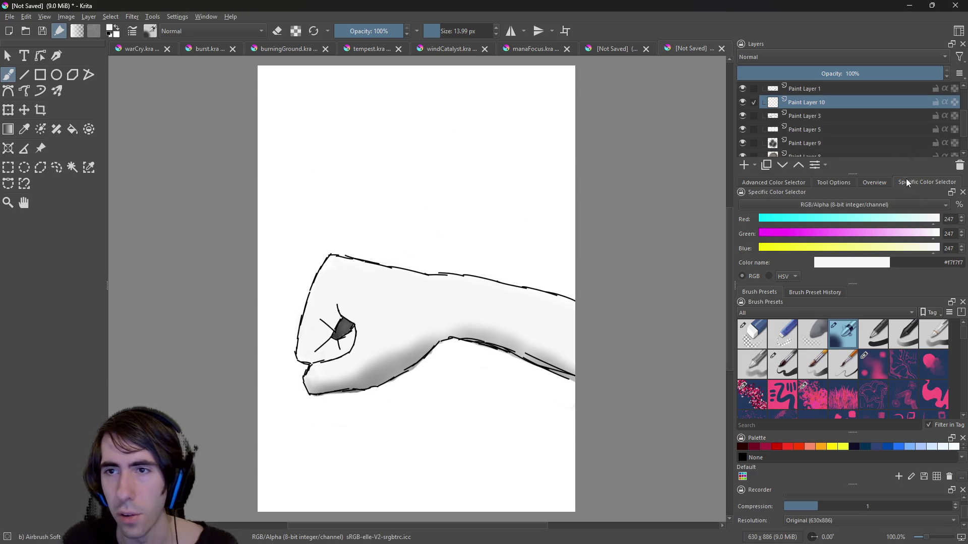
# Repaint the thumb's shading in light grey and merge Paint Layer 10 down into Paint Layer 3.
pyautogui.click(800, 181)
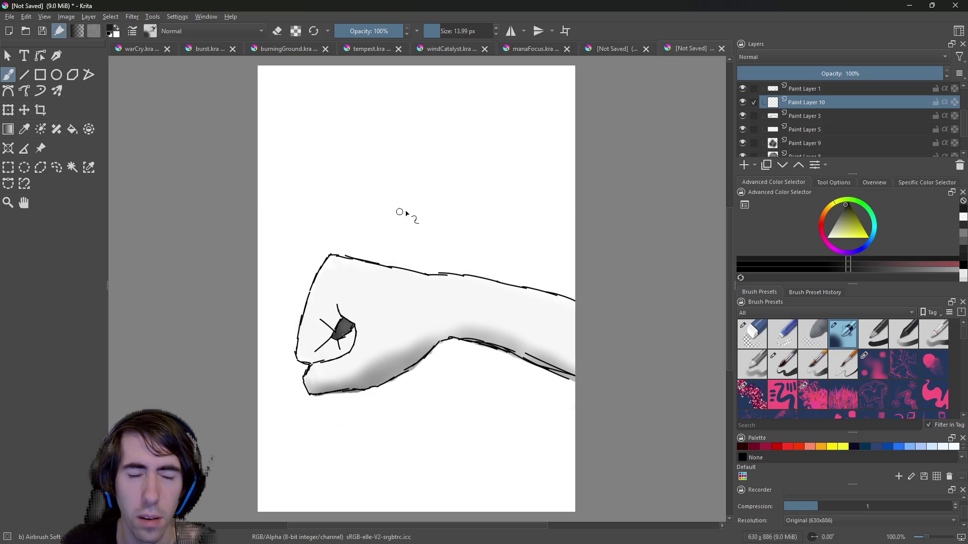
pyautogui.click(833, 225)
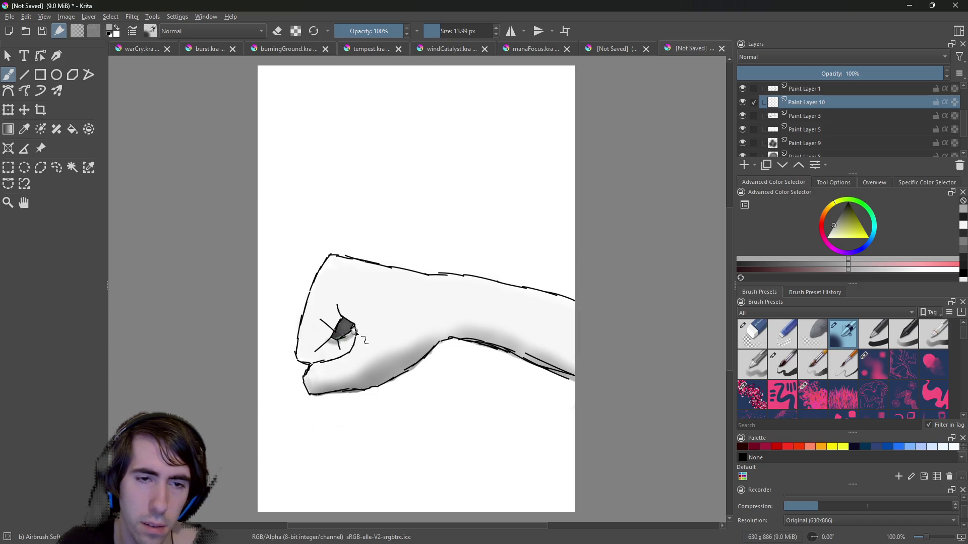
pyautogui.moveTo(354, 333)
pyautogui.mouseDown()
pyautogui.moveTo(336, 317)
pyautogui.moveTo(330, 338)
pyautogui.mouseUp()
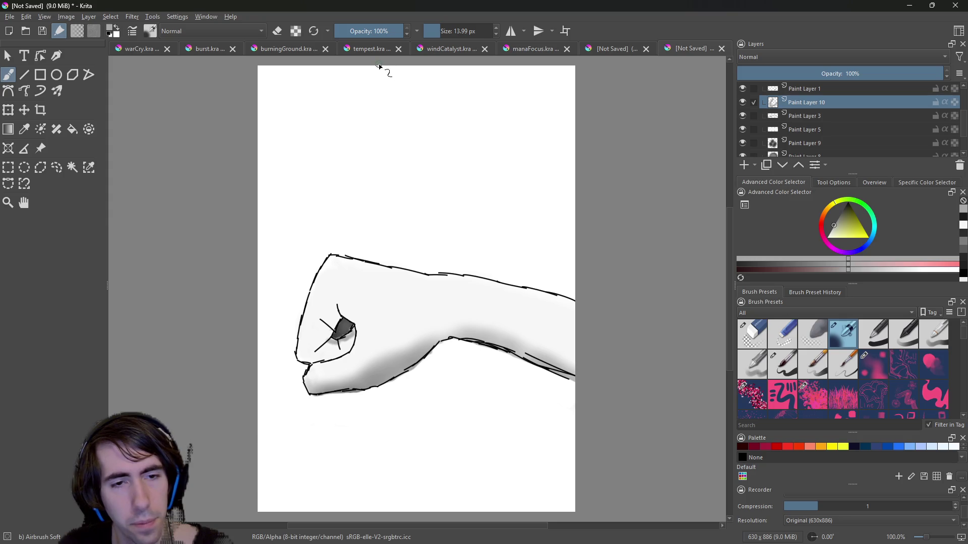
pyautogui.hotkey('ctrl', 'e')
pyautogui.press(']')
pyautogui.press(']')
pyautogui.press(']')
pyautogui.moveTo(337, 338); pyautogui.dragTo(337, 329)
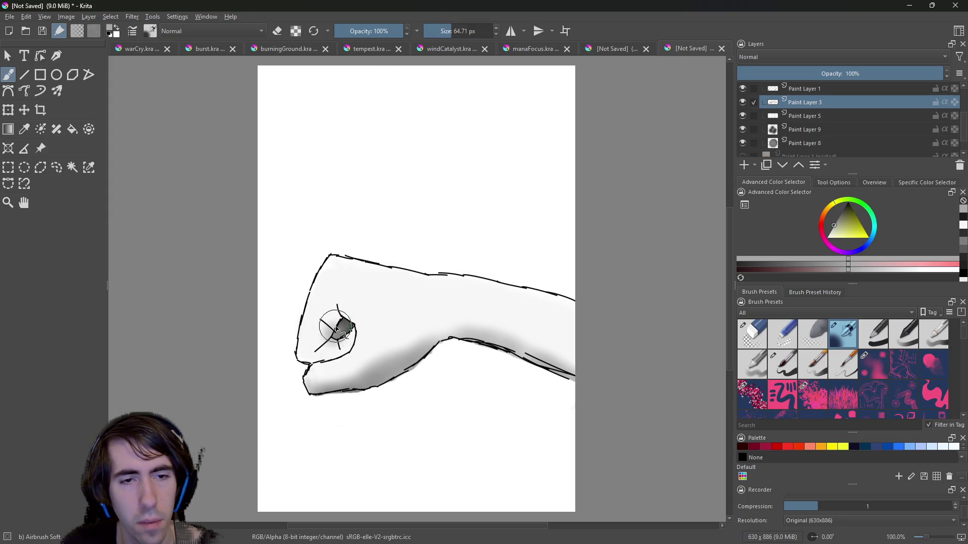
# Airbrush softer darker shading inside the thumb, then go back to the Eraser Circle brush.
pyautogui.hotkey('ctrl', 'z')
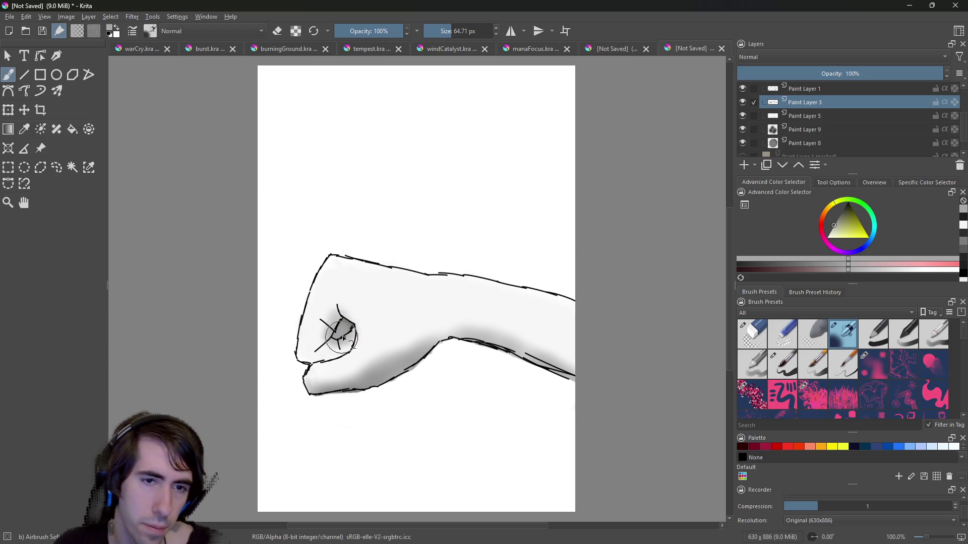
pyautogui.moveTo(334, 331)
pyautogui.mouseDown()
pyautogui.moveTo(331, 344)
pyautogui.moveTo(340, 343)
pyautogui.mouseUp()
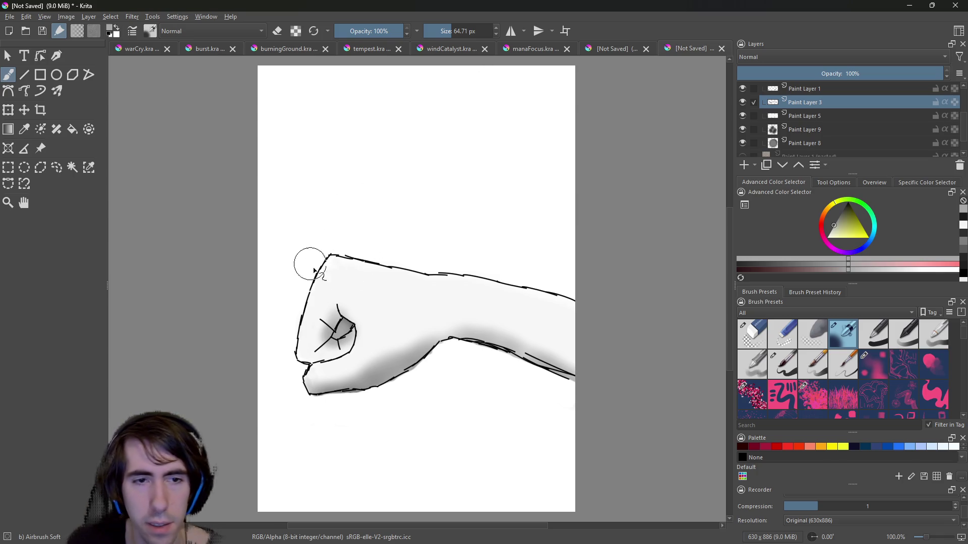
pyautogui.rightClick(383, 328)
pyautogui.click(377, 236)
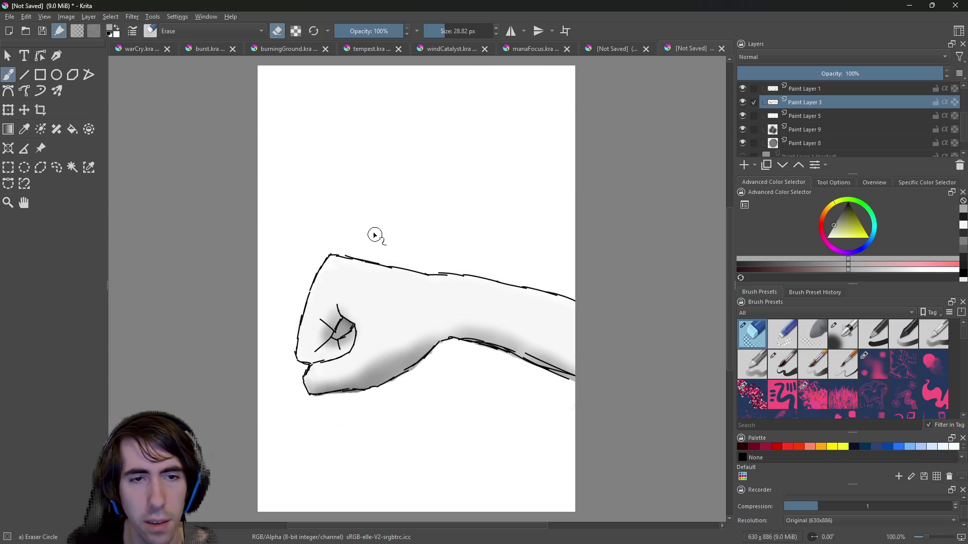
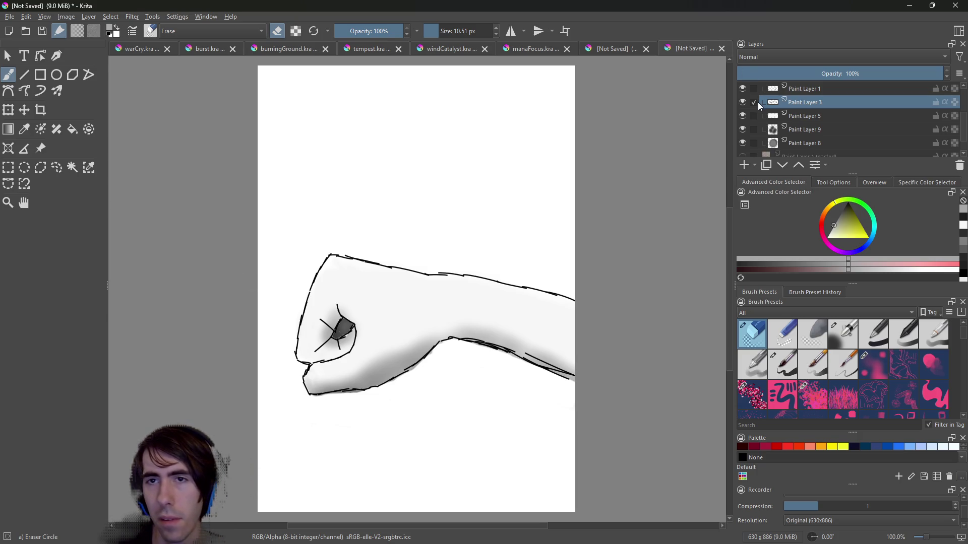
# Toggle Paint Layer 3's visibility to compare the grey knuckle shading.
pyautogui.moveTo(758, 102)
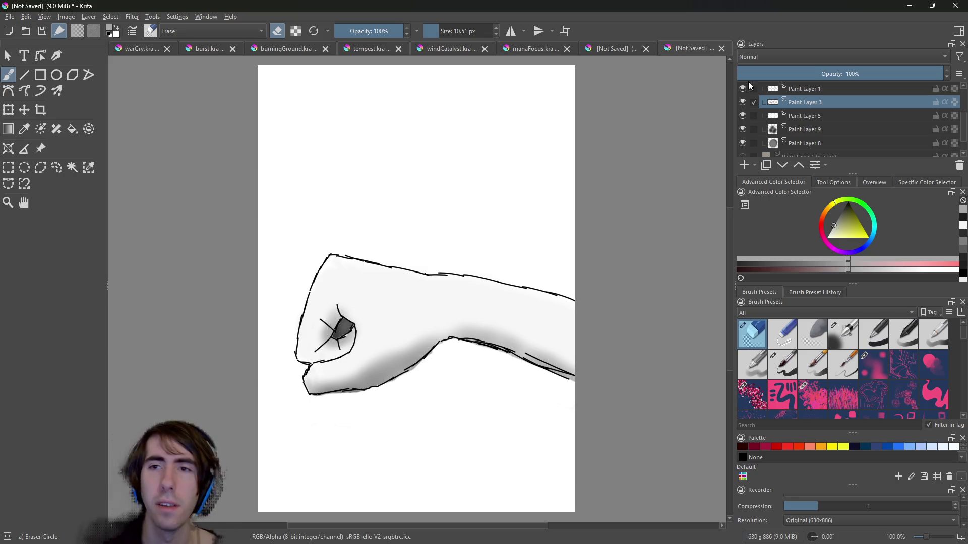
pyautogui.click(741, 101)
pyautogui.click(743, 100)
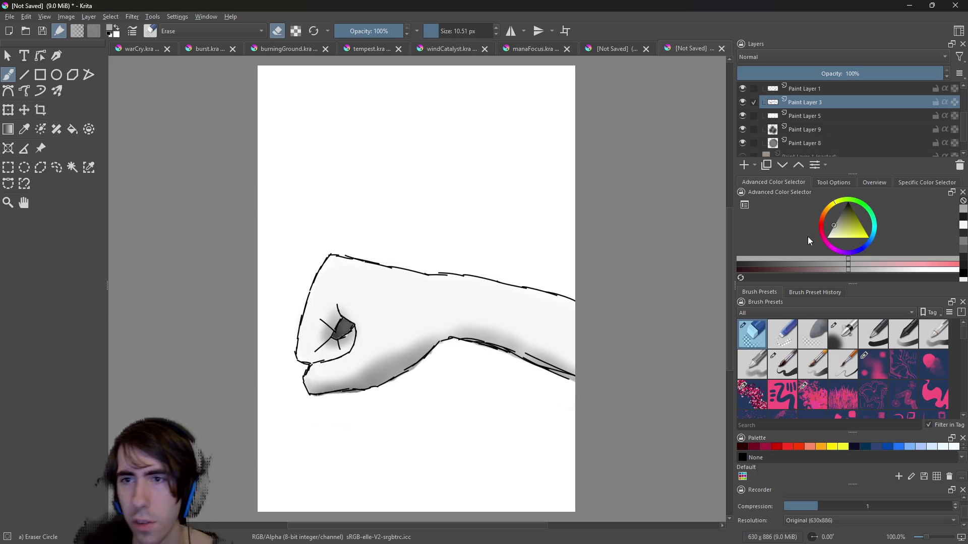
# Switch to Airbrush Soft and soften the dark shading patch on the knuckles.
pyautogui.rightClick(412, 238)
pyautogui.click(493, 300)
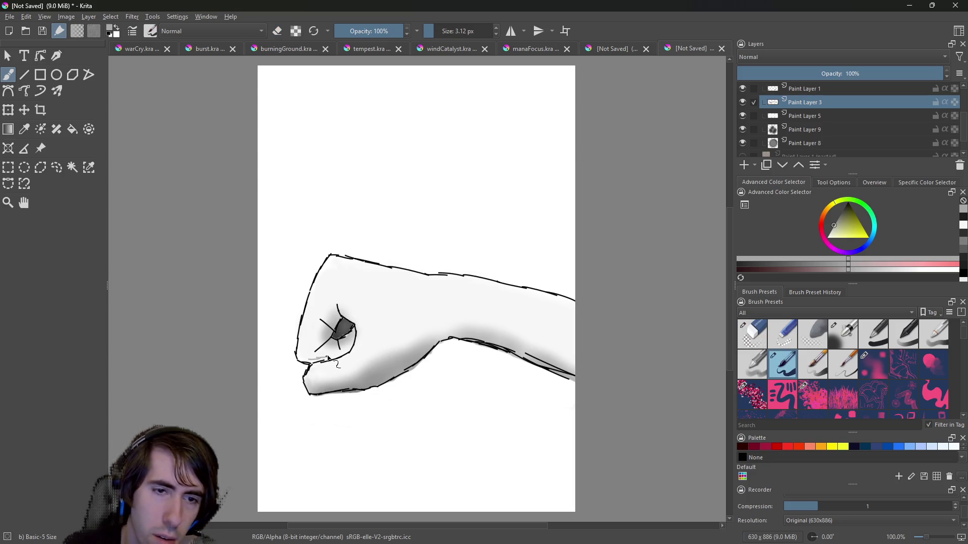
pyautogui.rightClick(349, 263)
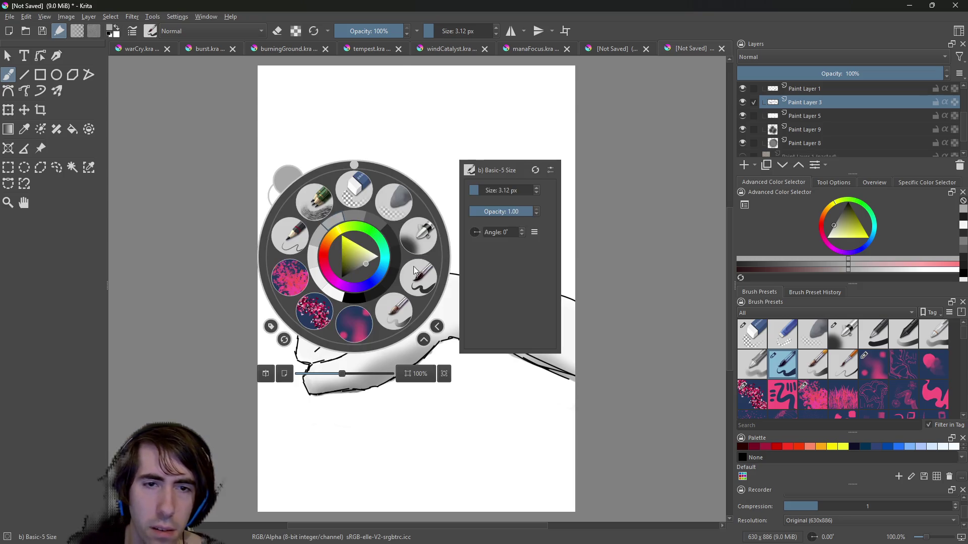
pyautogui.click(423, 248)
pyautogui.moveTo(327, 358)
pyautogui.mouseDown()
pyautogui.moveTo(325, 332)
pyautogui.moveTo(335, 332)
pyautogui.moveTo(312, 357)
pyautogui.moveTo(340, 351)
pyautogui.moveTo(318, 359)
pyautogui.moveTo(311, 333)
pyautogui.moveTo(353, 330)
pyautogui.moveTo(339, 324)
pyautogui.moveTo(346, 331)
pyautogui.moveTo(363, 311)
pyautogui.mouseUp()
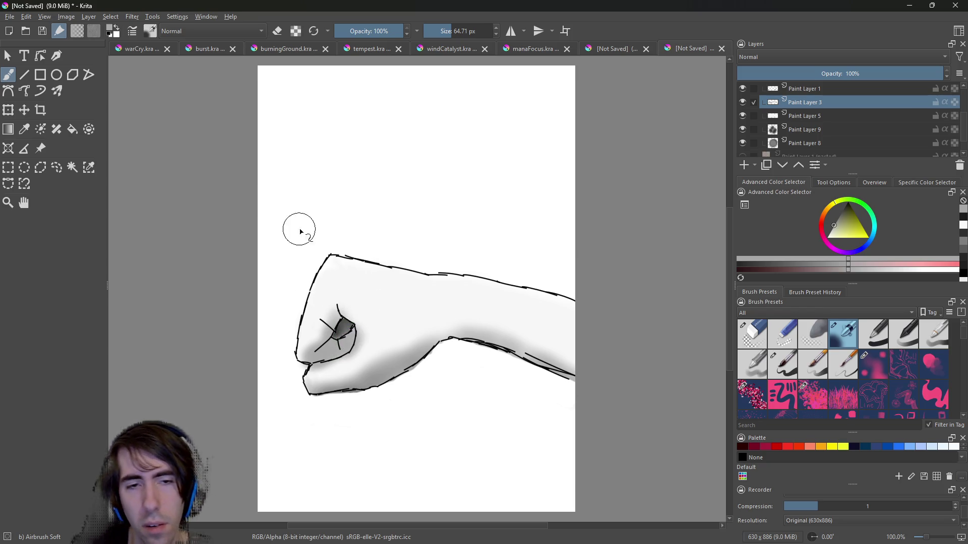
# Return to Eraser Circle and flip the shading layer on and off to compare.
pyautogui.rightClick(338, 221)
pyautogui.click(331, 161)
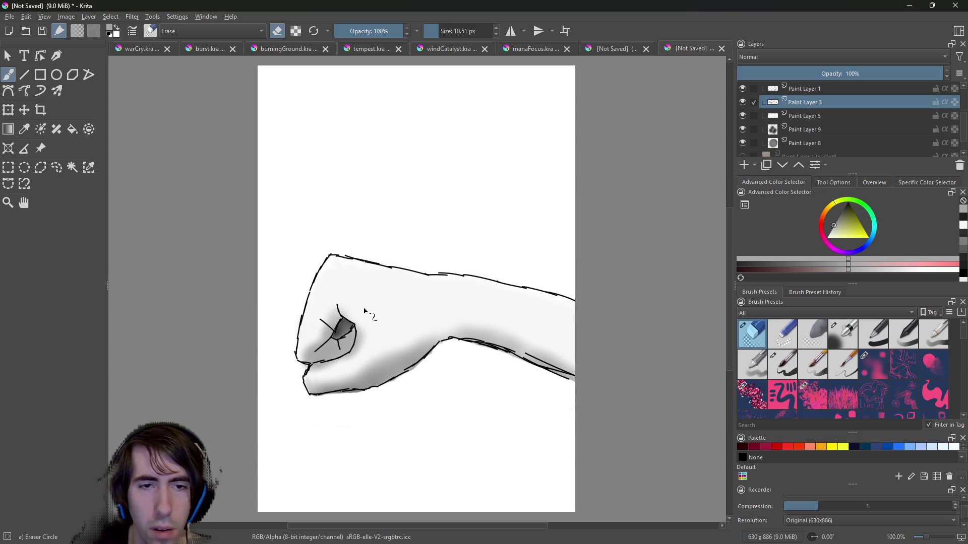
pyautogui.click(742, 100)
pyautogui.click(743, 99)
pyautogui.click(743, 99)
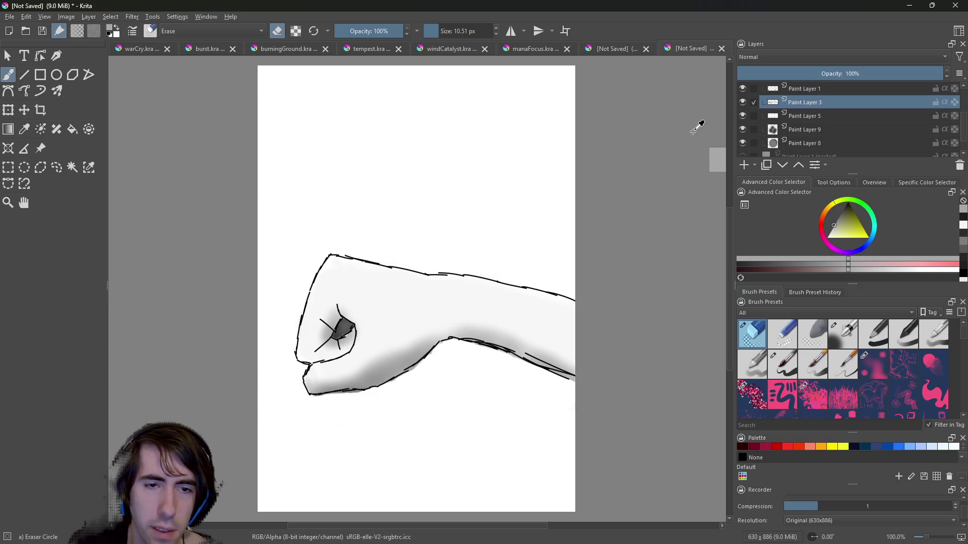
pyautogui.click(742, 101)
pyautogui.click(742, 101)
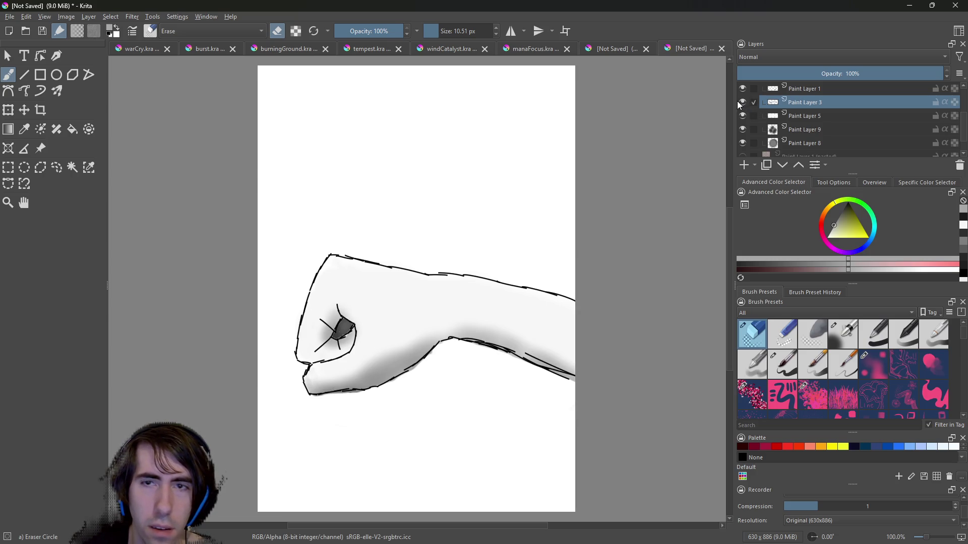
pyautogui.click(742, 101)
pyautogui.click(742, 101)
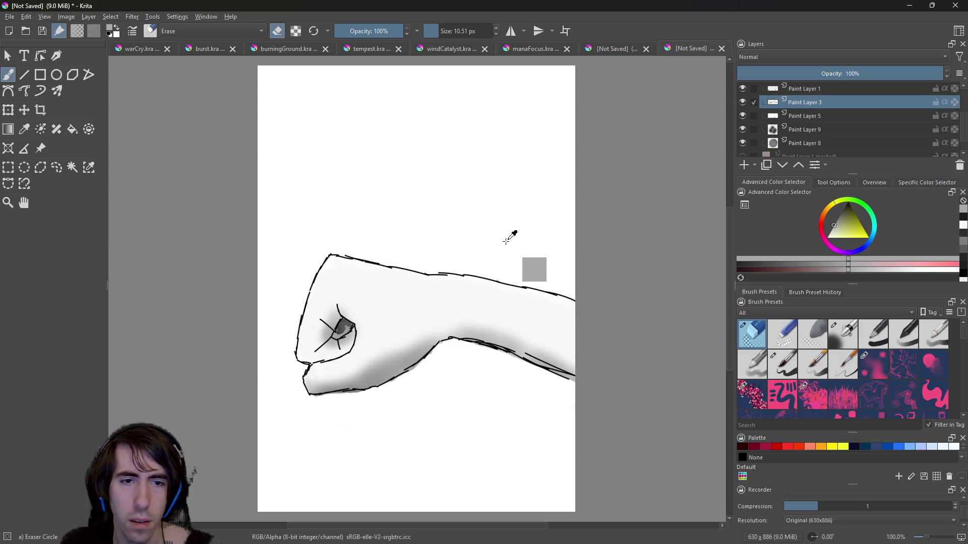
# Undo and redo the last stroke, sample a canvas colour, and add Paint Layer 10.
pyautogui.hotkey('ctrl', 'z')
pyautogui.hotkey('ctrl', 'shift', 'z')
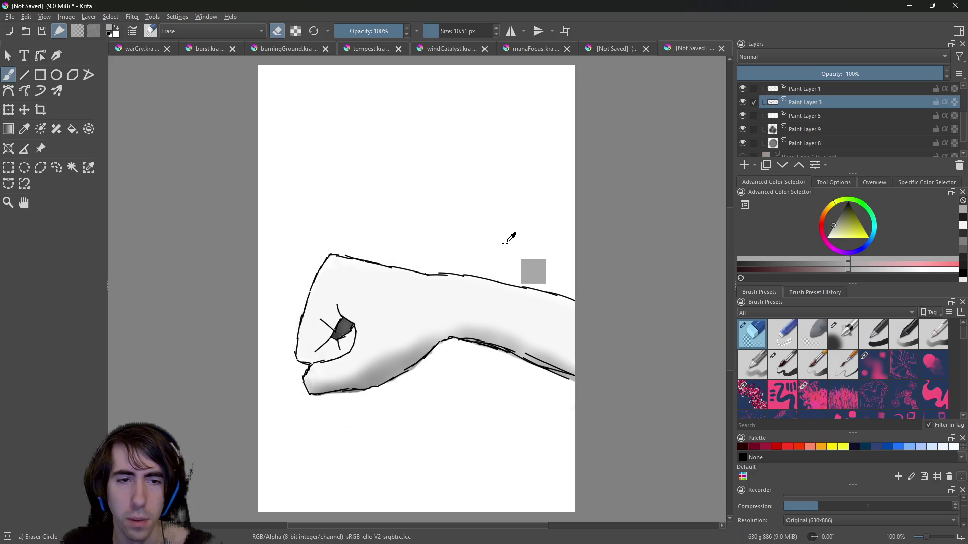
pyautogui.hotkey('ctrl', 'y')
pyautogui.hotkey('ctrl', 'y')
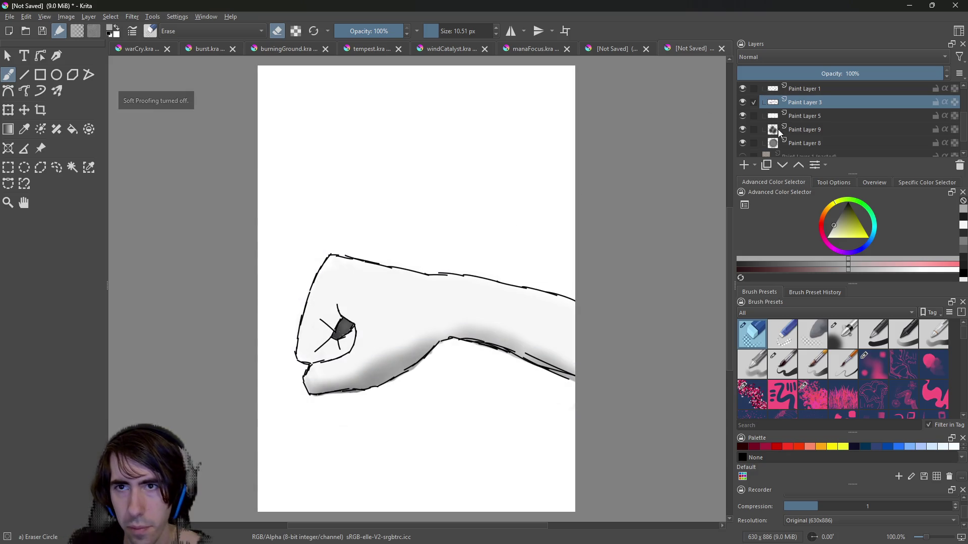
pyautogui.click(744, 166)
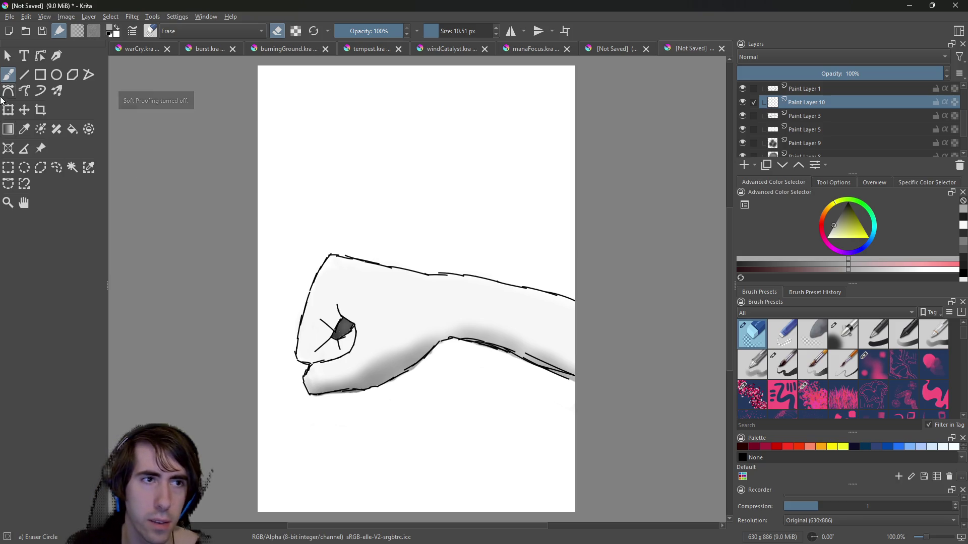
# Airbrush soft grey shading over the knuckles with Airbrush Soft on Paint Layer 10.
pyautogui.rightClick(334, 305)
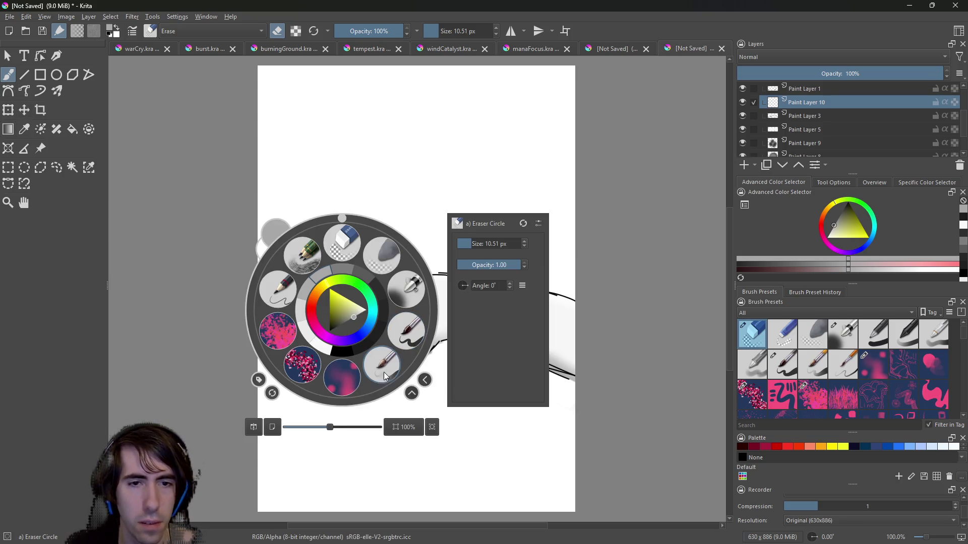
pyautogui.click(397, 329)
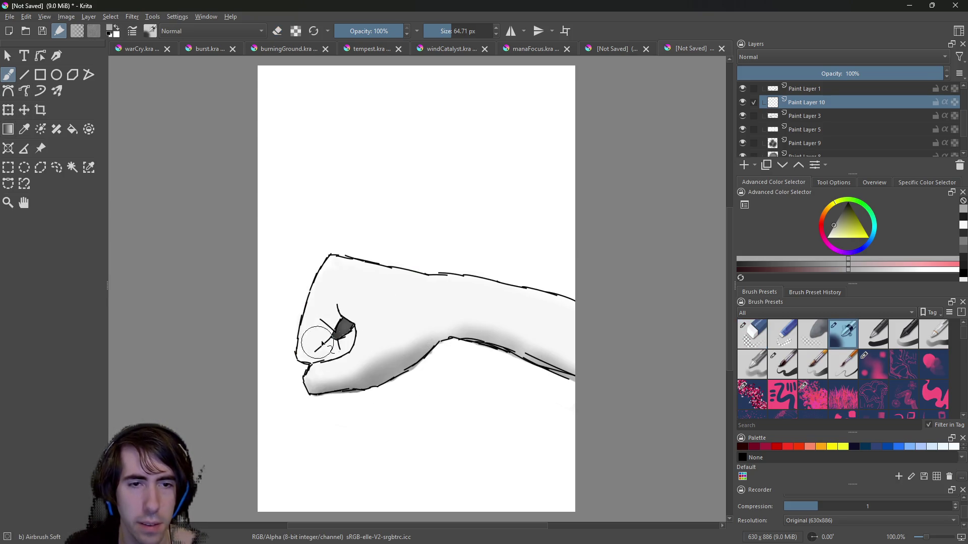
pyautogui.moveTo(331, 333)
pyautogui.mouseDown()
pyautogui.moveTo(342, 323)
pyautogui.moveTo(345, 344)
pyautogui.moveTo(341, 328)
pyautogui.moveTo(334, 353)
pyautogui.moveTo(312, 360)
pyautogui.moveTo(337, 342)
pyautogui.moveTo(318, 364)
pyautogui.moveTo(325, 356)
pyautogui.mouseUp()
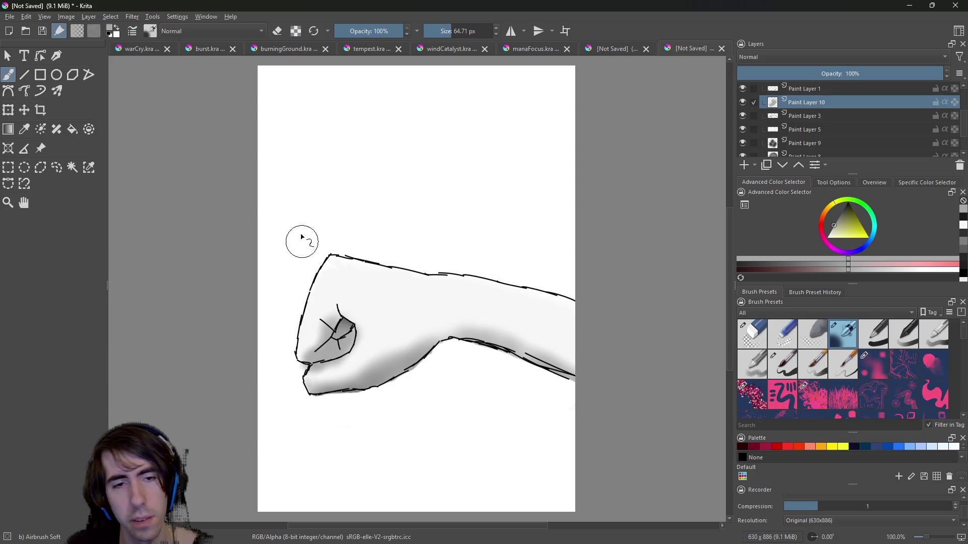
# Erase a small spot beside the lower knuckle line with Eraser Circle, then compare visibility.
pyautogui.rightClick(324, 307)
pyautogui.click(324, 256)
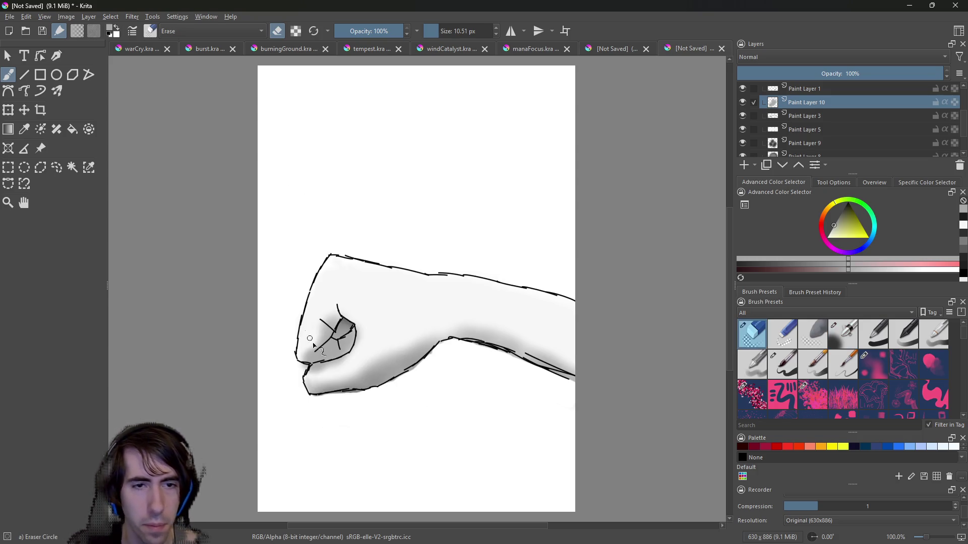
pyautogui.click(310, 369)
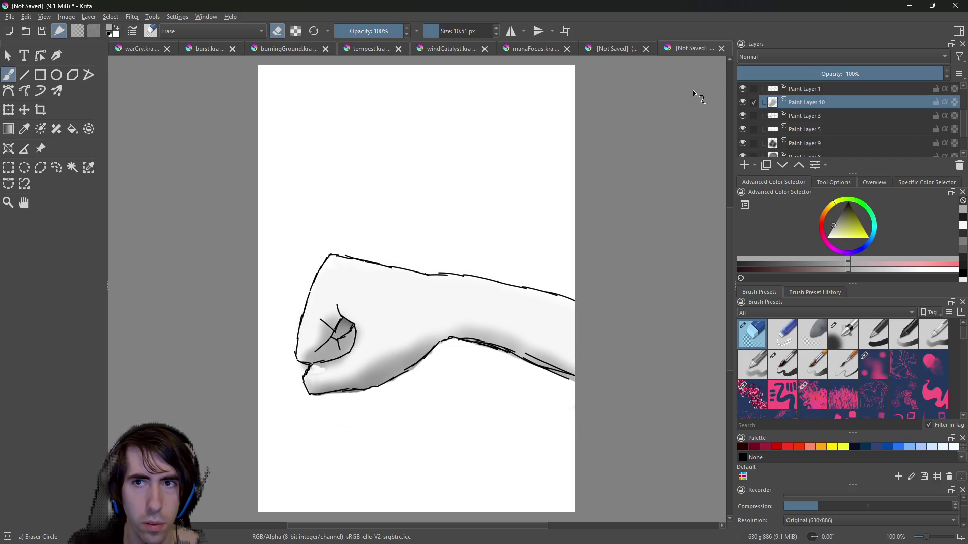
pyautogui.click(742, 102)
pyautogui.click(741, 102)
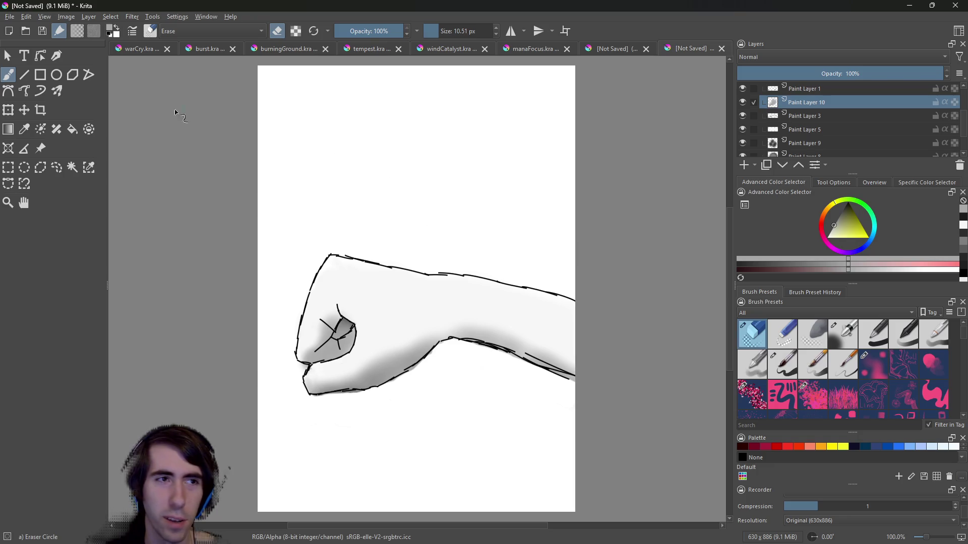
# Try a test stroke with the thin inking brush and undo it.
pyautogui.rightClick(396, 165)
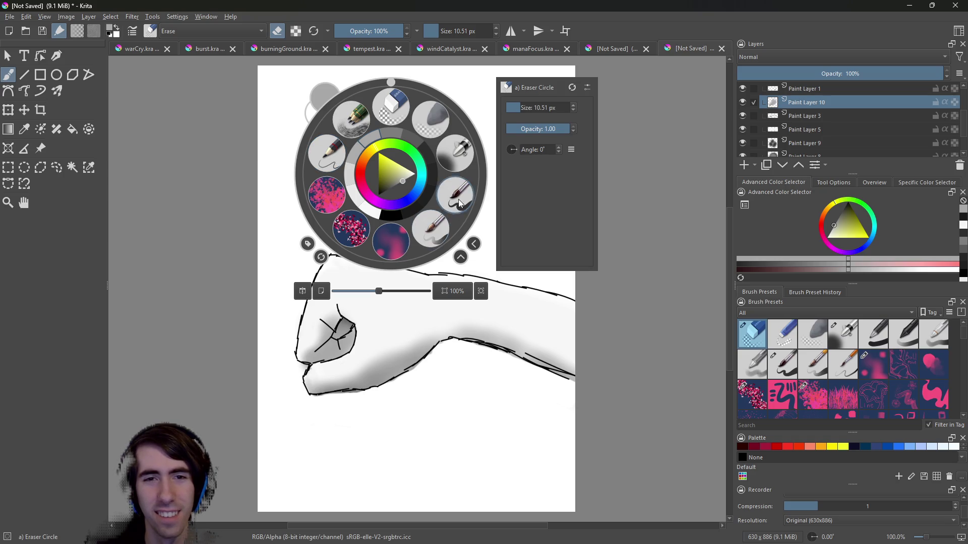
pyautogui.click(458, 202)
pyautogui.moveTo(408, 203); pyautogui.dragTo(432, 207)
pyautogui.hotkey('ctrl', 'z')
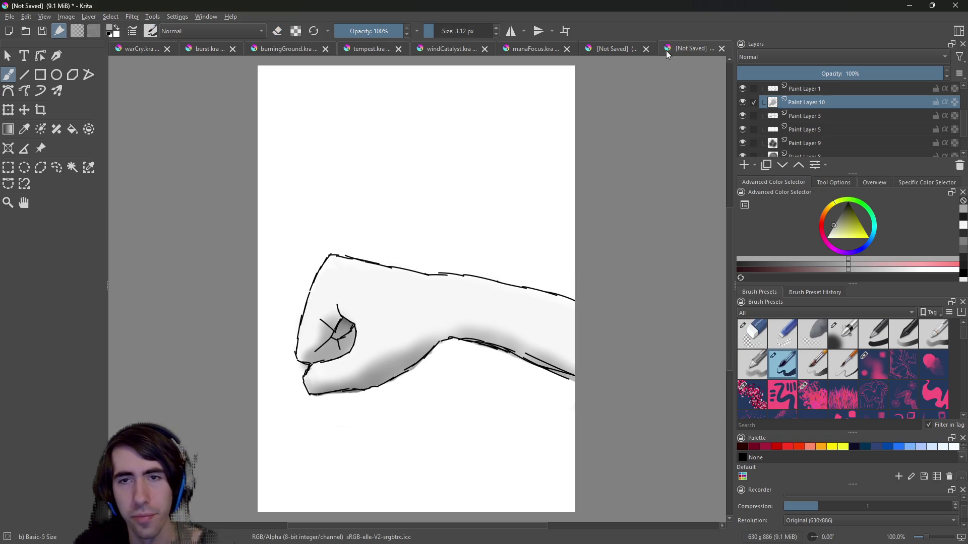
# Add Paint Layer 11 above Paint Layer 6 and move Paint Layer 7 directly below it.
pyautogui.click(756, 163)
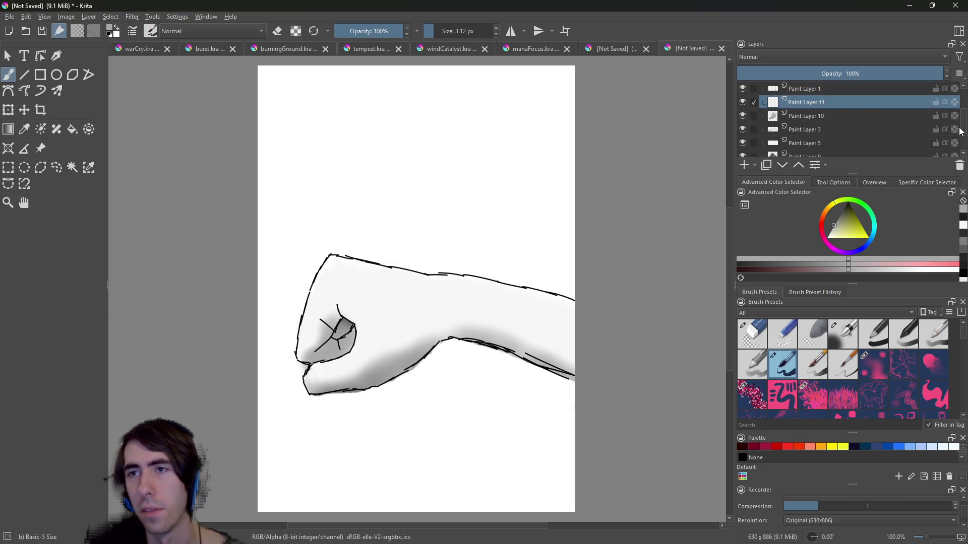
pyautogui.scroll(2, 915, 101)
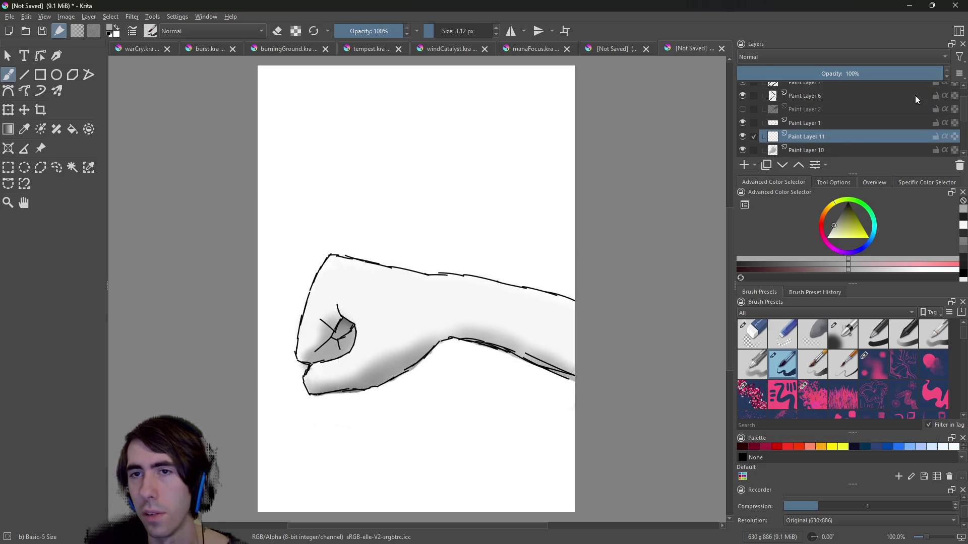
pyautogui.moveTo(802, 132); pyautogui.dragTo(837, 91)
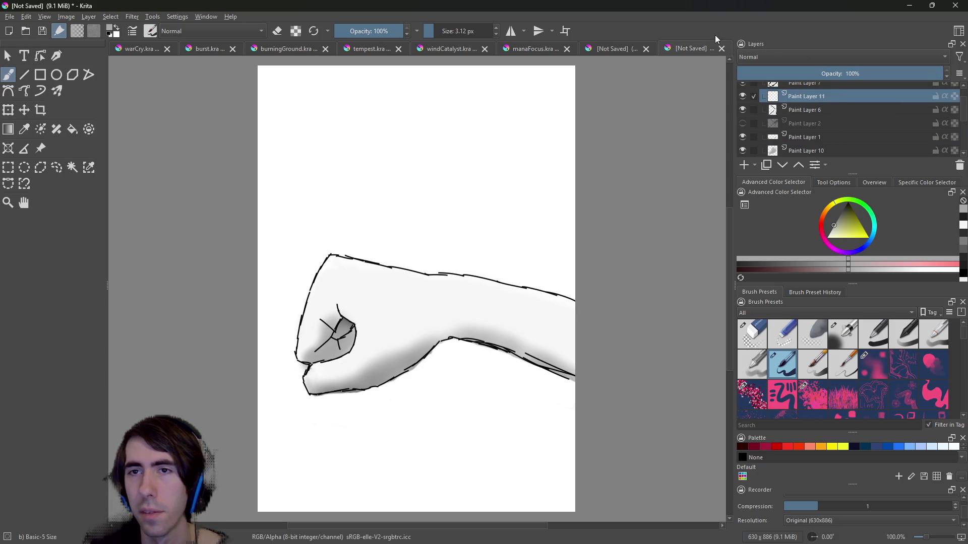
pyautogui.scroll(1, 964, 88)
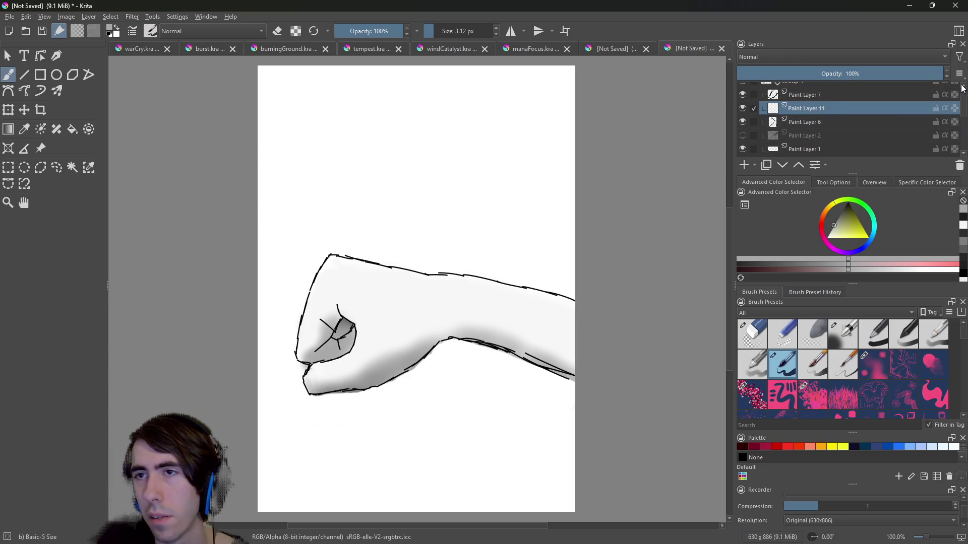
pyautogui.moveTo(817, 92); pyautogui.dragTo(805, 105)
# Test lowering Paint Layer 7's opacity, then restore it to 100%.
pyautogui.click(808, 74)
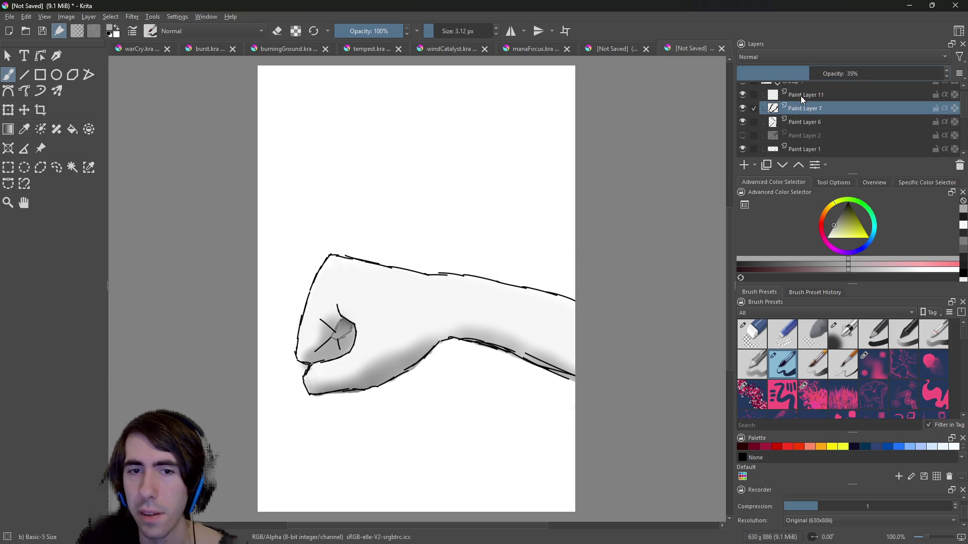
pyautogui.moveTo(808, 73)
pyautogui.mouseDown()
pyautogui.moveTo(771, 73)
pyautogui.moveTo(920, 74)
pyautogui.mouseUp()
pyautogui.click(939, 73)
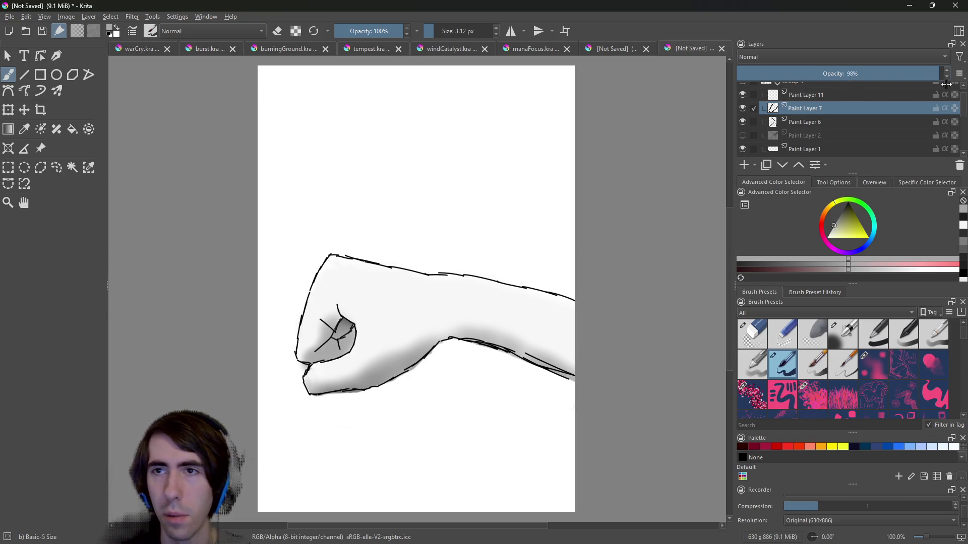
# Toggle Paint Layers 6 and 7 to compare the shading, leaving Paint Layer 7 selected and visible.
pyautogui.click(787, 121)
pyautogui.click(742, 122)
pyautogui.click(742, 122)
pyautogui.click(742, 108)
pyautogui.click(743, 107)
pyautogui.click(742, 107)
pyautogui.click(741, 108)
pyautogui.click(743, 108)
pyautogui.click(742, 108)
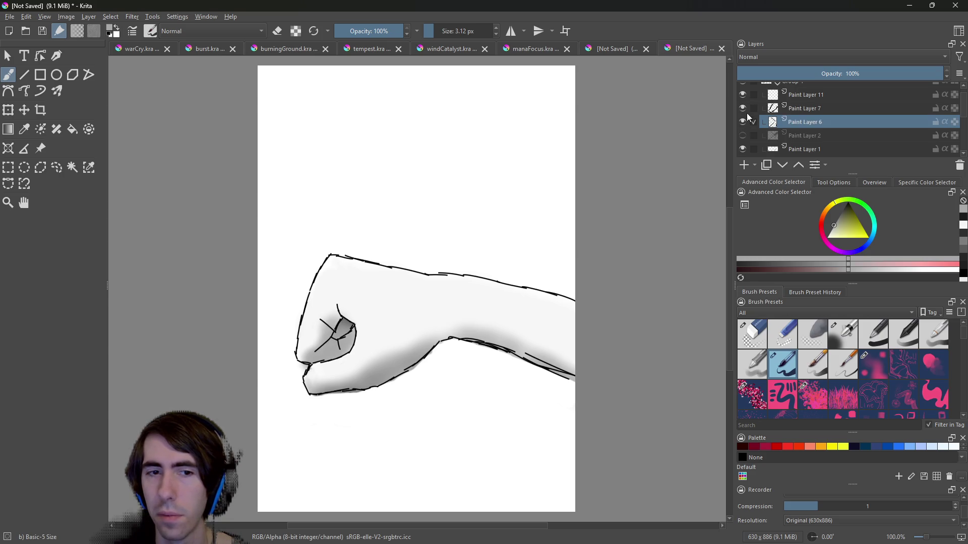
pyautogui.click(743, 108)
pyautogui.click(753, 108)
pyautogui.click(742, 108)
pyautogui.click(809, 110)
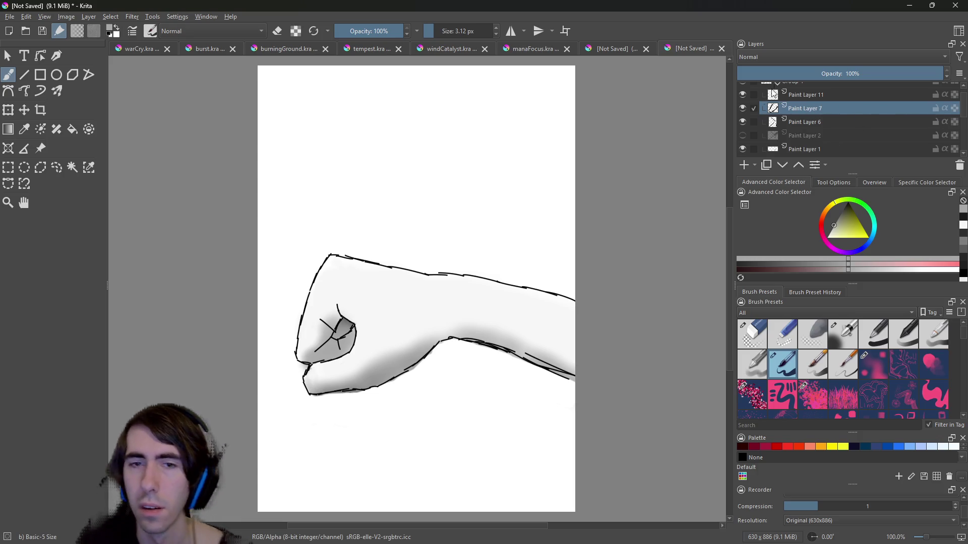
pyautogui.click(963, 155)
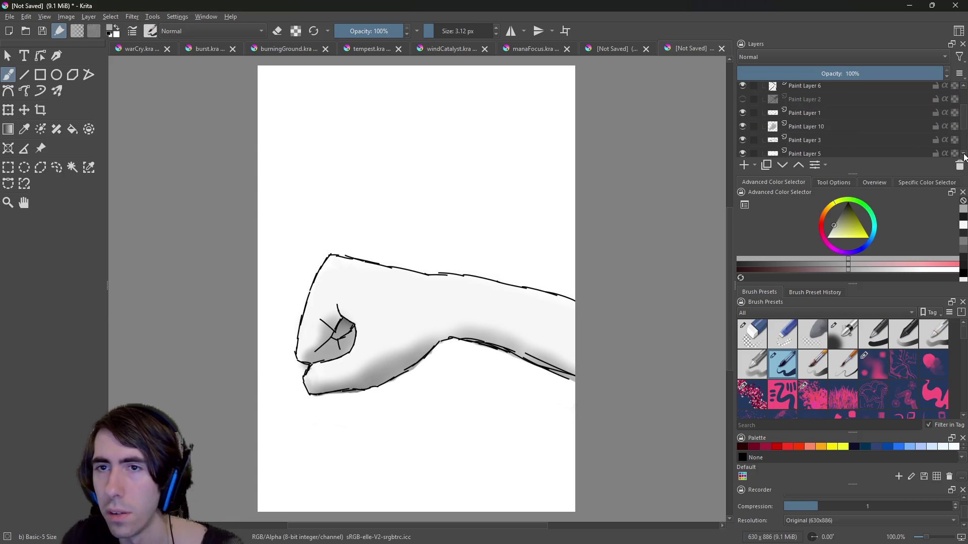
pyautogui.moveTo(965, 114); pyautogui.dragTo(964, 86)
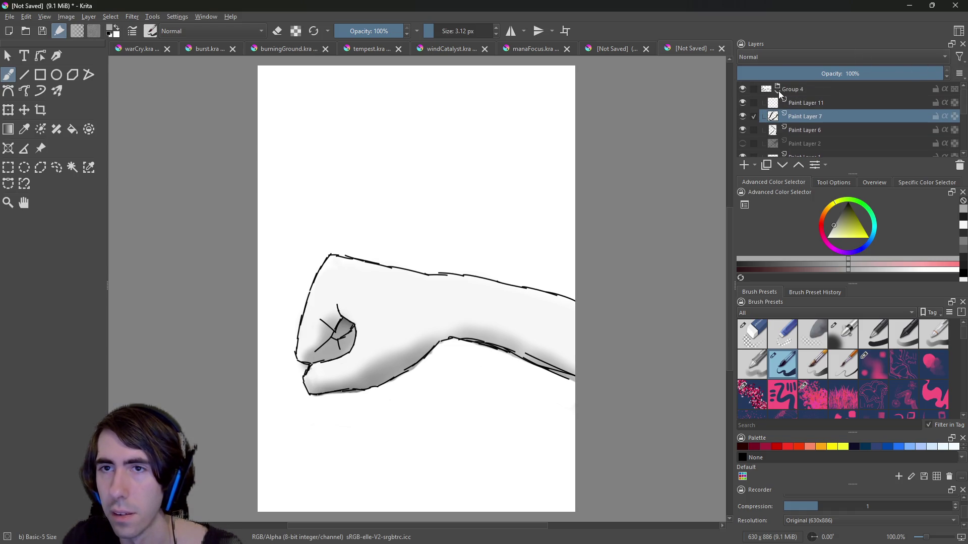
# Collapse and re-expand Group 4, and toggle Paint Layer 7 to check its grey shading.
pyautogui.click(778, 91)
pyautogui.click(745, 86)
pyautogui.click(745, 85)
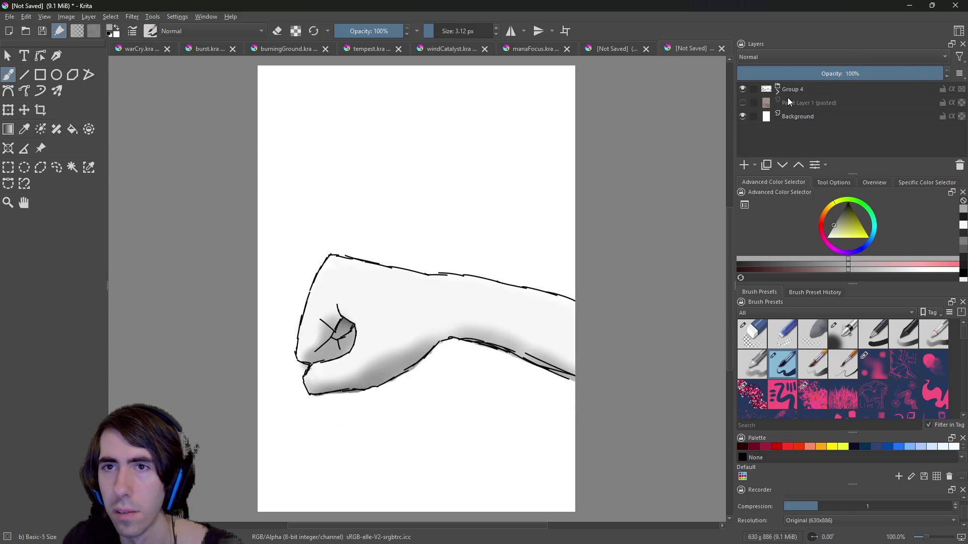
pyautogui.click(777, 90)
pyautogui.click(742, 115)
pyautogui.click(741, 115)
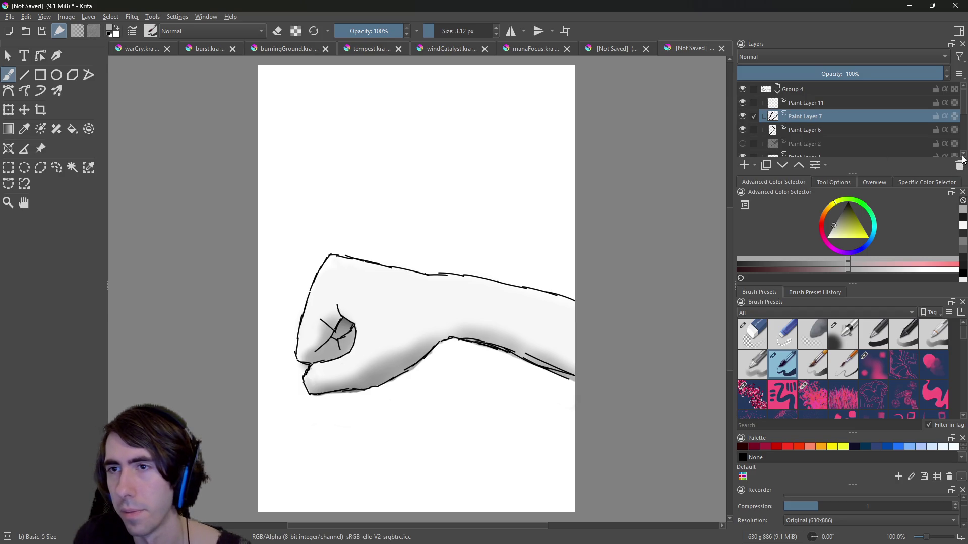
pyautogui.click(962, 154)
# Toggle Paint Layers 1 and 2 to check the fist line art and dark strokes.
pyautogui.click(742, 145)
pyautogui.click(742, 144)
pyautogui.click(742, 144)
pyautogui.click(742, 131)
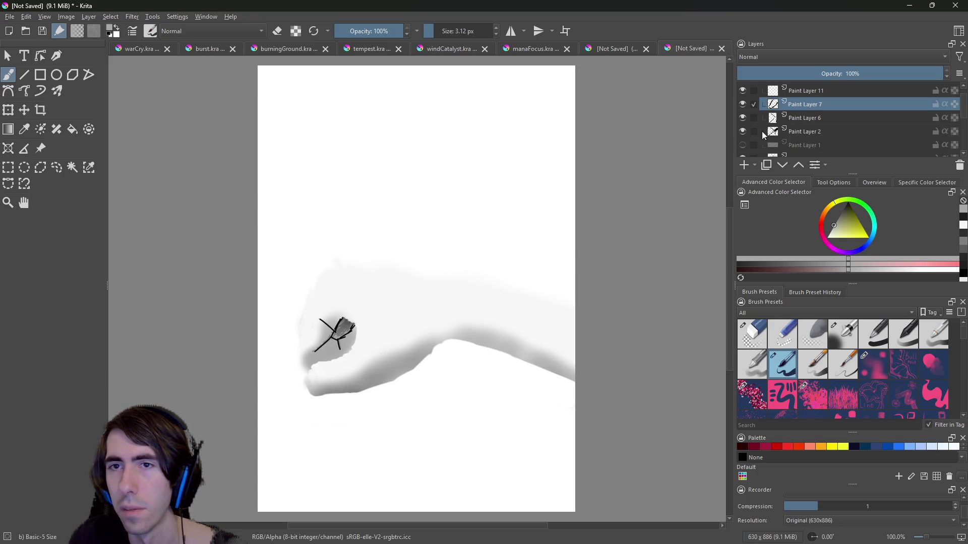
pyautogui.click(742, 132)
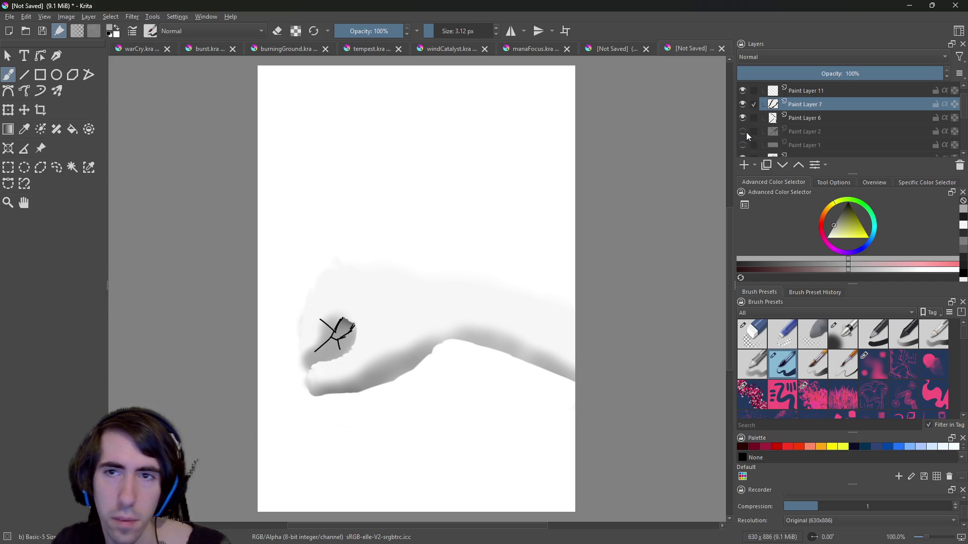
pyautogui.click(743, 132)
pyautogui.click(742, 141)
pyautogui.click(742, 141)
pyautogui.click(743, 140)
pyautogui.click(746, 140)
pyautogui.click(745, 140)
pyautogui.click(745, 140)
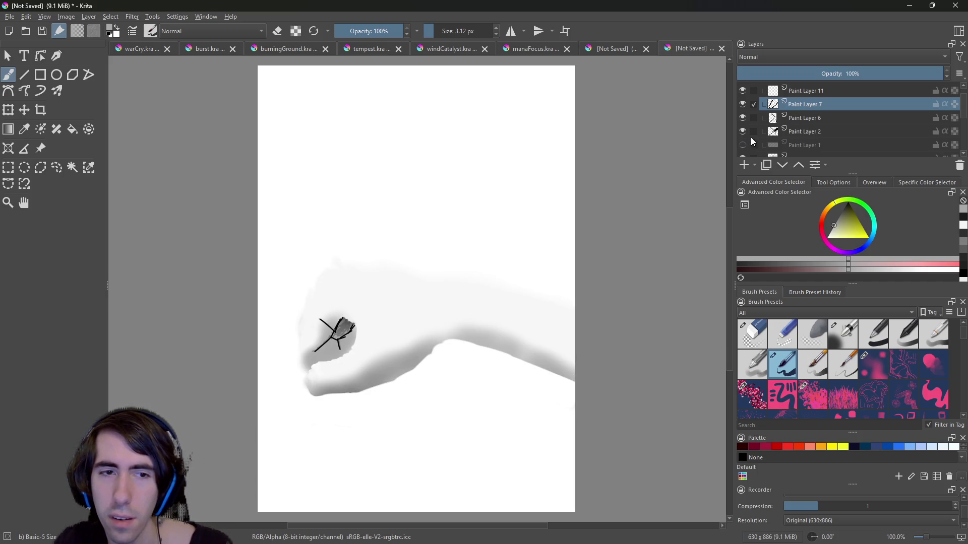
pyautogui.click(745, 141)
# Recheck the fist outline on Paint Layer 1, then add Paint Layer 12 above it.
pyautogui.click(806, 134)
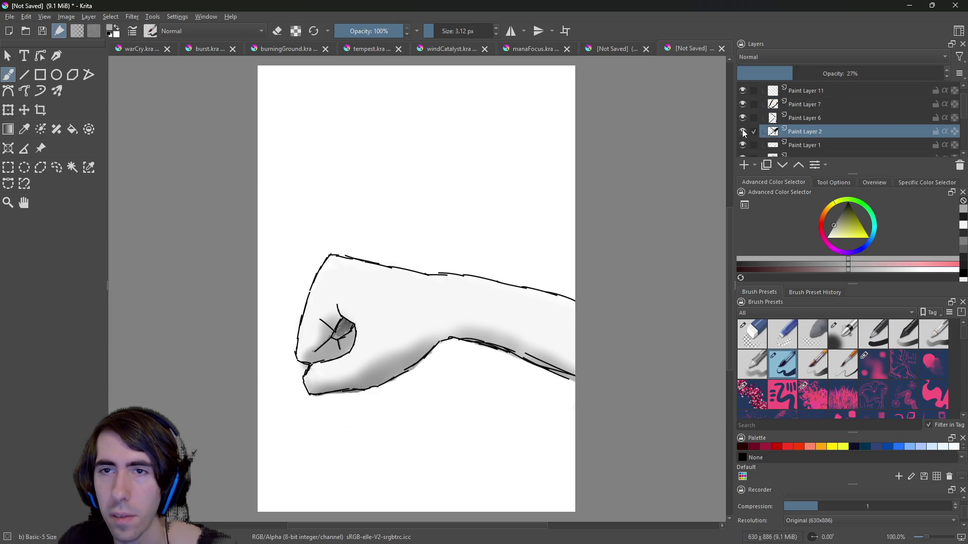
pyautogui.click(742, 145)
pyautogui.click(743, 144)
pyautogui.click(743, 144)
pyautogui.click(742, 143)
pyautogui.click(805, 145)
pyautogui.click(746, 163)
# Briefly hide and show the line art layer and Paint Layer 12 to check them.
pyautogui.press('pagedown')
pyautogui.click(963, 155)
pyautogui.click(964, 156)
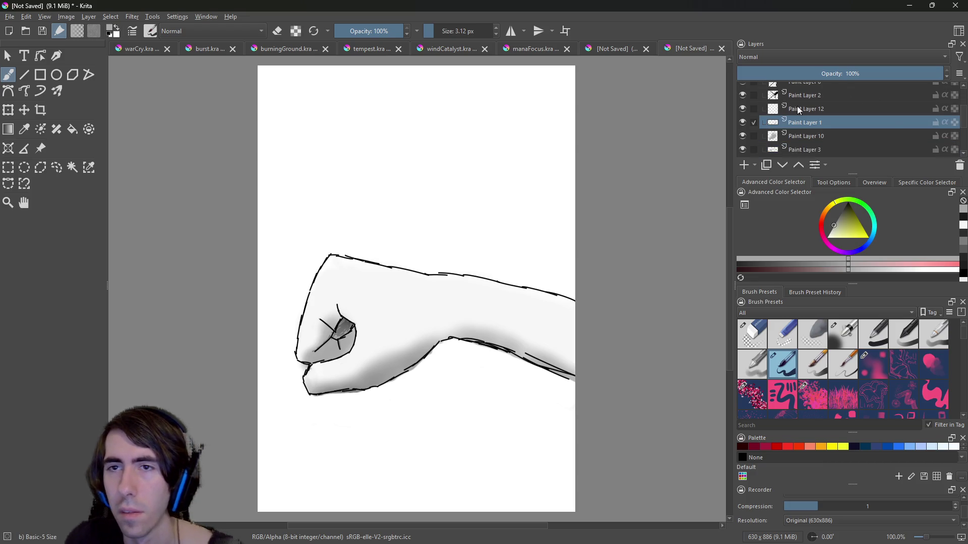
pyautogui.click(742, 122)
pyautogui.click(742, 122)
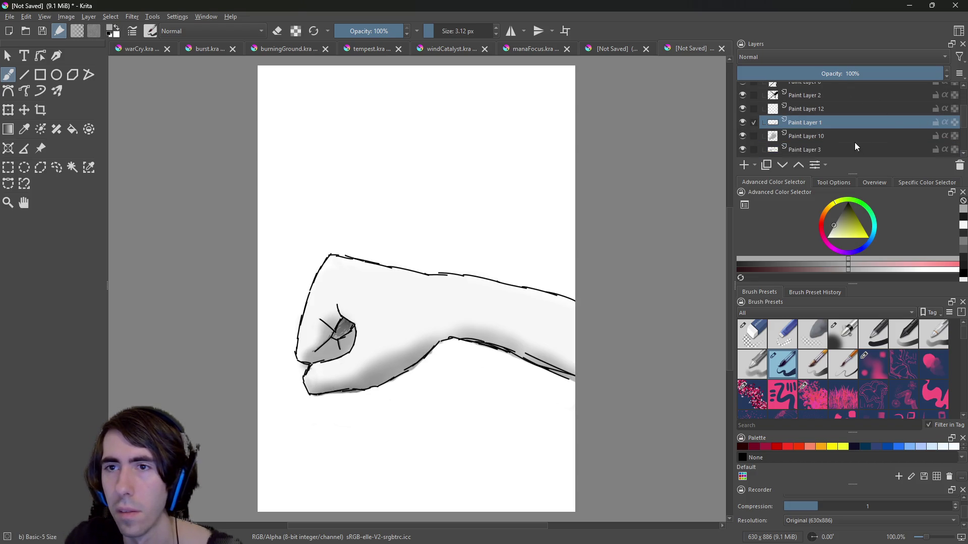
pyautogui.click(743, 108)
pyautogui.click(743, 108)
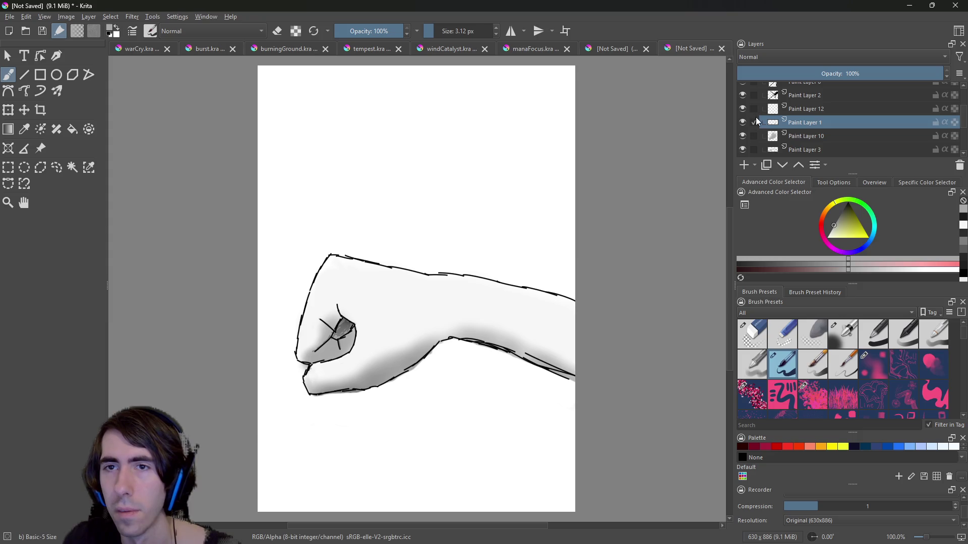
# Rename the fist line art layer to handOutline and lower its opacity.
pyautogui.doubleClick(815, 123)
pyautogui.write('handOutline')
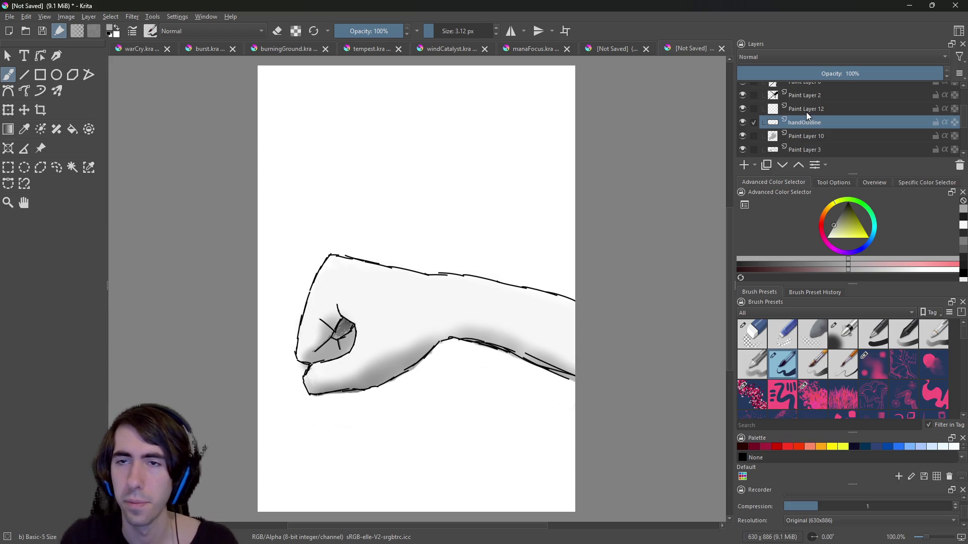
pyautogui.click(812, 110)
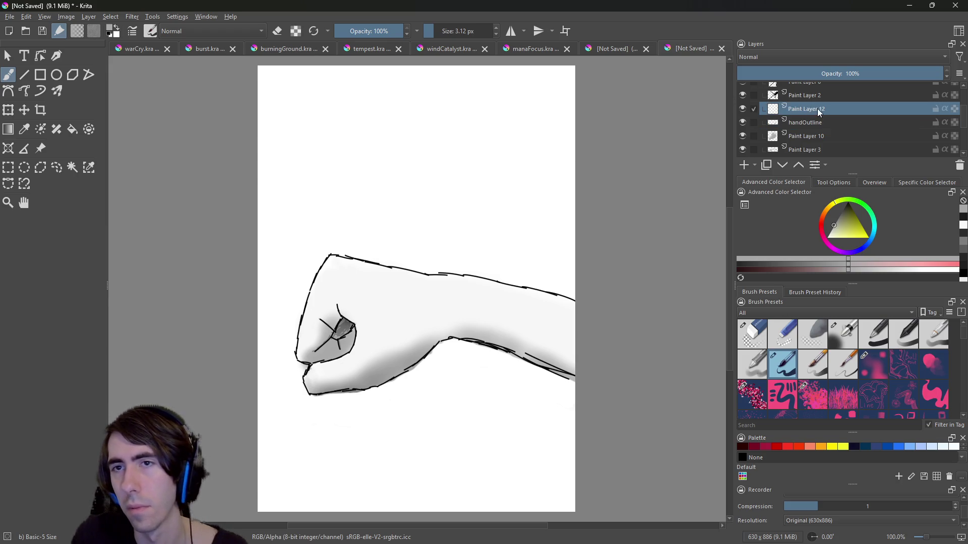
pyautogui.click(814, 122)
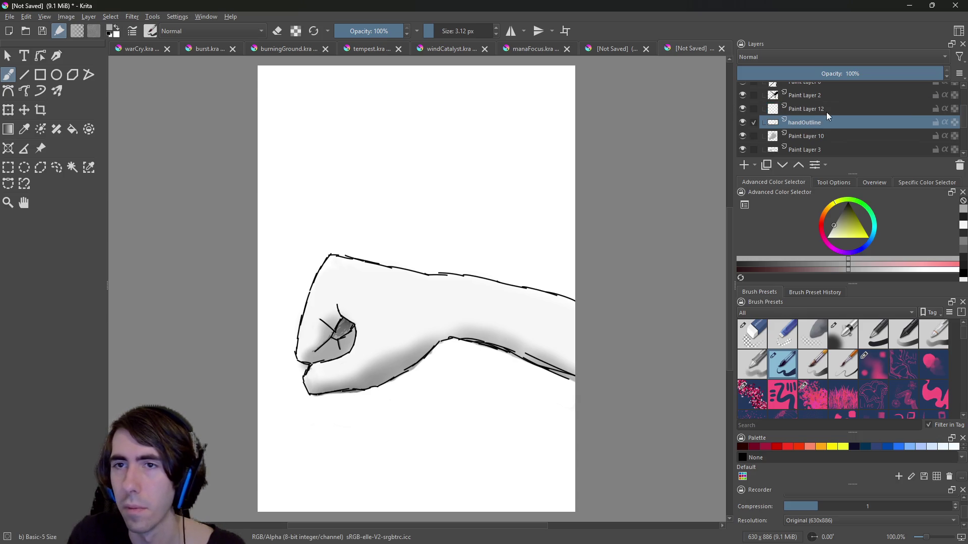
pyautogui.click(827, 74)
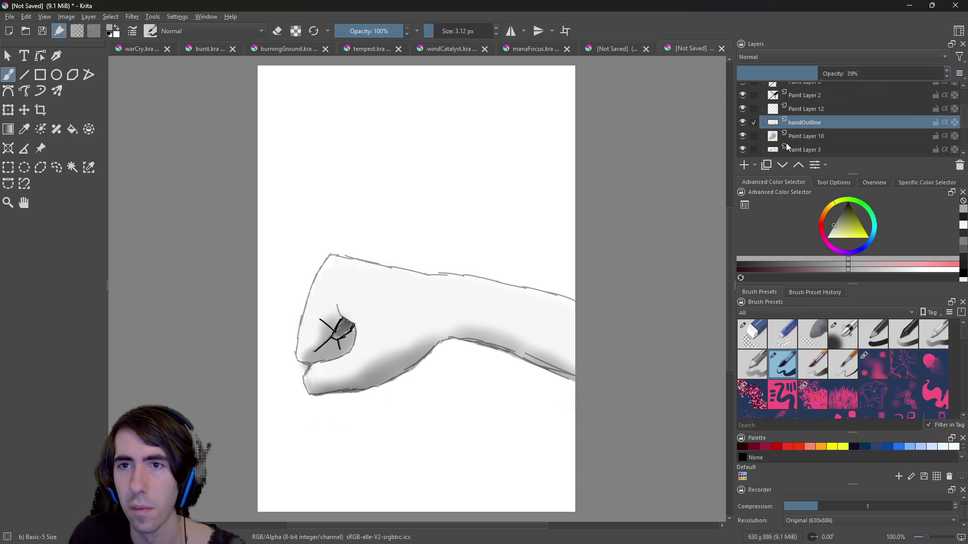
# Test a stroke on Paint Layer 12, dim handOutline to about 39%, then reselect Paint Layer 12.
pyautogui.click(817, 108)
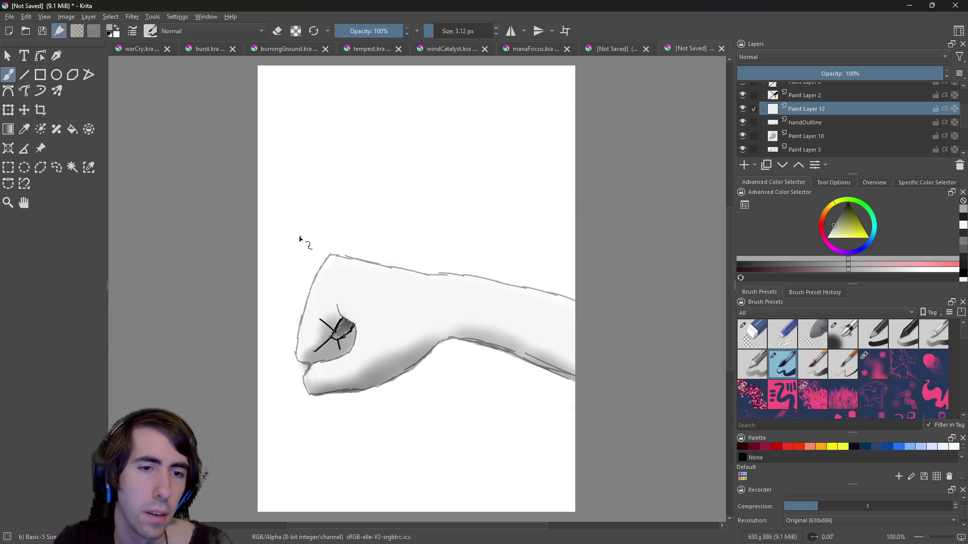
pyautogui.moveTo(281, 248); pyautogui.dragTo(398, 163)
pyautogui.hotkey('ctrl', 'z')
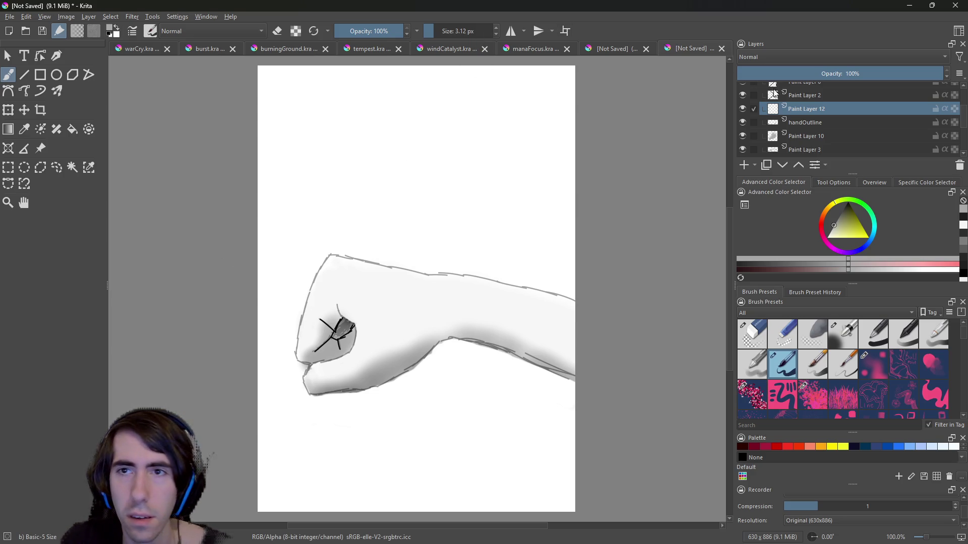
pyautogui.click(816, 123)
pyautogui.click(823, 108)
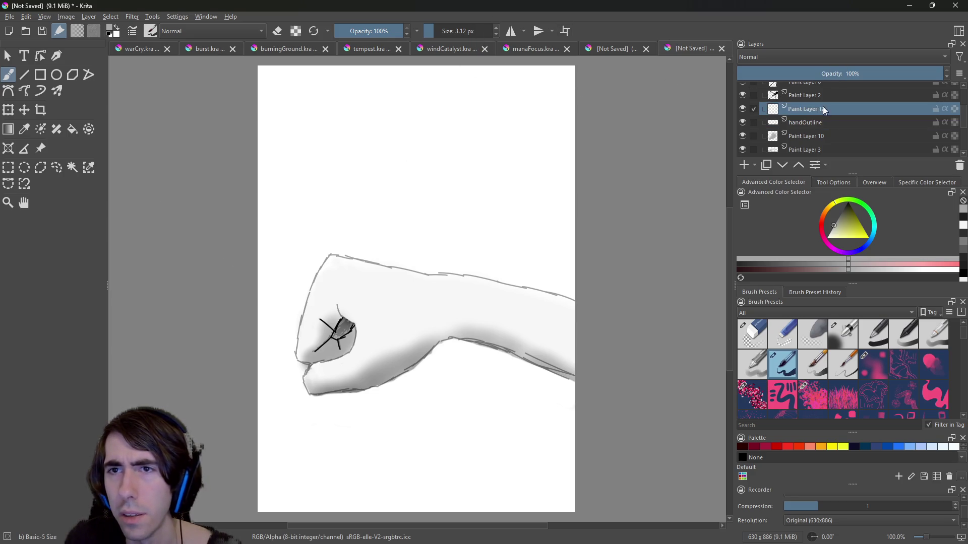
# Set the colour to black, choose the Freehand Path tool, and undo a test line.
pyautogui.moveTo(840, 222); pyautogui.dragTo(847, 202)
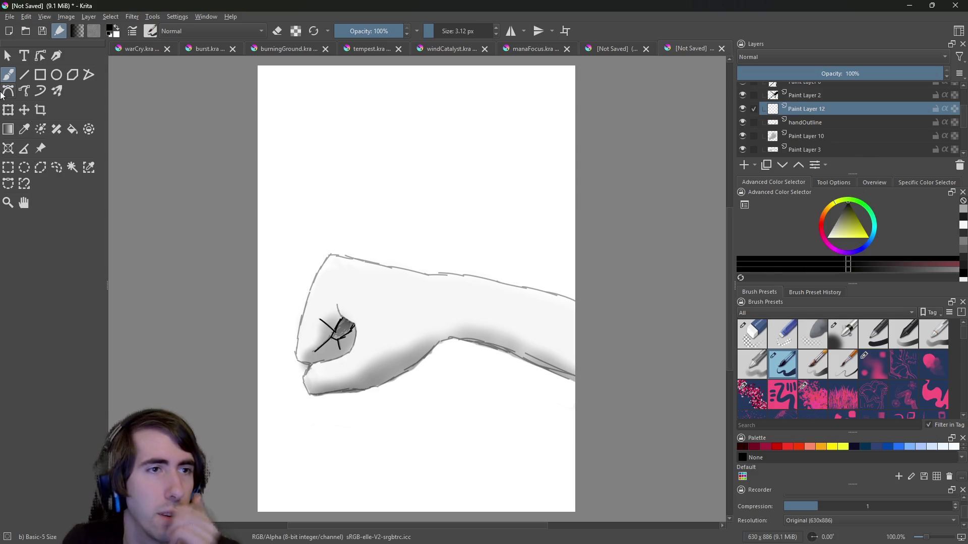
pyautogui.click(42, 91)
pyautogui.moveTo(322, 228)
pyautogui.mouseDown()
pyautogui.moveTo(522, 254)
pyautogui.moveTo(537, 237)
pyautogui.mouseUp()
pyautogui.hotkey('ctrl', 'z')
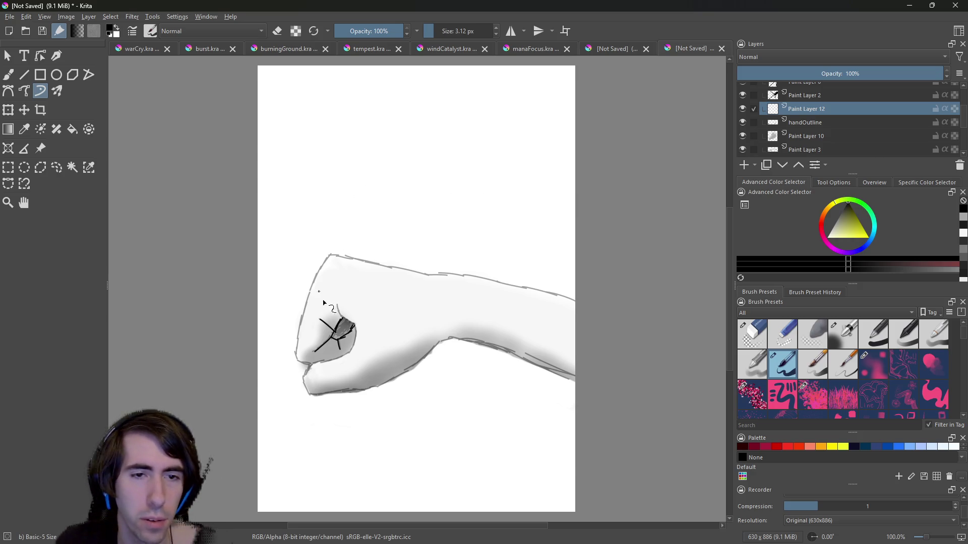
# Trace the fist's full left edge up to the top knuckle, retrying until clean.
pyautogui.moveTo(297, 358); pyautogui.dragTo(323, 254)
pyautogui.hotkey('ctrl', 'z')
pyautogui.moveTo(302, 362); pyautogui.dragTo(327, 256)
pyautogui.hotkey('ctrl', 'z')
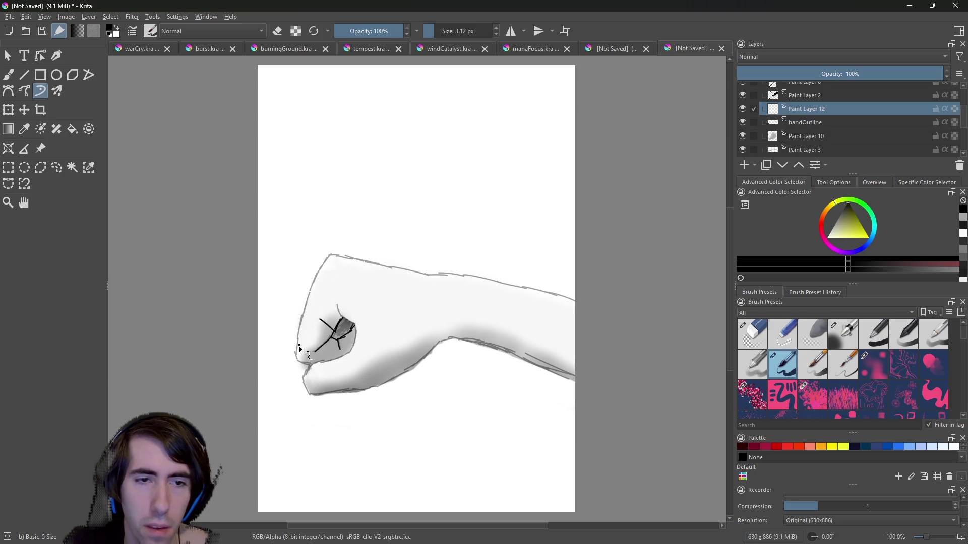
pyautogui.moveTo(297, 359)
pyautogui.mouseDown()
pyautogui.moveTo(328, 255)
pyautogui.moveTo(301, 368)
pyautogui.moveTo(328, 256)
pyautogui.moveTo(300, 337)
pyautogui.mouseUp()
pyautogui.hotkey('ctrl', 'z')
pyautogui.hotkey('ctrl', 'z')
pyautogui.hotkey('ctrl', 'z')
pyautogui.hotkey('ctrl', 'z')
pyautogui.hotkey('ctrl', 'z')
pyautogui.hotkey('ctrl', 'z')
pyautogui.moveTo(328, 258)
pyautogui.mouseDown()
pyautogui.moveTo(306, 298)
pyautogui.moveTo(299, 353)
pyautogui.moveTo(327, 255)
pyautogui.moveTo(300, 338)
pyautogui.mouseUp()
pyautogui.hotkey('ctrl', 'z')
pyautogui.hotkey('ctrl', 'z')
pyautogui.hotkey('ctrl', 'z')
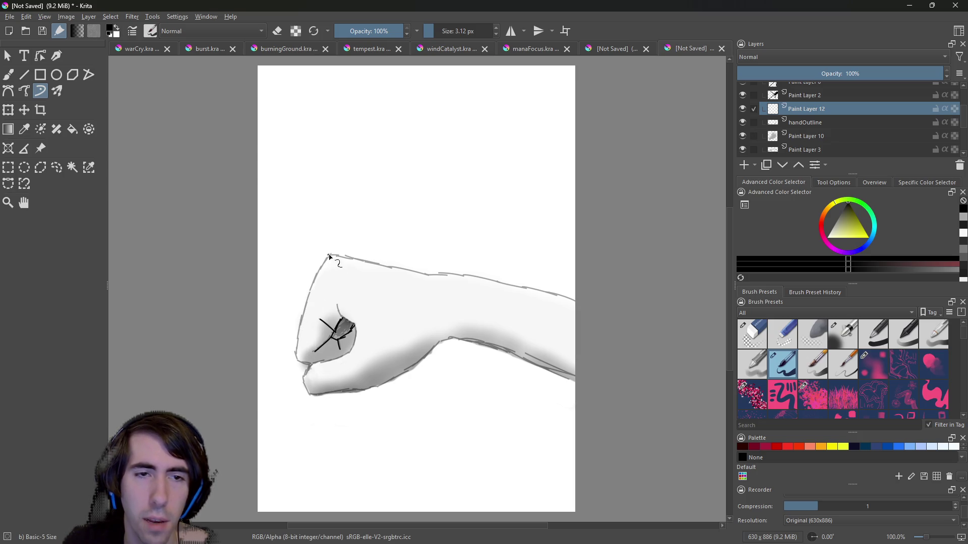
pyautogui.moveTo(321, 274)
pyautogui.mouseDown()
pyautogui.moveTo(302, 337)
pyautogui.moveTo(328, 251)
pyautogui.mouseUp()
pyautogui.hotkey('ctrl', 'z')
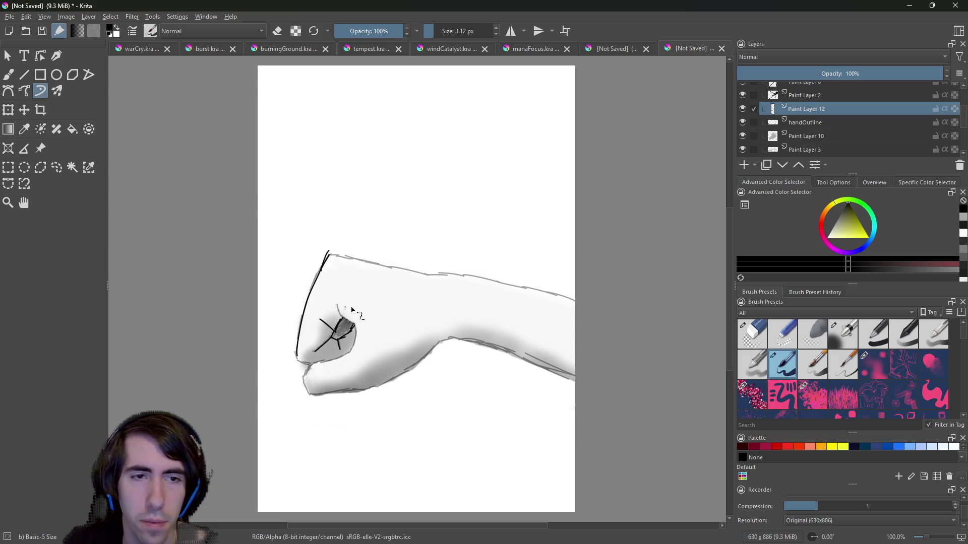
pyautogui.hotkey('ctrl', 'z')
pyautogui.moveTo(297, 356); pyautogui.dragTo(330, 254)
pyautogui.hotkey('ctrl', 'z')
pyautogui.moveTo(295, 359); pyautogui.dragTo(331, 254)
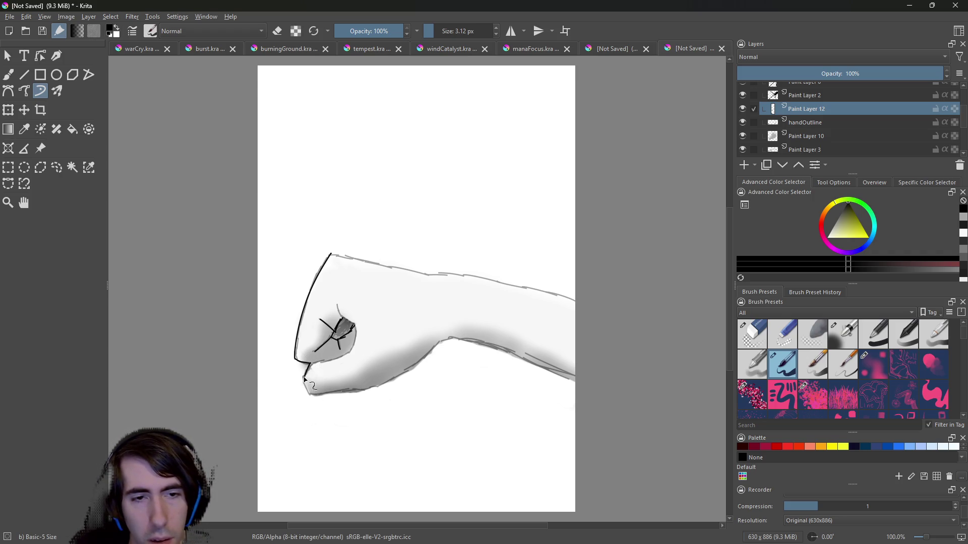
# Ink the fist's lower and bottom edges, extending the line toward the forearm.
pyautogui.moveTo(304, 381); pyautogui.dragTo(308, 393)
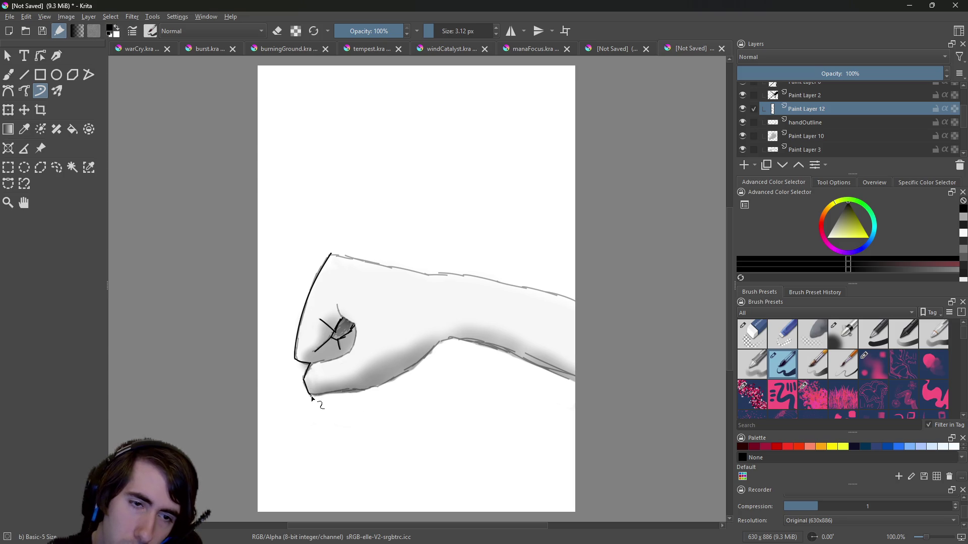
pyautogui.moveTo(311, 397); pyautogui.dragTo(351, 392)
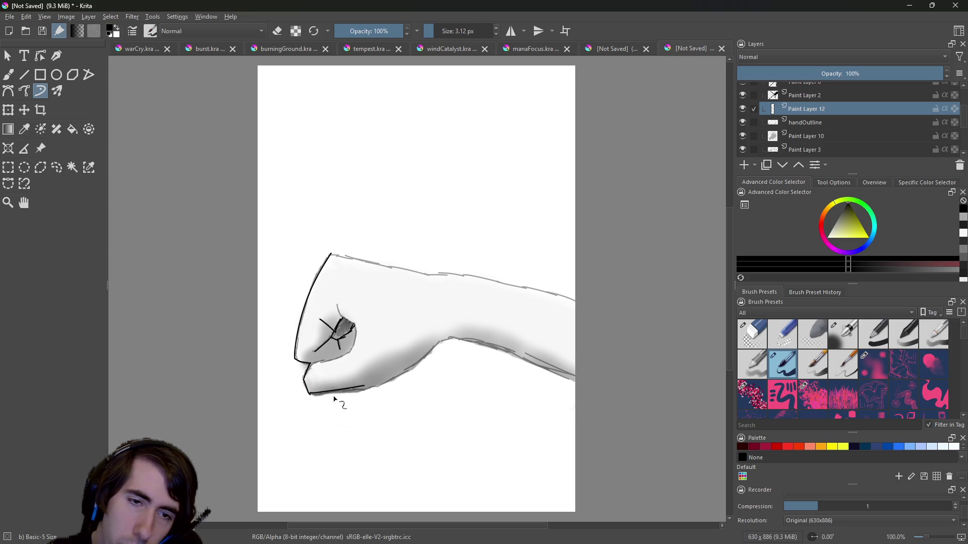
pyautogui.moveTo(309, 395); pyautogui.dragTo(363, 389)
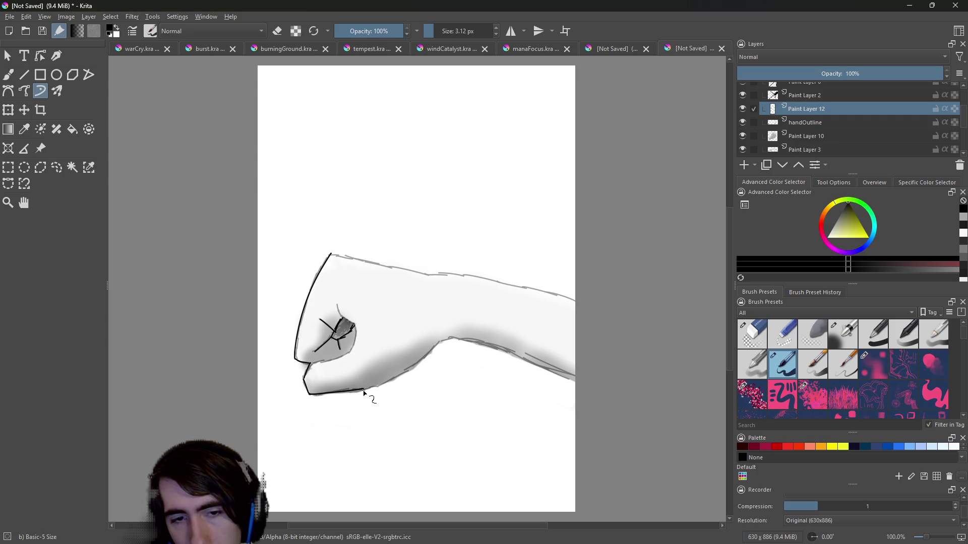
pyautogui.moveTo(364, 389)
pyautogui.mouseDown()
pyautogui.moveTo(427, 369)
pyautogui.moveTo(445, 344)
pyautogui.mouseUp()
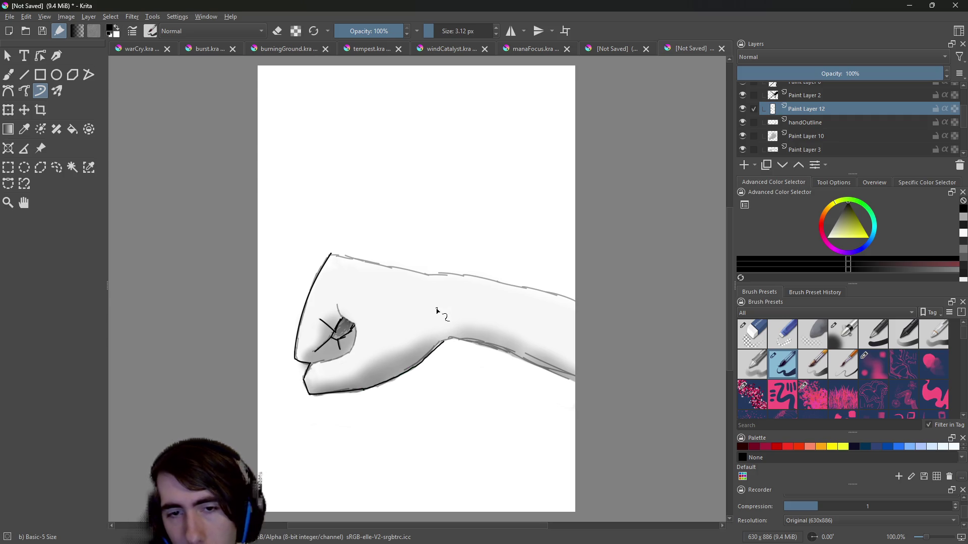
pyautogui.moveTo(434, 237); pyautogui.dragTo(467, 230)
pyautogui.hotkey('ctrl', 'z')
pyautogui.hotkey('ctrl', 'z')
pyautogui.hotkey('ctrl', 'z')
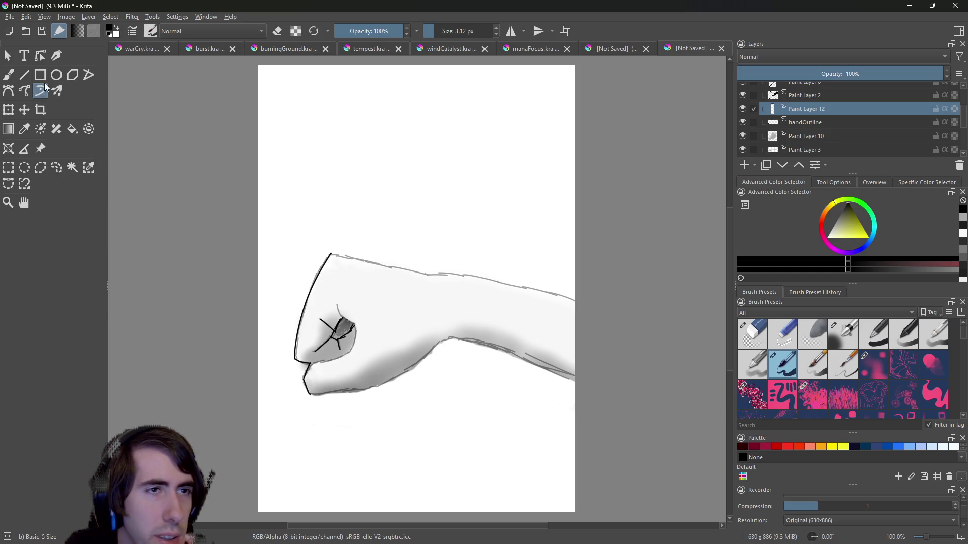
pyautogui.click(27, 96)
# Try several short contour strokes at the fist's lower-left corner, undoing each one.
pyautogui.moveTo(329, 194)
pyautogui.mouseDown()
pyautogui.moveTo(339, 173)
pyautogui.moveTo(462, 164)
pyautogui.mouseUp()
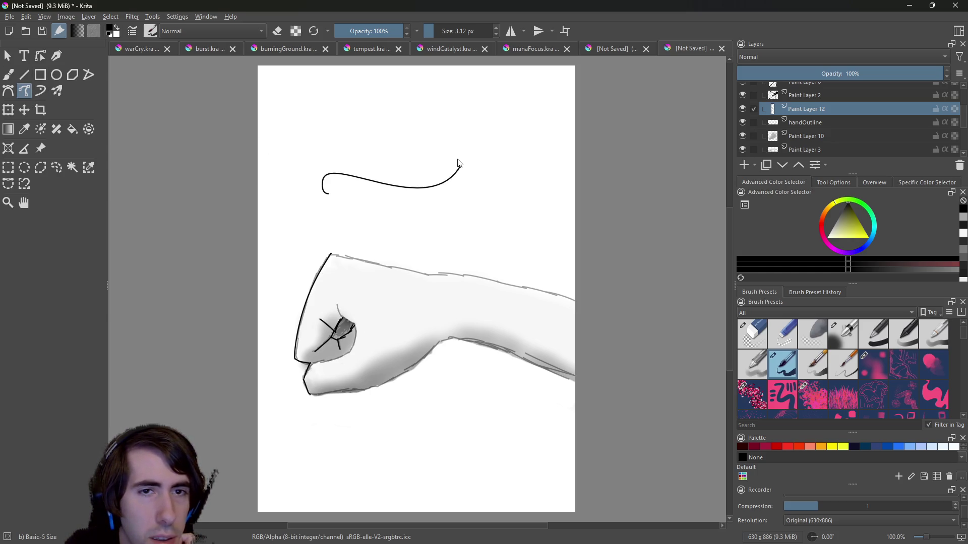
pyautogui.hotkey('ctrl', 'z')
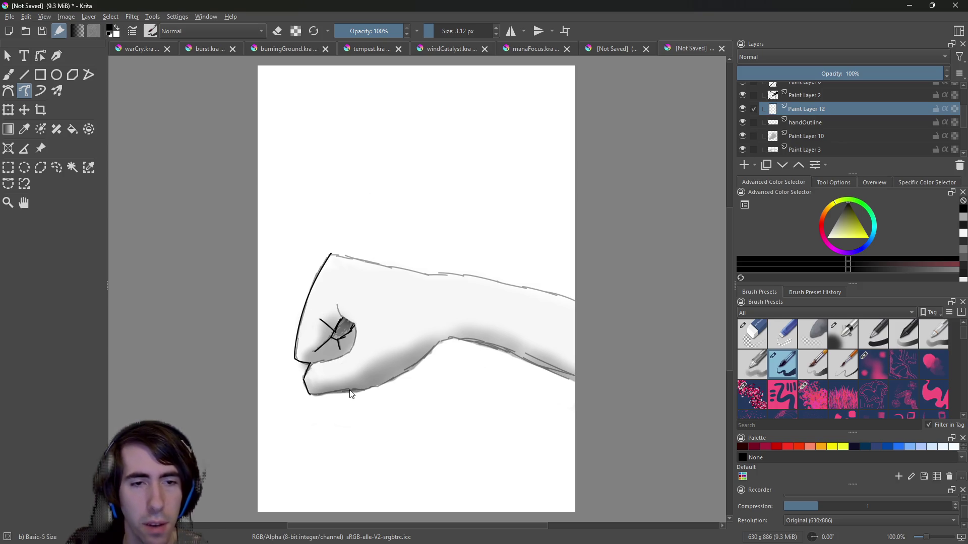
pyautogui.hotkey('ctrl', 'z')
pyautogui.moveTo(309, 365); pyautogui.dragTo(309, 373)
pyautogui.hotkey('ctrl', 'z')
pyautogui.moveTo(309, 364)
pyautogui.mouseDown()
pyautogui.moveTo(309, 396)
pyautogui.moveTo(303, 382)
pyautogui.mouseUp()
pyautogui.hotkey('ctrl', 'z')
pyautogui.hotkey('ctrl', 'z')
pyautogui.hotkey('ctrl', 'z')
pyautogui.hotkey('ctrl', 'z')
pyautogui.hotkey('ctrl', 'z')
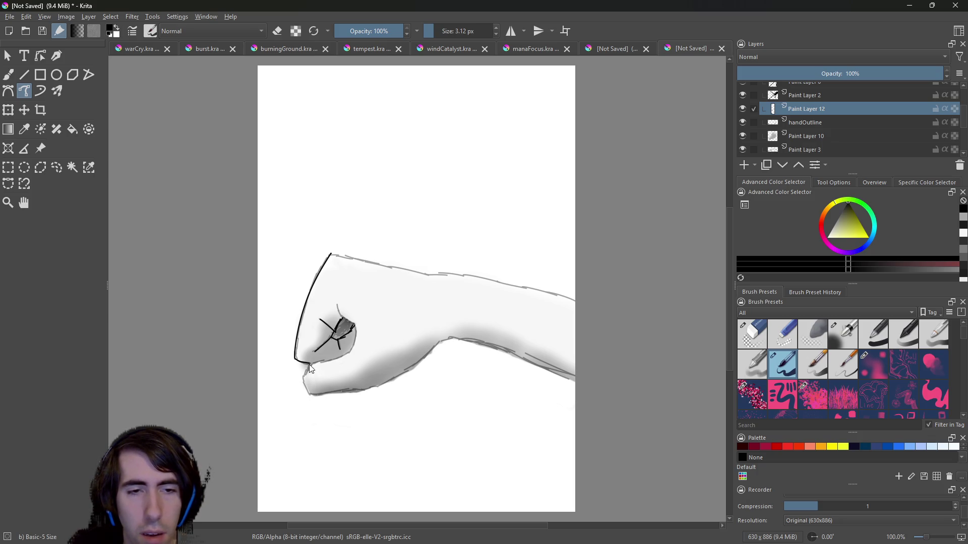
pyautogui.hotkey('ctrl', 'z')
pyautogui.hotkey('ctrl', 'z')
pyautogui.moveTo(305, 375); pyautogui.dragTo(310, 396)
pyautogui.hotkey('ctrl', 'z')
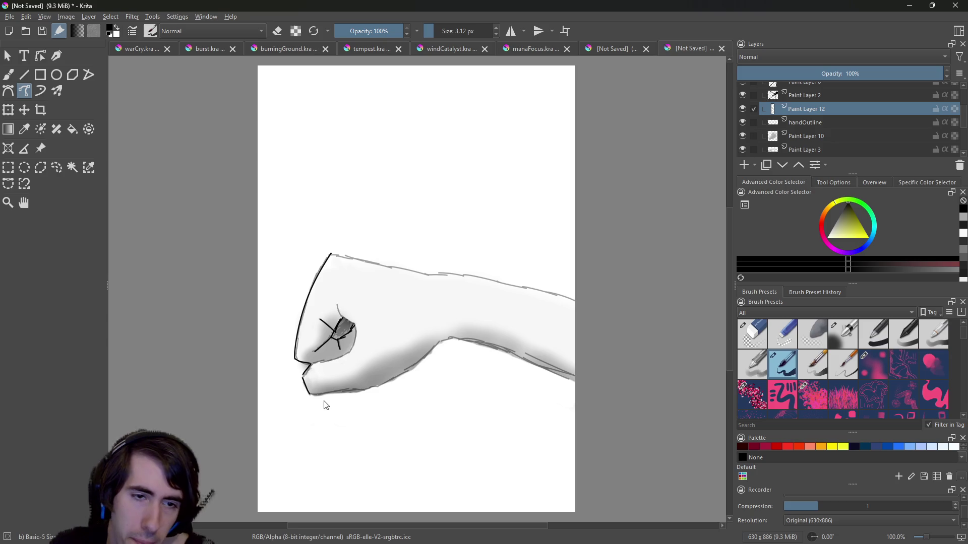
# Attempt the fist's bottom-edge stroke repeatedly, undoing every try so no underside line remains.
pyautogui.moveTo(306, 394); pyautogui.dragTo(367, 390)
pyautogui.hotkey('ctrl', 'z')
pyautogui.moveTo(308, 394)
pyautogui.mouseDown()
pyautogui.moveTo(362, 392)
pyautogui.moveTo(427, 354)
pyautogui.mouseUp()
pyautogui.hotkey('ctrl', 'z')
pyautogui.hotkey('ctrl', 'z')
pyautogui.hotkey('ctrl', 'z')
pyautogui.hotkey('ctrl', 'z')
pyautogui.hotkey('ctrl', 'z')
pyautogui.moveTo(357, 387); pyautogui.dragTo(429, 354)
pyautogui.hotkey('ctrl', 'z')
pyautogui.moveTo(356, 387); pyautogui.dragTo(443, 347)
pyautogui.hotkey('ctrl', 'z')
pyautogui.hotkey('ctrl', 'z')
pyautogui.moveTo(361, 392)
pyautogui.mouseDown()
pyautogui.moveTo(437, 350)
pyautogui.moveTo(428, 352)
pyautogui.mouseUp()
pyautogui.hotkey('ctrl', 'z')
pyautogui.hotkey('ctrl', 'z')
pyautogui.moveTo(360, 389)
pyautogui.mouseDown()
pyautogui.moveTo(448, 352)
pyautogui.moveTo(418, 358)
pyautogui.mouseUp()
pyautogui.hotkey('ctrl', 'z')
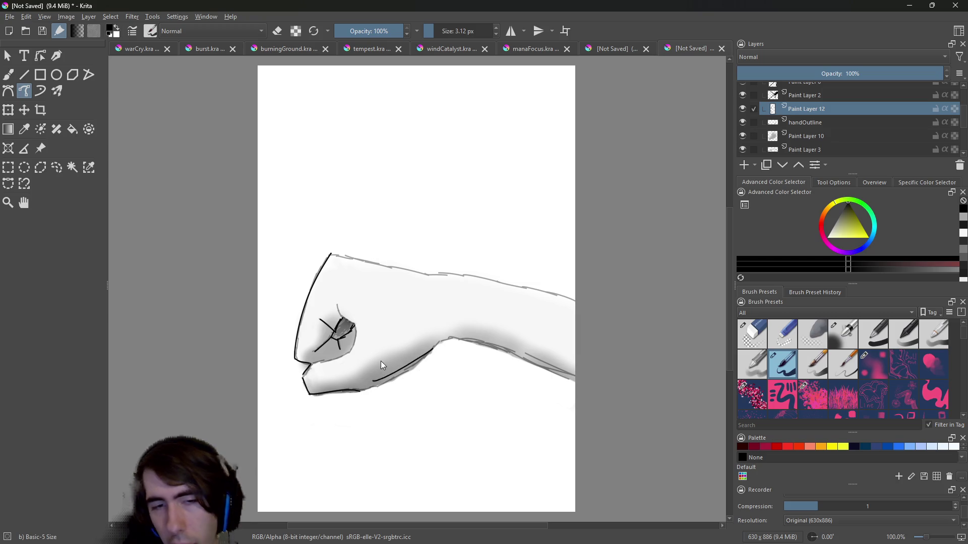
pyautogui.hotkey('ctrl', 'z')
pyautogui.hotkey('ctrl', 'z')
pyautogui.hotkey('ctrl', 'z')
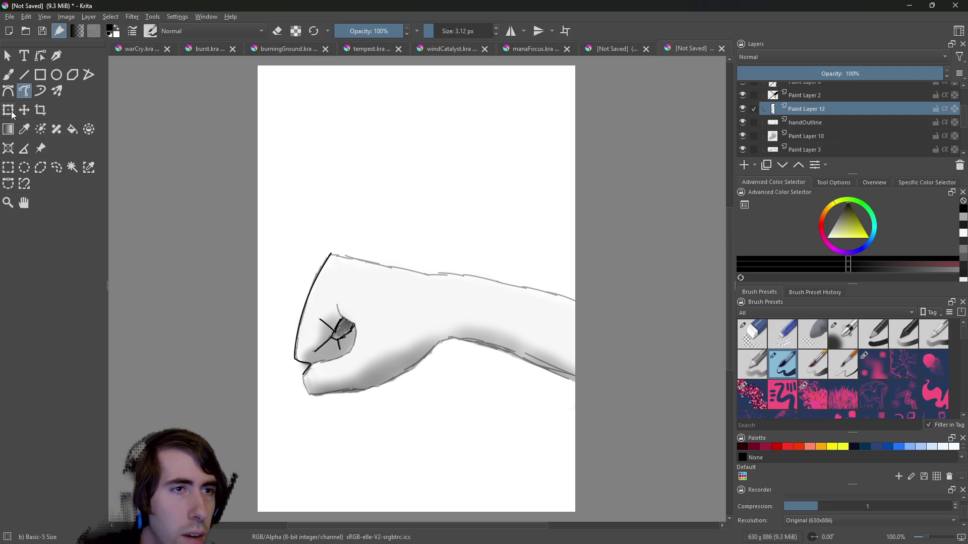
pyautogui.click(8, 93)
# Draw a dome-shaped practice bezier curve and a practice line above the fist, then undo both.
pyautogui.click(303, 205)
pyautogui.click(411, 191)
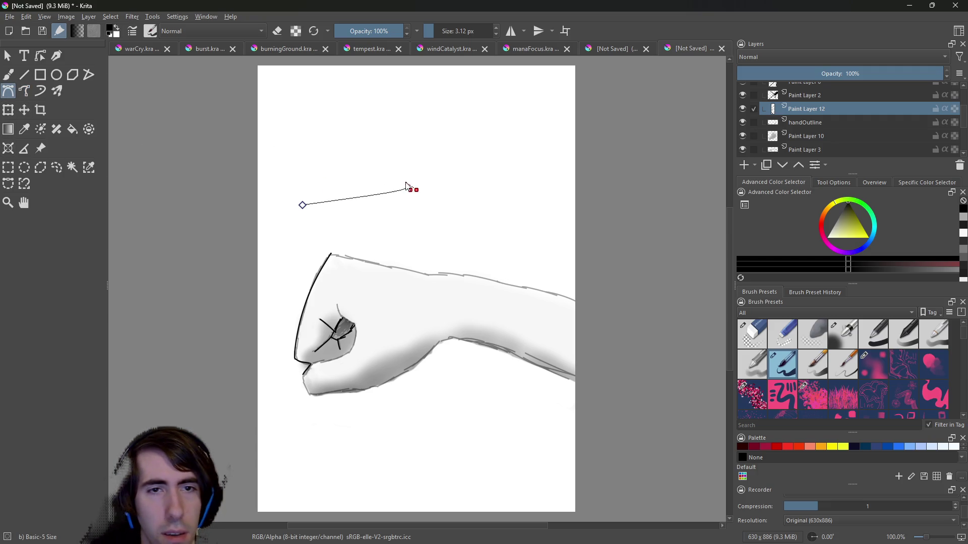
pyautogui.moveTo(410, 192)
pyautogui.mouseDown()
pyautogui.moveTo(372, 183)
pyautogui.moveTo(396, 142)
pyautogui.mouseUp()
pyautogui.click(303, 205)
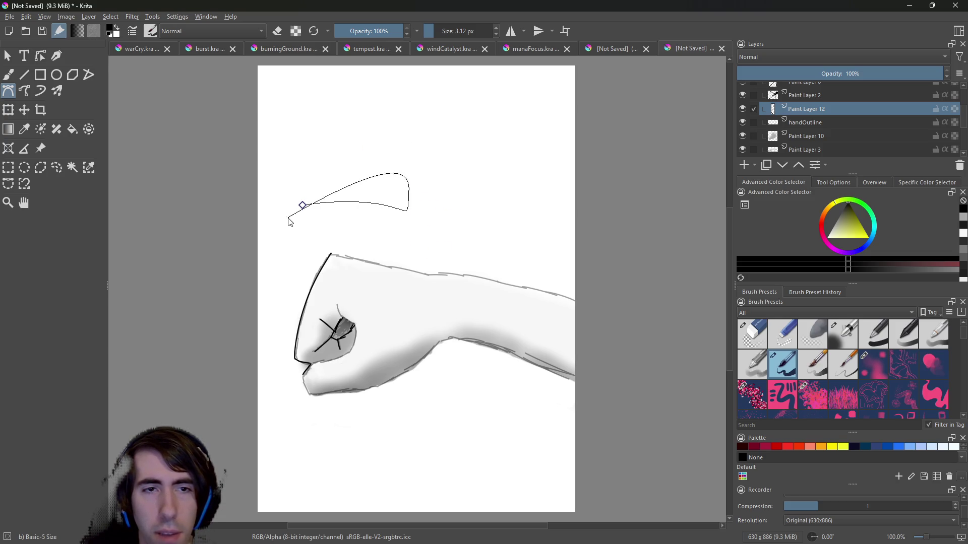
pyautogui.moveTo(303, 212)
pyautogui.mouseDown()
pyautogui.moveTo(264, 243)
pyautogui.moveTo(325, 274)
pyautogui.moveTo(292, 222)
pyautogui.moveTo(313, 249)
pyautogui.mouseUp()
pyautogui.hotkey('ctrl', 'z')
pyautogui.click(353, 194)
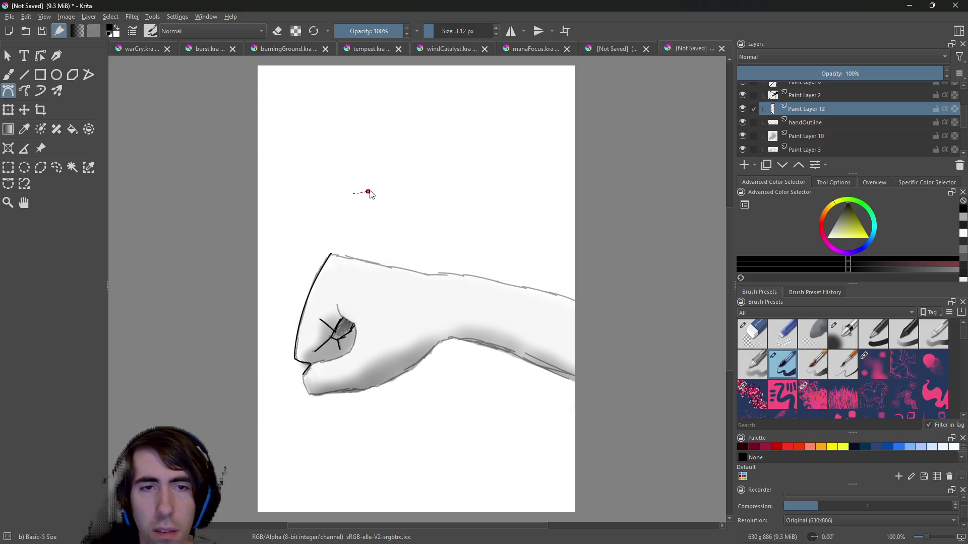
pyautogui.click(437, 162)
pyautogui.doubleClick(455, 155)
pyautogui.moveTo(454, 154)
pyautogui.mouseDown()
pyautogui.moveTo(456, 182)
pyautogui.moveTo(501, 168)
pyautogui.moveTo(484, 166)
pyautogui.mouseUp()
pyautogui.press('Escape')
pyautogui.hotkey('ctrl', 'z')
# Start three more practice curves above the fist and discard each with Esc.
pyautogui.click(321, 175)
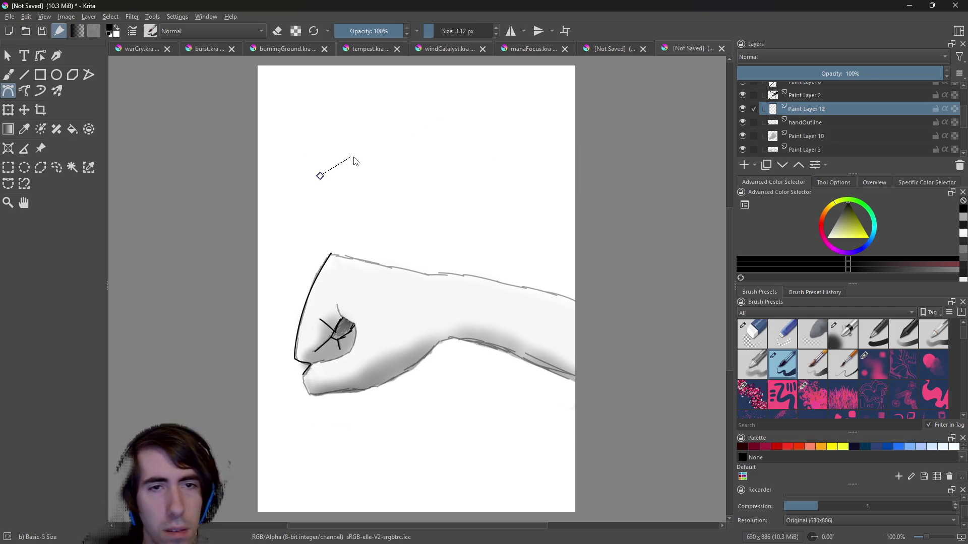
pyautogui.moveTo(417, 155)
pyautogui.mouseDown()
pyautogui.moveTo(415, 190)
pyautogui.moveTo(406, 171)
pyautogui.moveTo(424, 160)
pyautogui.moveTo(410, 181)
pyautogui.moveTo(446, 173)
pyautogui.moveTo(420, 228)
pyautogui.mouseUp()
pyautogui.press('Escape')
pyautogui.press('Escape')
pyautogui.press('Escape')
pyautogui.click(364, 173)
pyautogui.moveTo(461, 178); pyautogui.dragTo(440, 210)
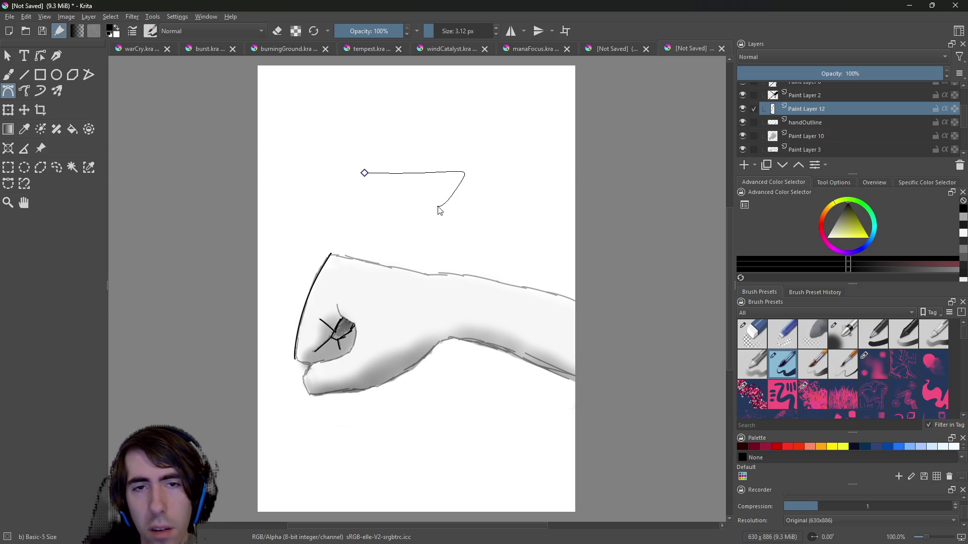
pyautogui.press('Escape')
pyautogui.moveTo(370, 168); pyautogui.dragTo(471, 190)
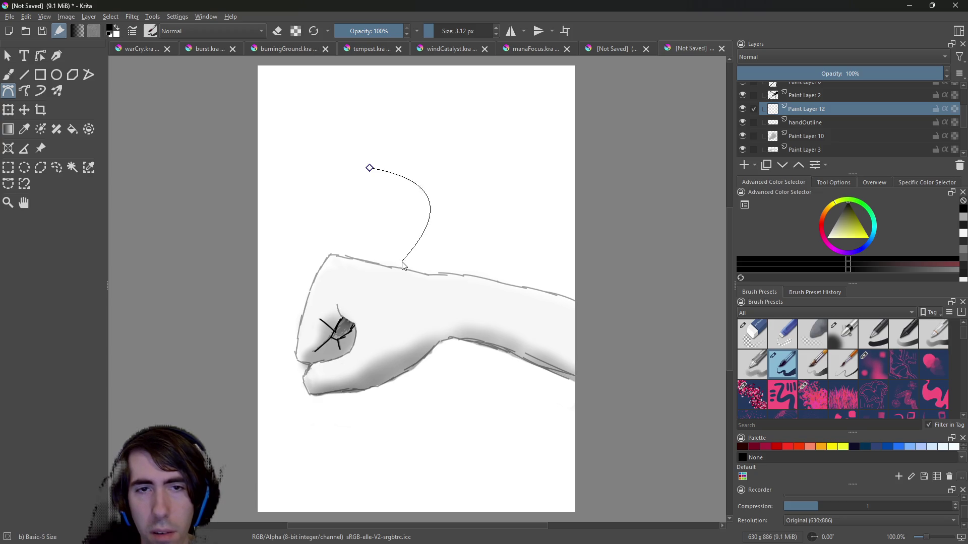
pyautogui.moveTo(360, 227)
pyautogui.mouseDown()
pyautogui.moveTo(324, 205)
pyautogui.moveTo(363, 202)
pyautogui.mouseUp()
pyautogui.press('Escape')
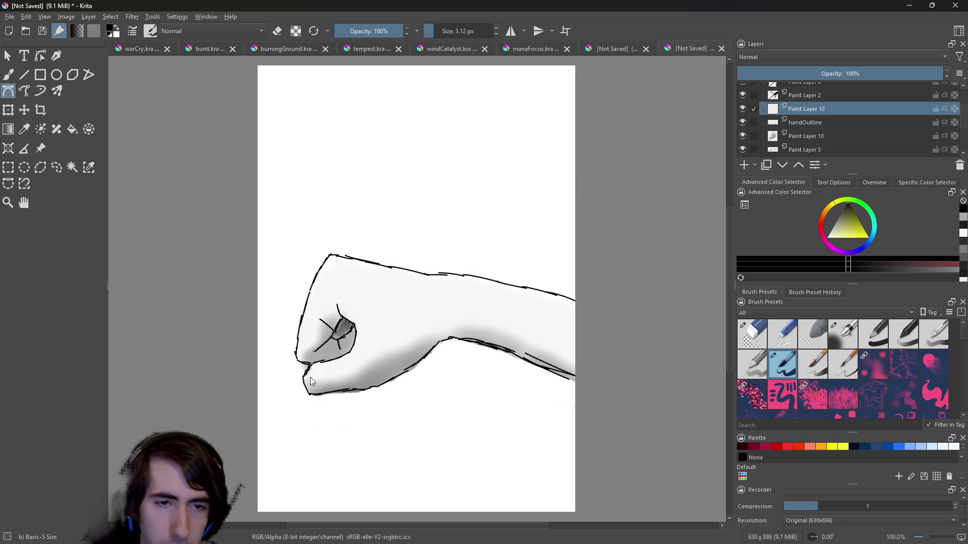
# Start the bezier underside curve, anchoring and shaping it at the fist's lower-left corner.
pyautogui.click(319, 319)
pyautogui.doubleClick(337, 332)
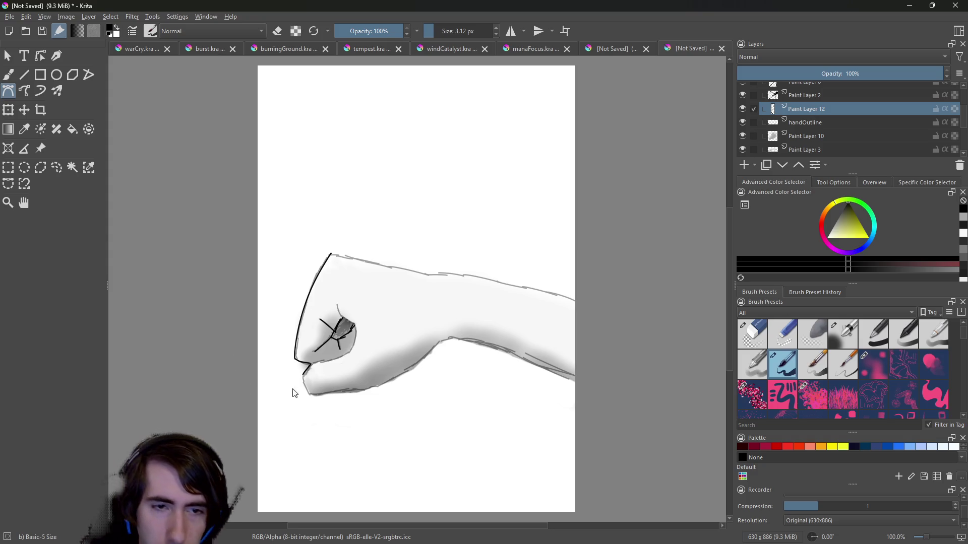
pyautogui.click(303, 374)
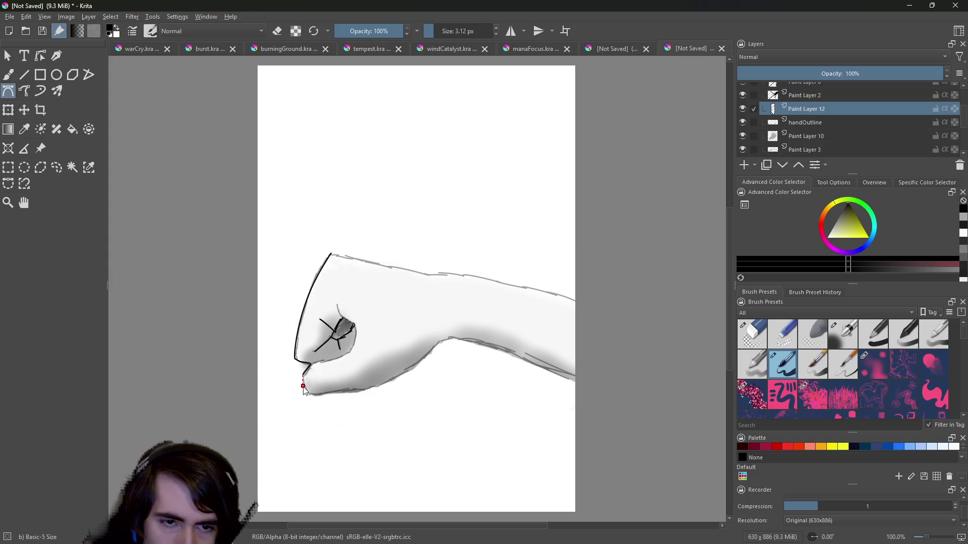
pyautogui.doubleClick(312, 397)
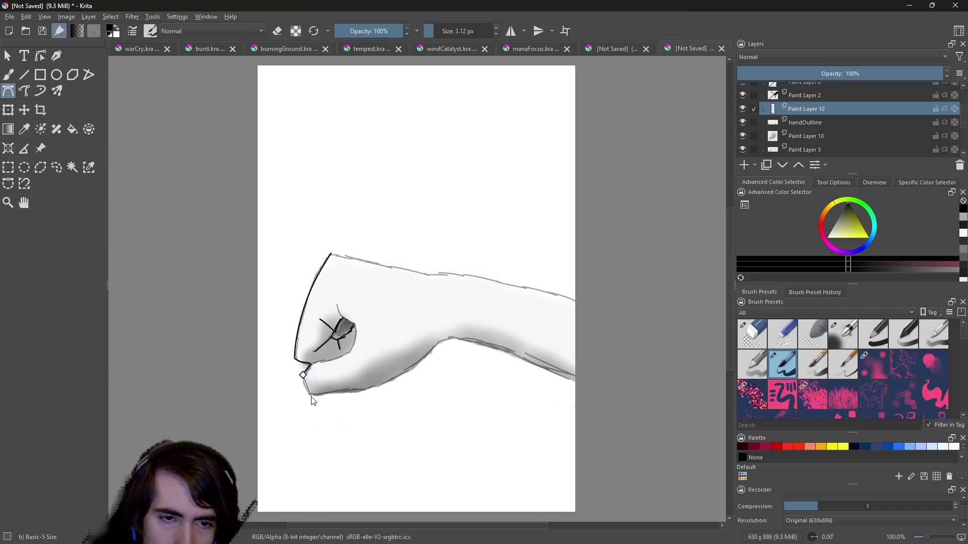
pyautogui.doubleClick(327, 387)
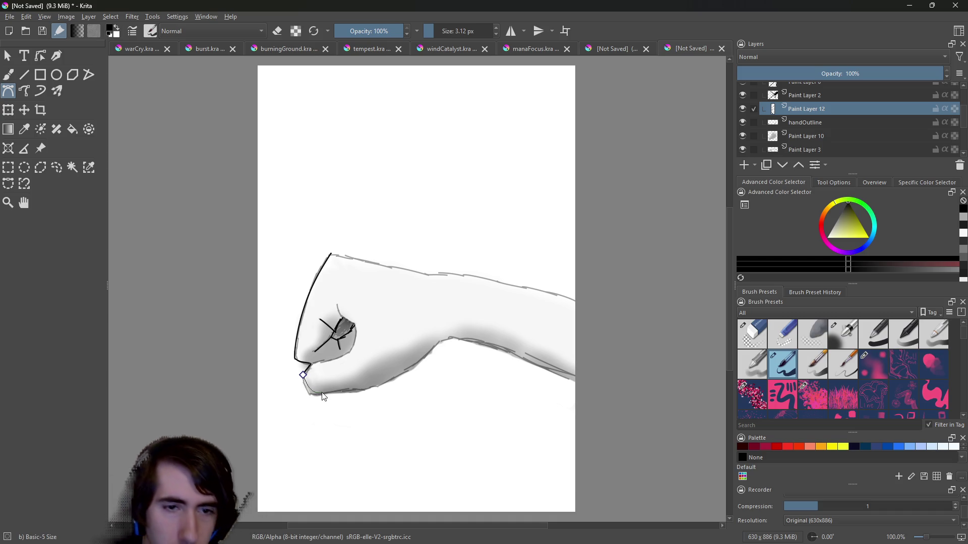
pyautogui.moveTo(305, 379); pyautogui.dragTo(309, 400)
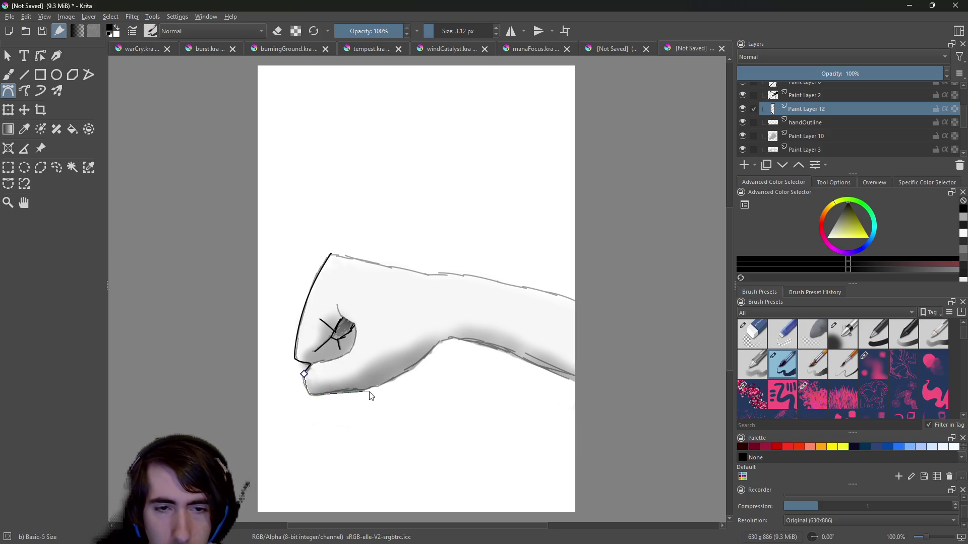
# Curve the line under the fist and wrist to the forearm's right end, then hide handOutline.
pyautogui.moveTo(370, 389); pyautogui.dragTo(385, 390)
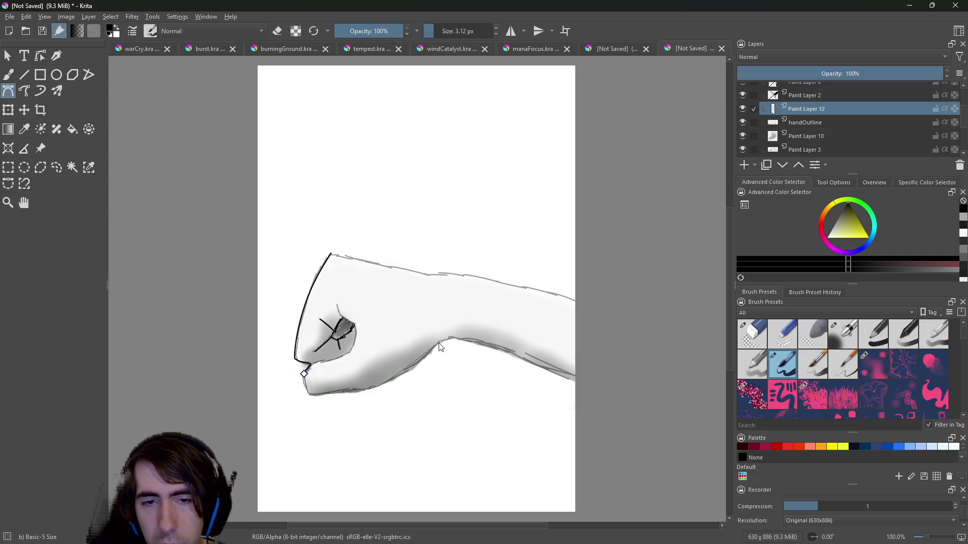
pyautogui.moveTo(441, 341); pyautogui.dragTo(440, 336)
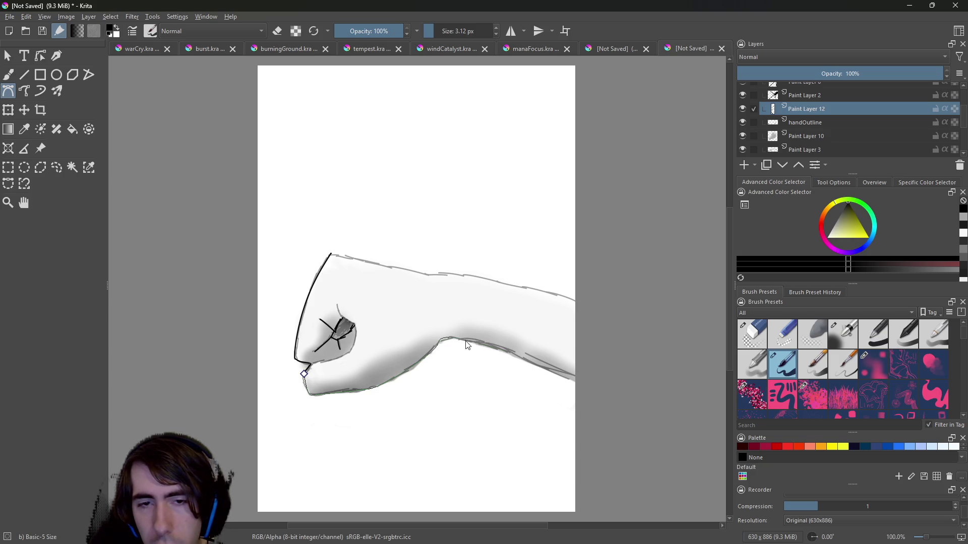
pyautogui.moveTo(459, 340); pyautogui.dragTo(472, 343)
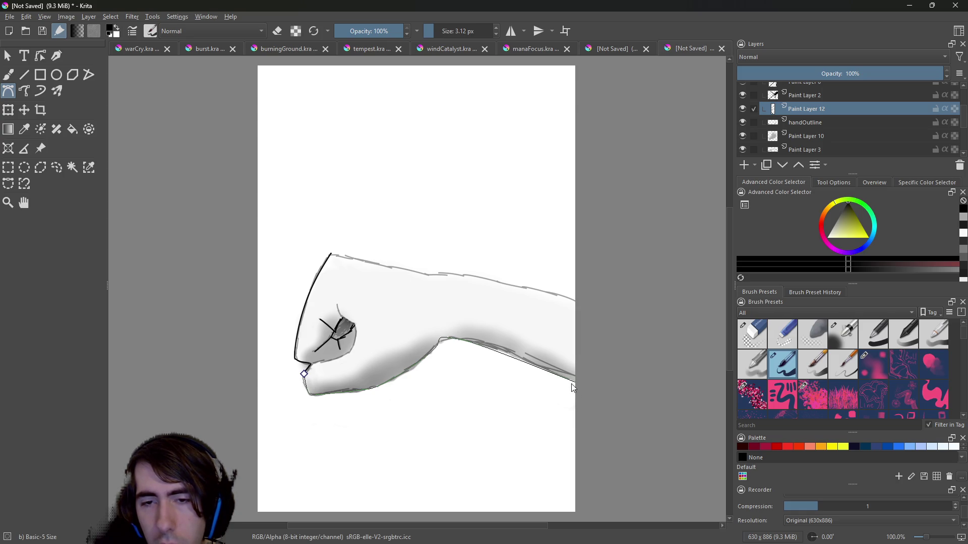
pyautogui.moveTo(582, 391); pyautogui.dragTo(579, 390)
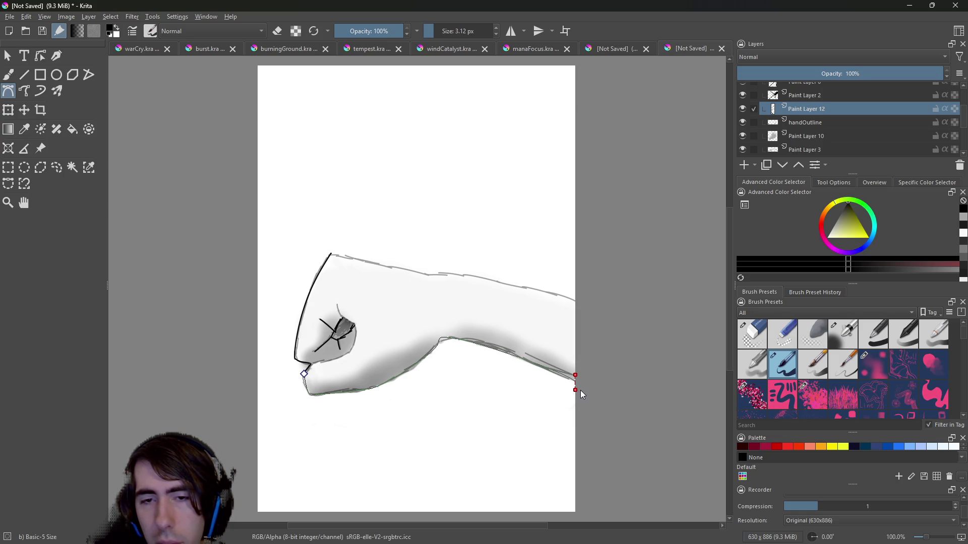
pyautogui.doubleClick(574, 382)
pyautogui.click(575, 382)
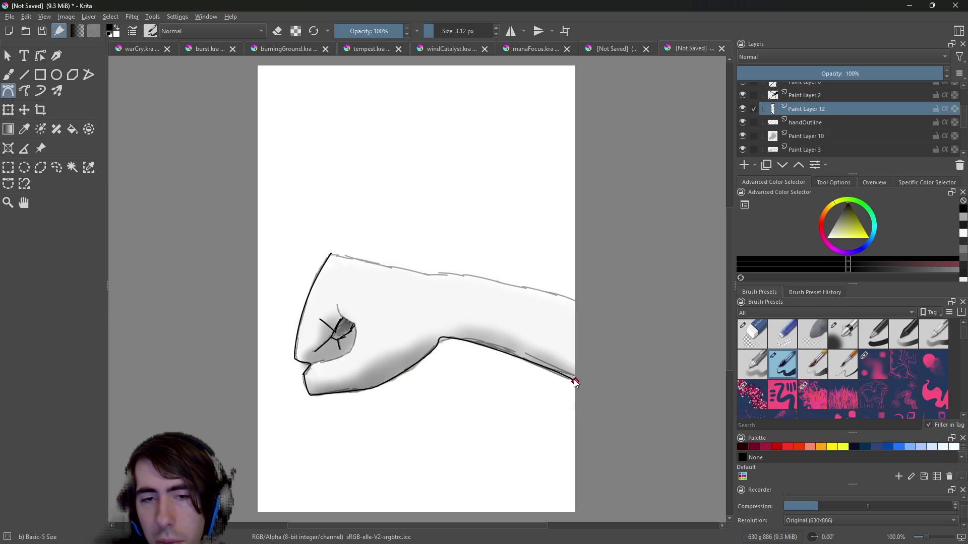
pyautogui.click(743, 122)
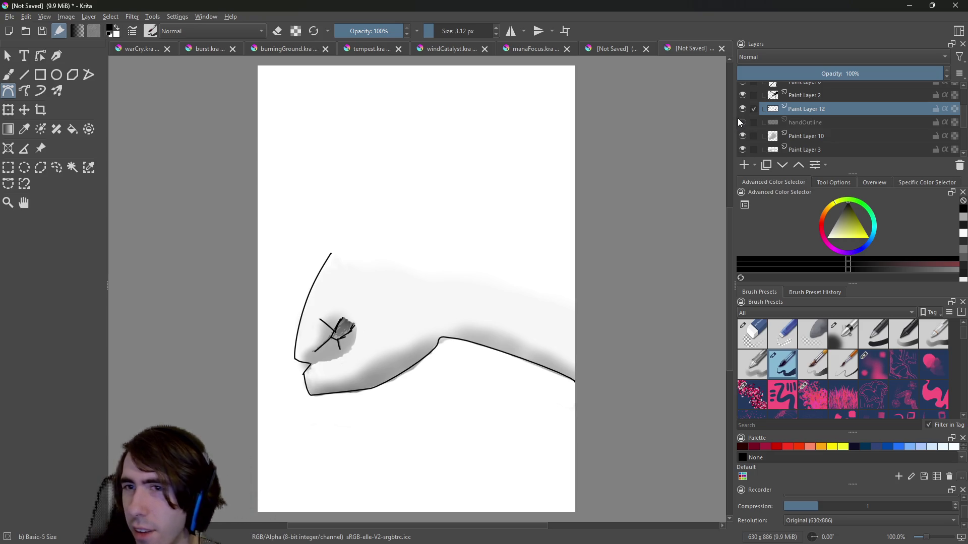
# Toggle handOutline and Paint Layer 12 visibility back and forth to compare the inked curve.
pyautogui.click(742, 122)
pyautogui.click(743, 109)
pyautogui.click(742, 109)
pyautogui.click(742, 122)
pyautogui.click(742, 123)
pyautogui.click(743, 112)
pyautogui.click(744, 113)
pyautogui.click(742, 123)
pyautogui.click(742, 123)
pyautogui.click(744, 113)
pyautogui.click(743, 119)
pyautogui.click(743, 110)
pyautogui.click(743, 110)
pyautogui.click(743, 121)
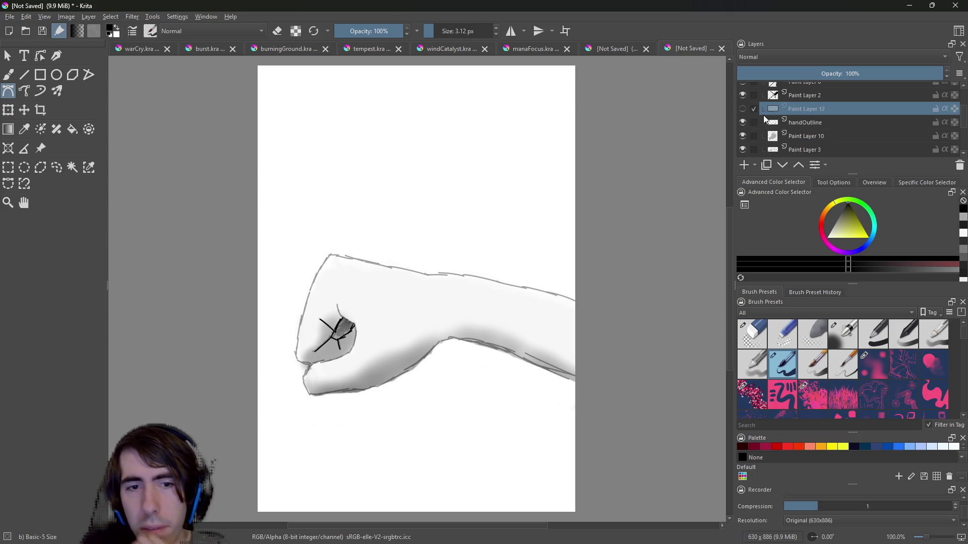
# Check Paint Layers 2 and 6, reshow and reselect Paint Layer 12, and remove its underside curve.
pyautogui.click(806, 96)
pyautogui.click(743, 96)
pyautogui.click(743, 96)
pyautogui.click(801, 84)
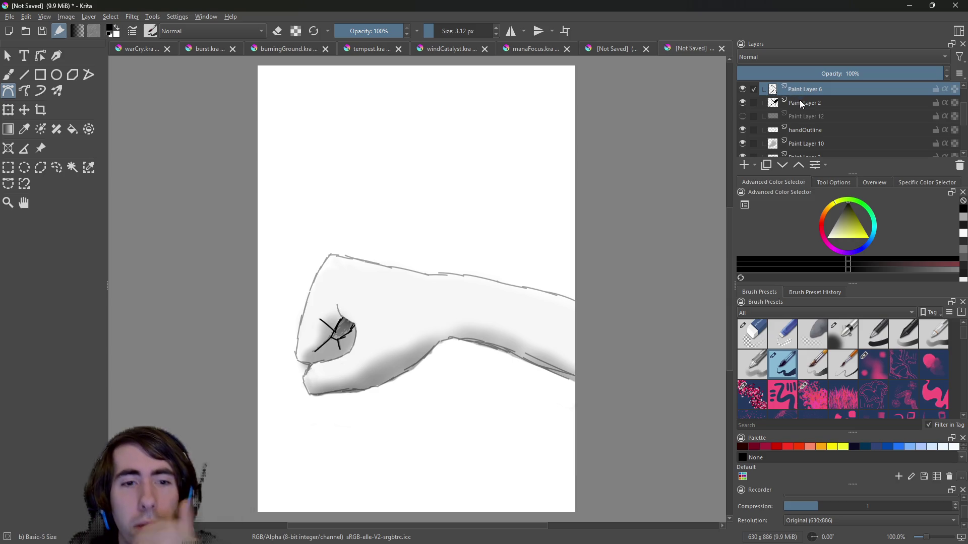
pyautogui.click(805, 103)
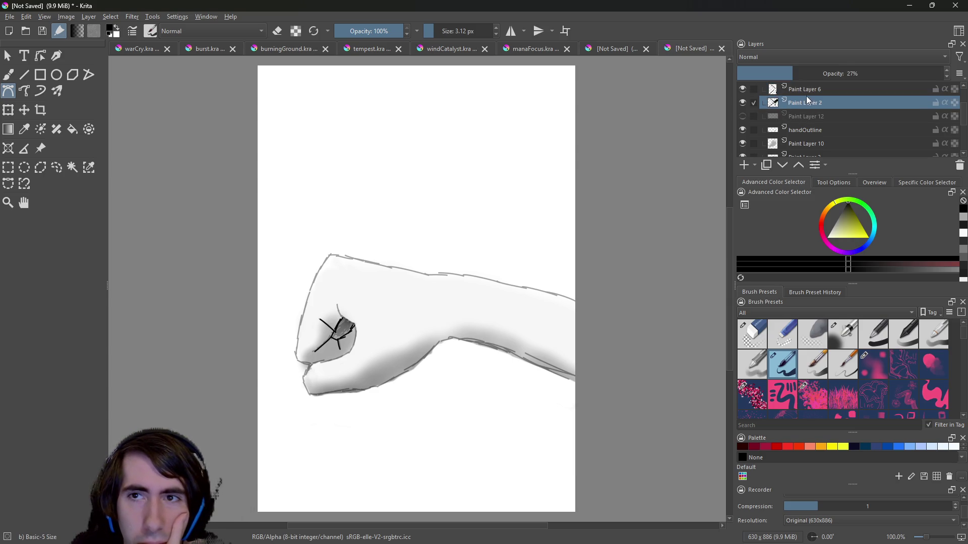
pyautogui.click(802, 90)
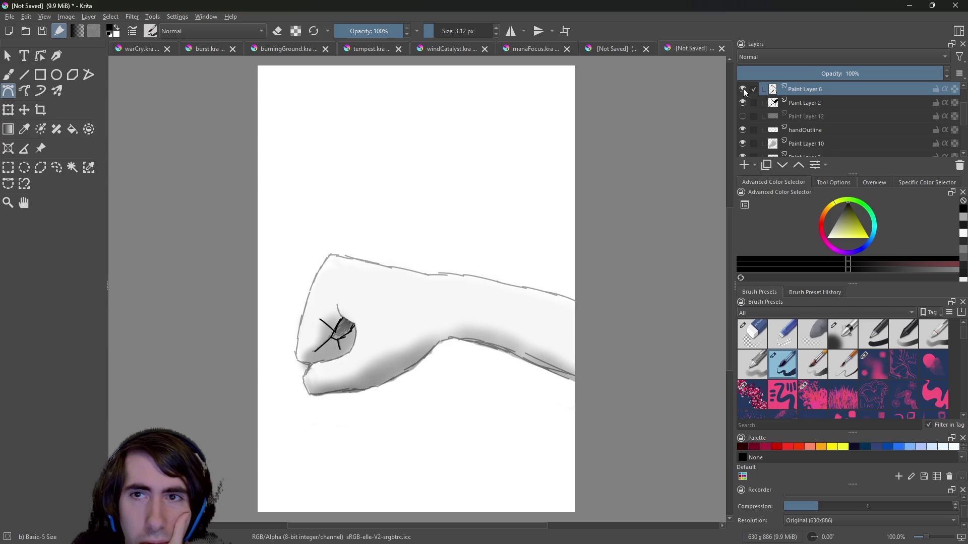
pyautogui.click(742, 116)
pyautogui.click(796, 129)
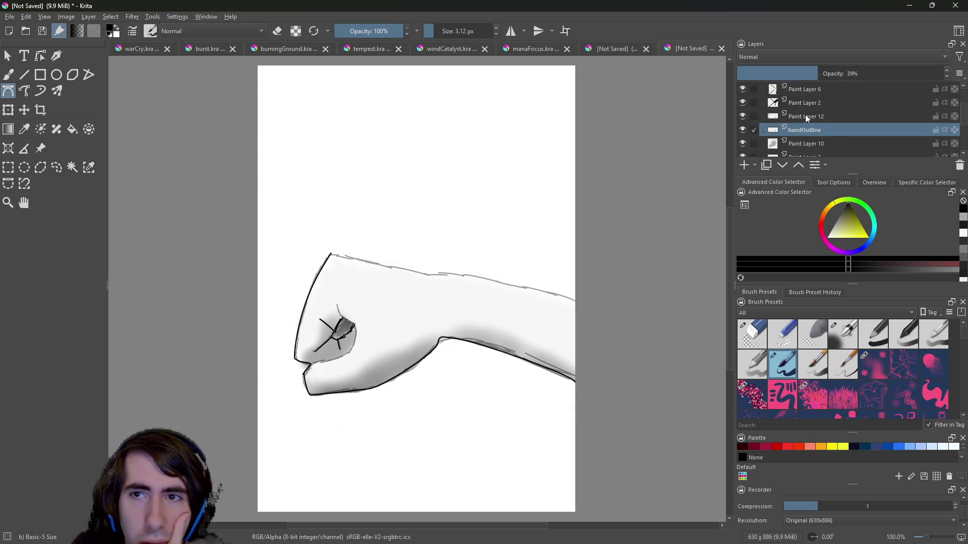
pyautogui.click(797, 116)
pyautogui.press('Delete')
pyautogui.click(9, 75)
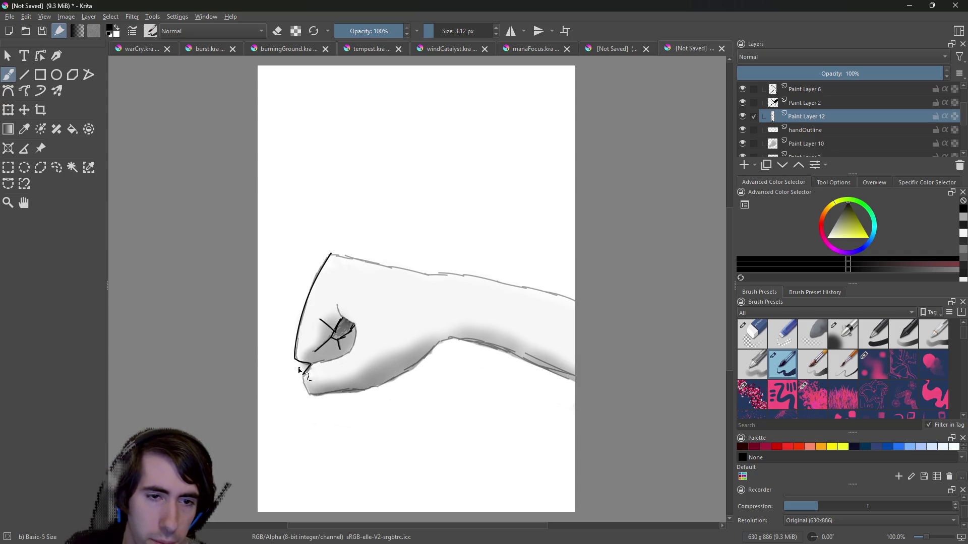
# Extend the outline down the fist's lower-left corner, undoing a test stroke and a bottom-edge stroke.
pyautogui.moveTo(303, 376); pyautogui.dragTo(307, 387)
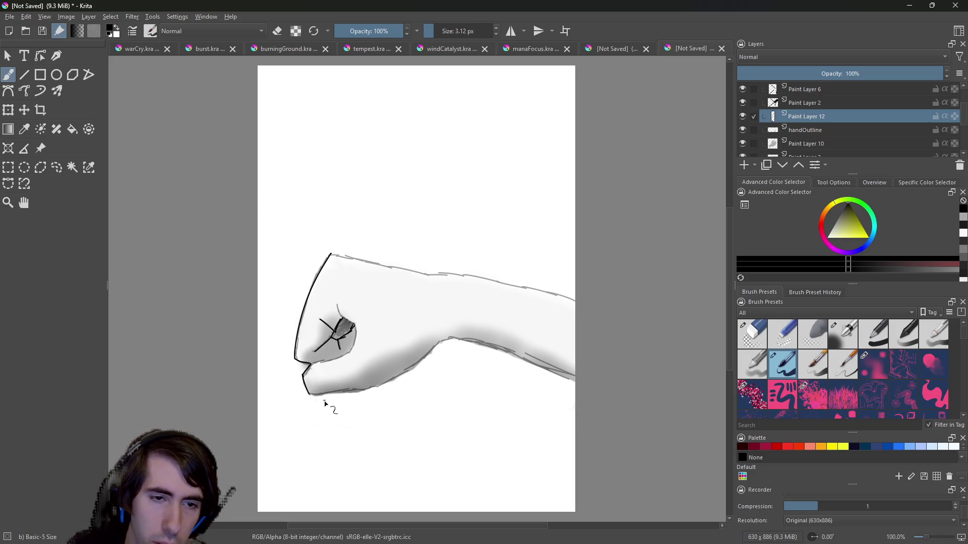
pyautogui.moveTo(290, 212); pyautogui.dragTo(355, 196)
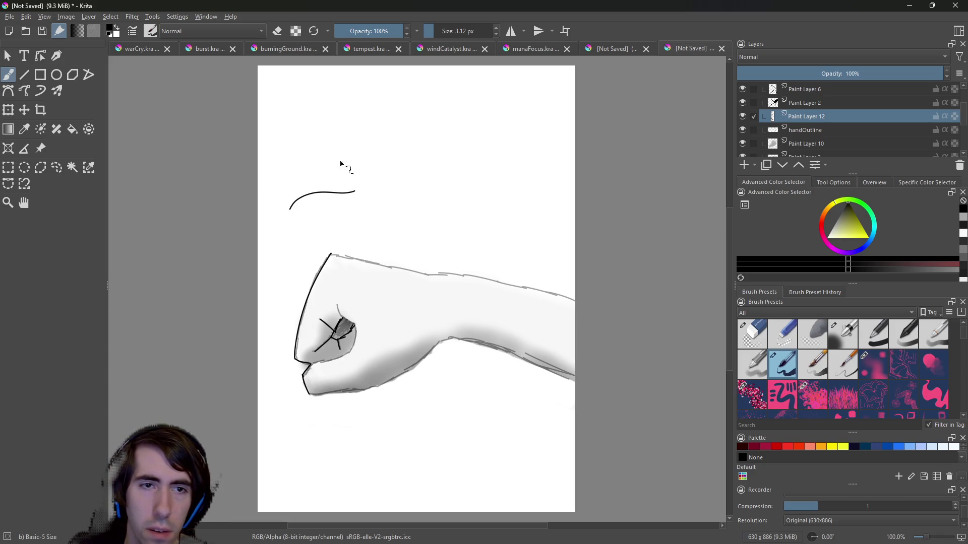
pyautogui.hotkey('ctrl', 'z')
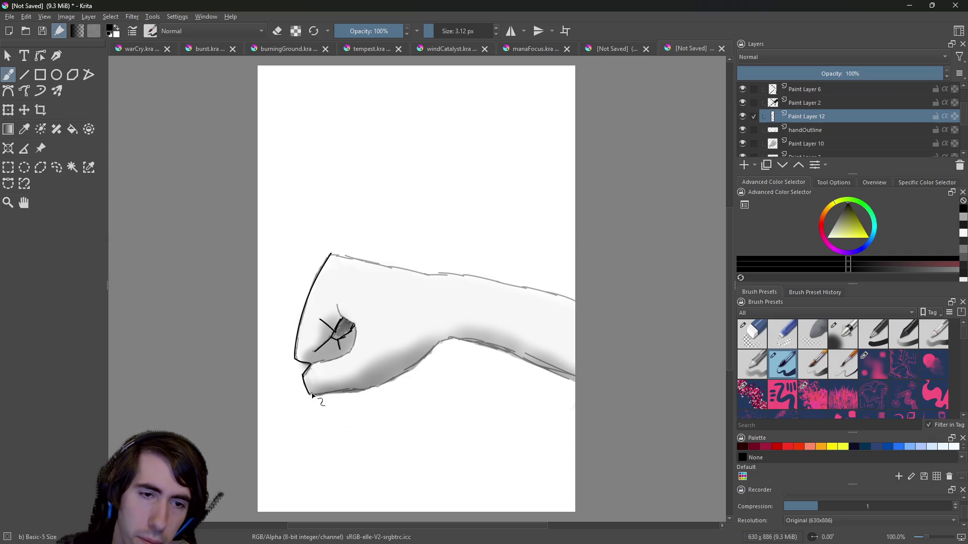
pyautogui.moveTo(311, 397); pyautogui.dragTo(373, 392)
pyautogui.hotkey('ctrl', 'z')
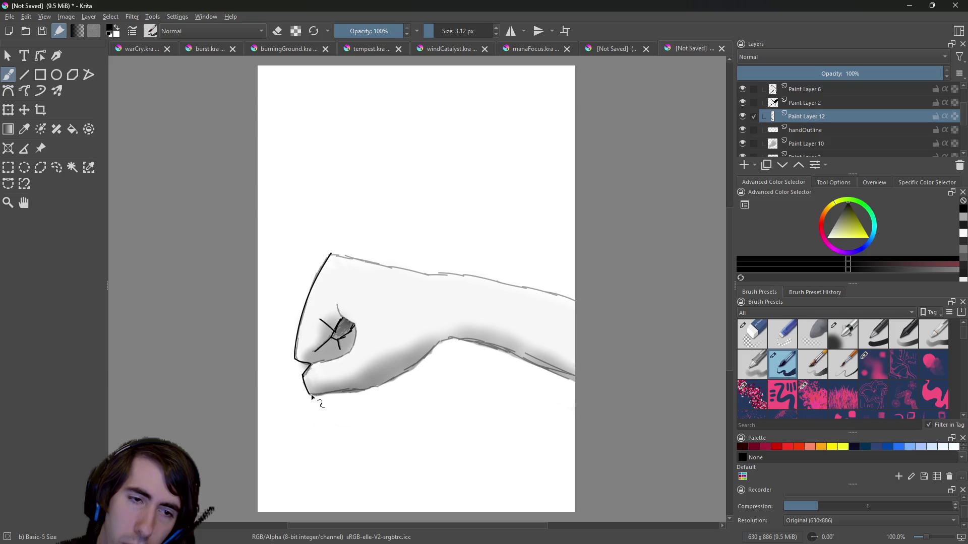
# Retry the fist's bottom edge, then zoom in to 200% and remove the underside stroke.
pyautogui.moveTo(310, 394); pyautogui.dragTo(367, 387)
pyautogui.hotkey('ctrl', 'z')
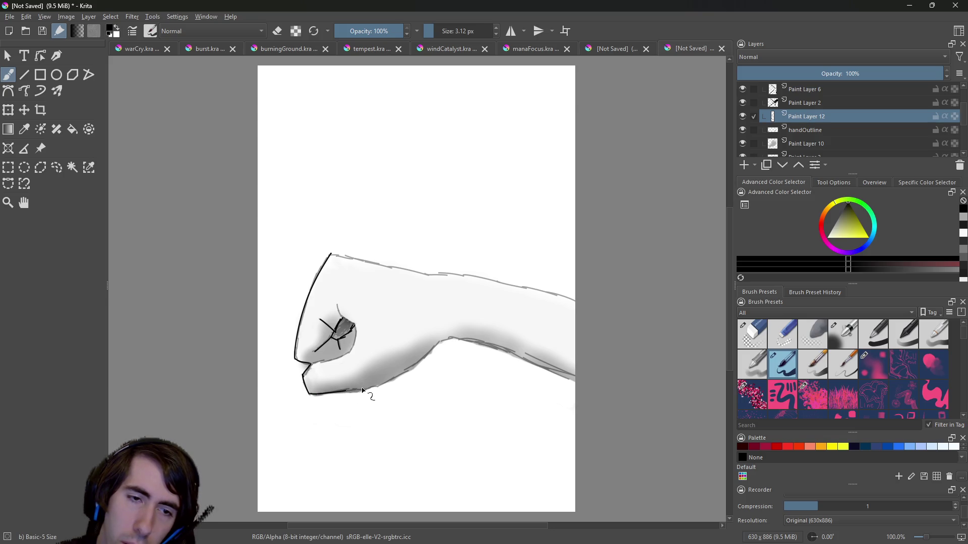
pyautogui.hotkey('ctrl', 'z')
pyautogui.moveTo(309, 395)
pyautogui.mouseDown()
pyautogui.moveTo(395, 381)
pyautogui.moveTo(442, 343)
pyautogui.mouseUp()
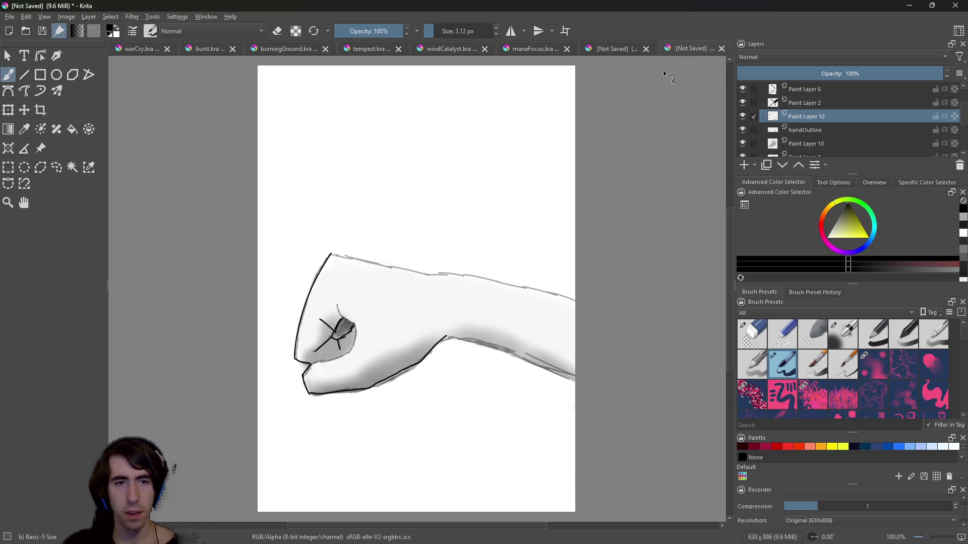
pyautogui.press('+')
pyautogui.press('+')
pyautogui.hotkey('ctrl', 'z')
pyautogui.moveTo(732, 267); pyautogui.dragTo(732, 312)
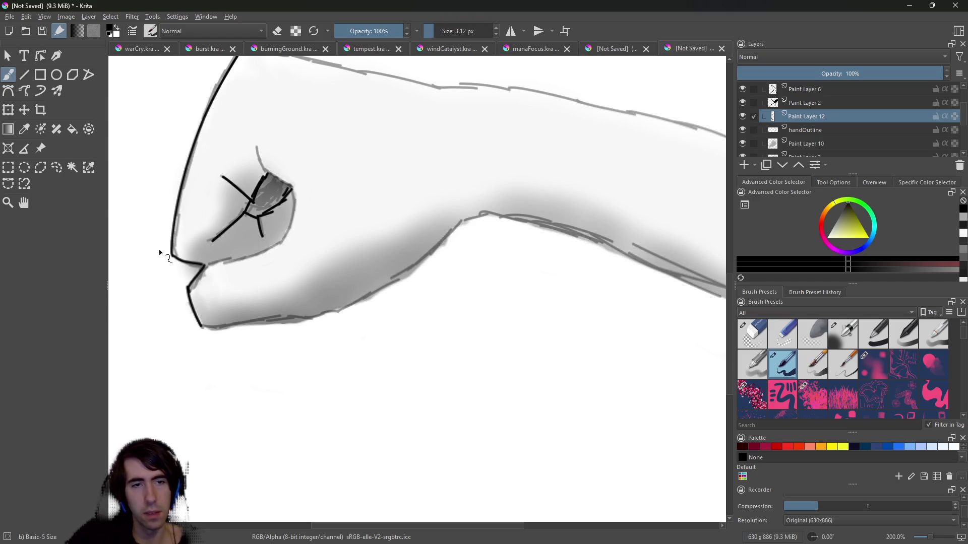
# Ink the fist's bottom edge in black, retrying the stroke several times until it sits right.
pyautogui.moveTo(201, 325); pyautogui.dragTo(257, 329)
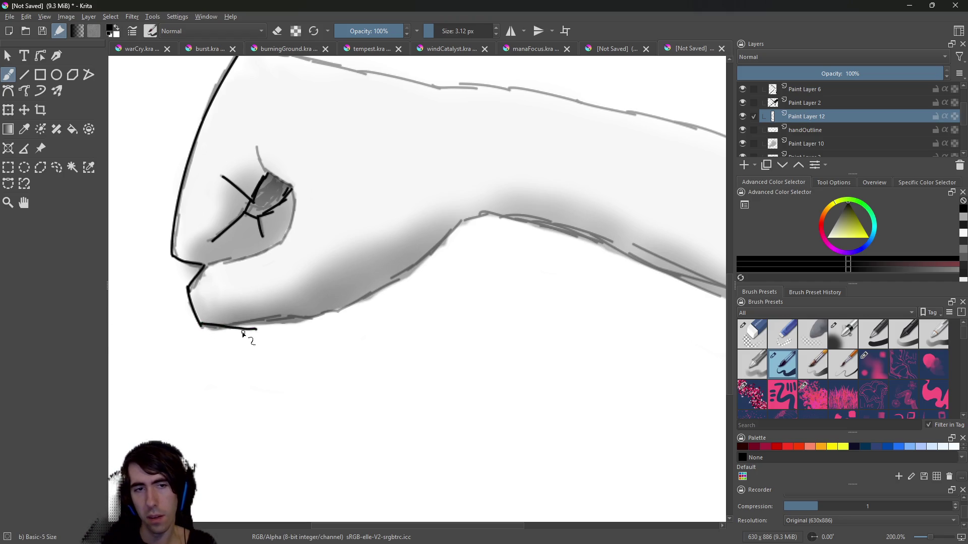
pyautogui.hotkey('ctrl', 'z')
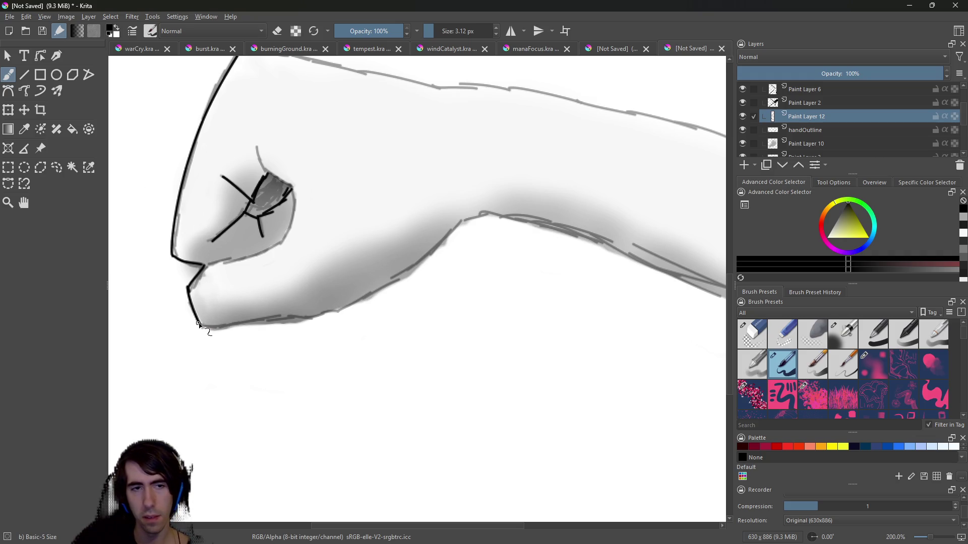
pyautogui.moveTo(201, 325); pyautogui.dragTo(310, 323)
pyautogui.hotkey('ctrl', 'z')
pyautogui.moveTo(200, 325); pyautogui.dragTo(299, 328)
pyautogui.hotkey('ctrl', 'z')
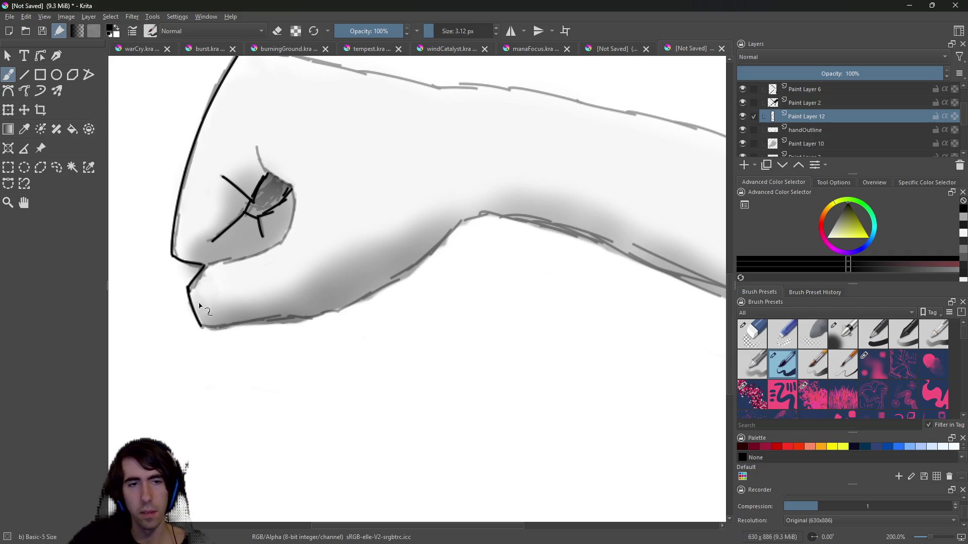
pyautogui.moveTo(202, 326)
pyautogui.mouseDown()
pyautogui.moveTo(318, 321)
pyautogui.moveTo(358, 308)
pyautogui.moveTo(370, 291)
pyautogui.moveTo(211, 365)
pyautogui.mouseUp()
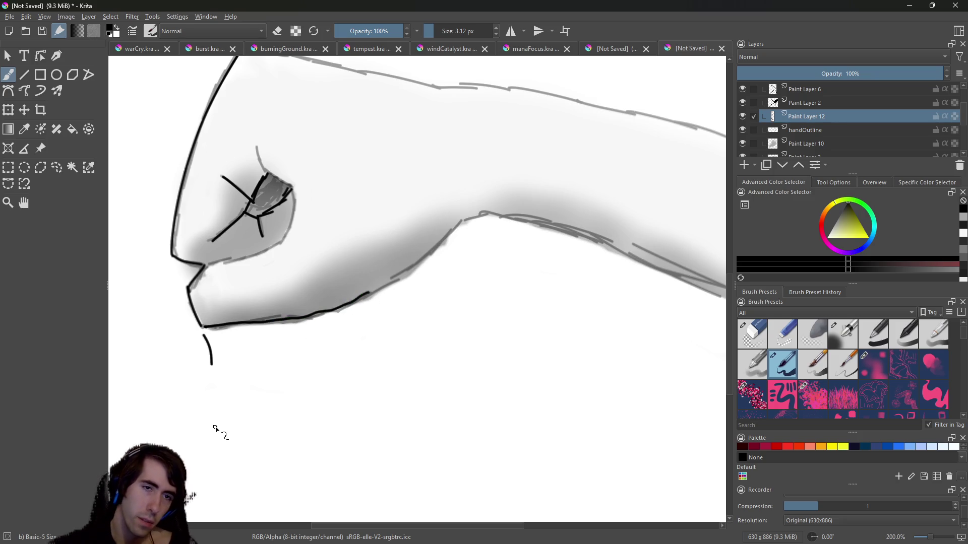
pyautogui.hotkey('ctrl', 'z')
pyautogui.hotkey('ctrl', 'z')
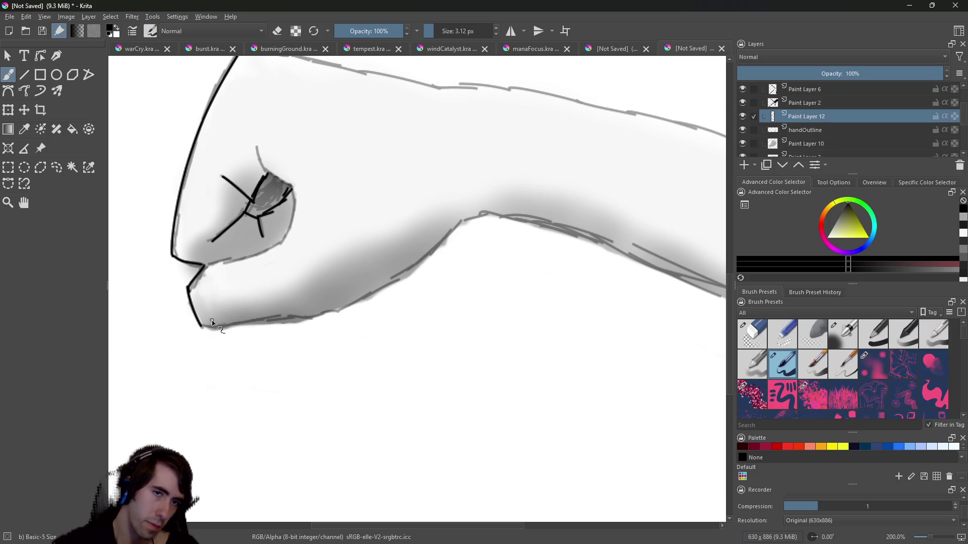
pyautogui.moveTo(200, 326); pyautogui.dragTo(310, 319)
pyautogui.hotkey('ctrl', 'z')
pyautogui.moveTo(200, 327); pyautogui.dragTo(318, 313)
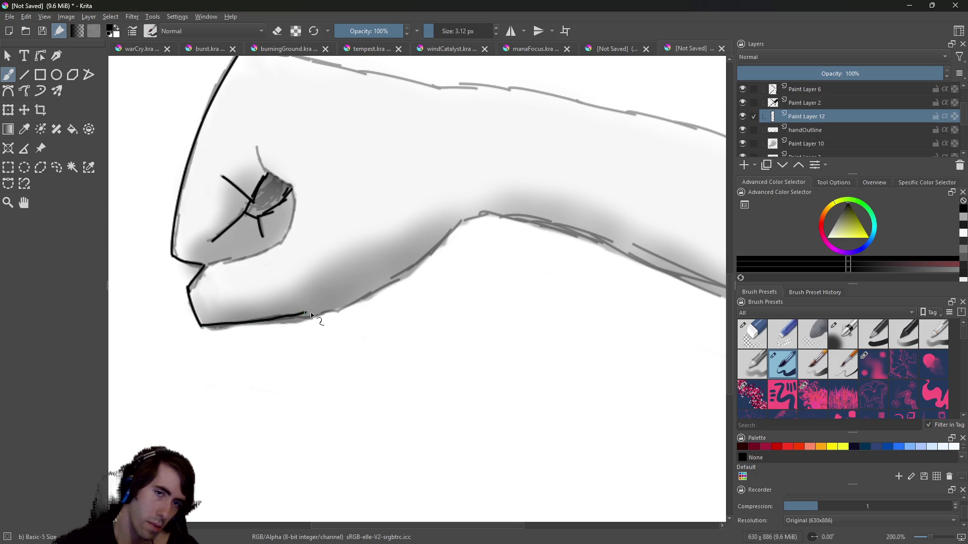
pyautogui.hotkey('ctrl', 'z')
pyautogui.moveTo(201, 327); pyautogui.dragTo(304, 319)
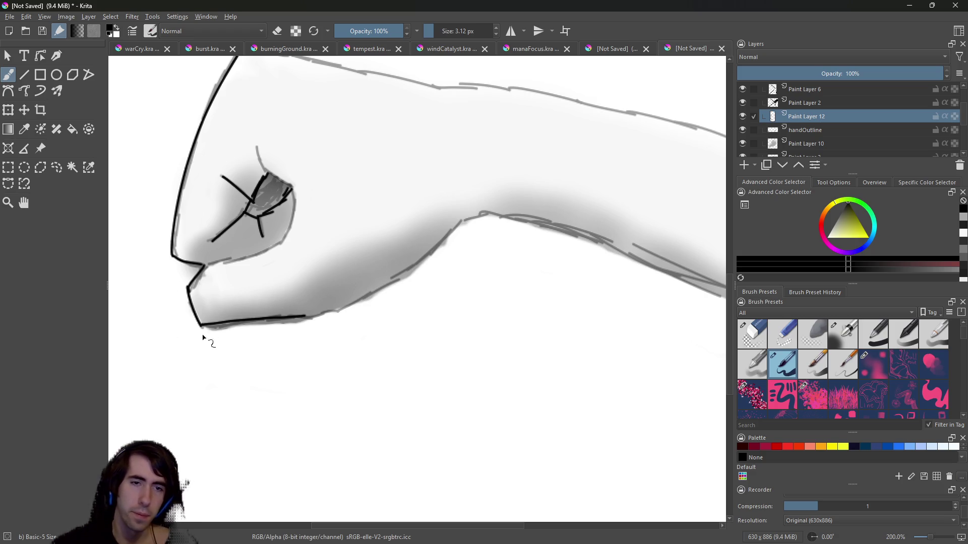
# Extend the line up the forearm's lower edge to its bend, redoing poor strokes along the way.
pyautogui.moveTo(303, 316)
pyautogui.mouseDown()
pyautogui.moveTo(386, 298)
pyautogui.moveTo(439, 258)
pyautogui.mouseUp()
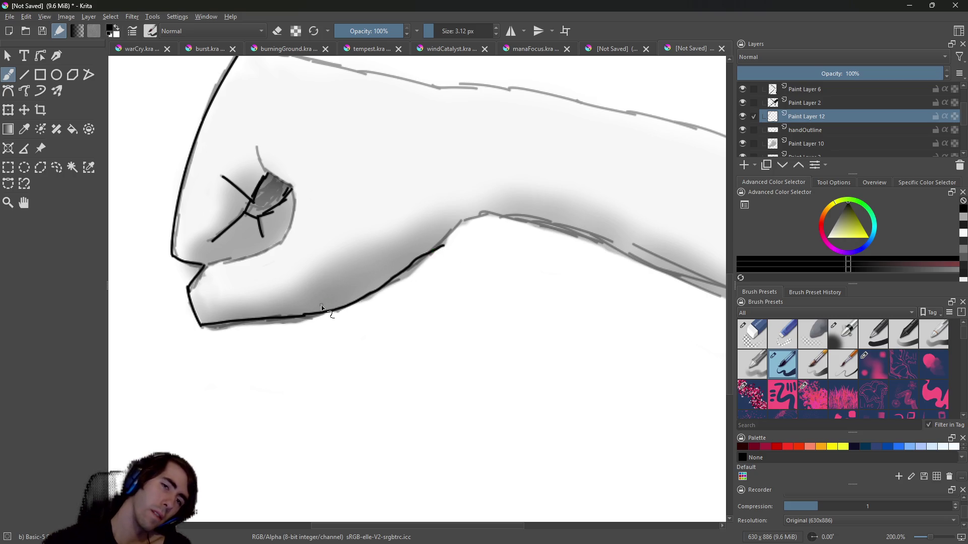
pyautogui.hotkey('ctrl', 'z')
pyautogui.moveTo(305, 316)
pyautogui.mouseDown()
pyautogui.moveTo(356, 306)
pyautogui.moveTo(409, 269)
pyautogui.mouseUp()
pyautogui.hotkey('ctrl', 'z')
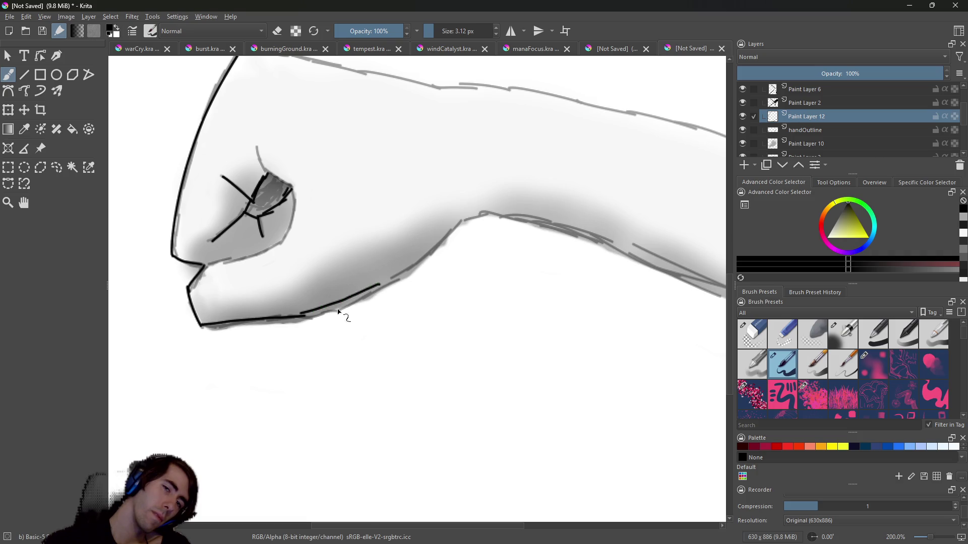
pyautogui.moveTo(305, 316)
pyautogui.mouseDown()
pyautogui.moveTo(334, 316)
pyautogui.moveTo(410, 277)
pyautogui.mouseUp()
pyautogui.hotkey('ctrl', 'z')
pyautogui.moveTo(303, 316); pyautogui.dragTo(393, 291)
pyautogui.hotkey('ctrl', 'z')
pyautogui.moveTo(301, 317)
pyautogui.mouseDown()
pyautogui.moveTo(359, 309)
pyautogui.moveTo(453, 229)
pyautogui.mouseUp()
pyautogui.hotkey('ctrl', 'z')
pyautogui.moveTo(396, 278); pyautogui.dragTo(461, 230)
pyautogui.hotkey('ctrl', 'z')
pyautogui.hotkey('ctrl', 'z')
pyautogui.moveTo(396, 275); pyautogui.dragTo(460, 231)
pyautogui.hotkey('ctrl', 'z')
pyautogui.moveTo(396, 277); pyautogui.dragTo(463, 219)
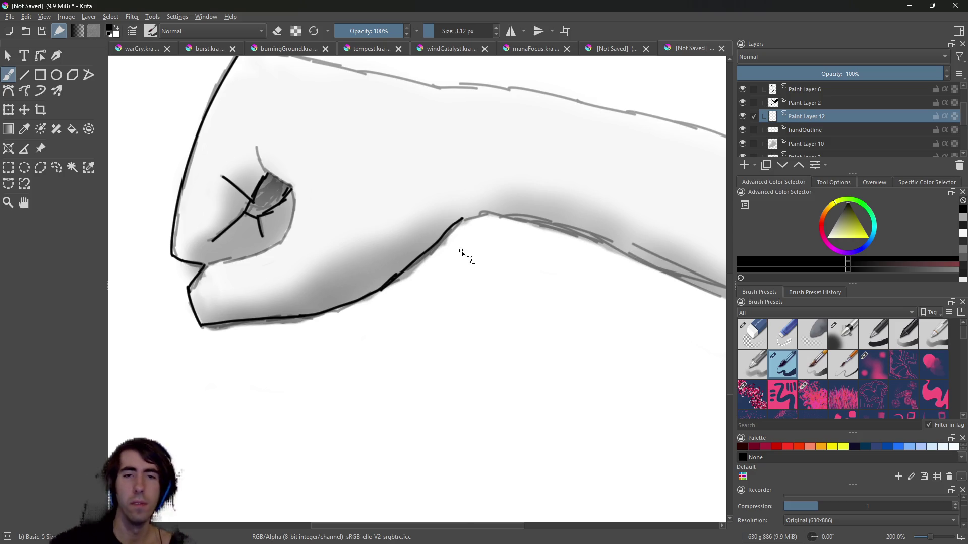
# Continue the outline a short way past the forearm bend, adjusting the stroke length.
pyautogui.moveTo(461, 221); pyautogui.dragTo(557, 225)
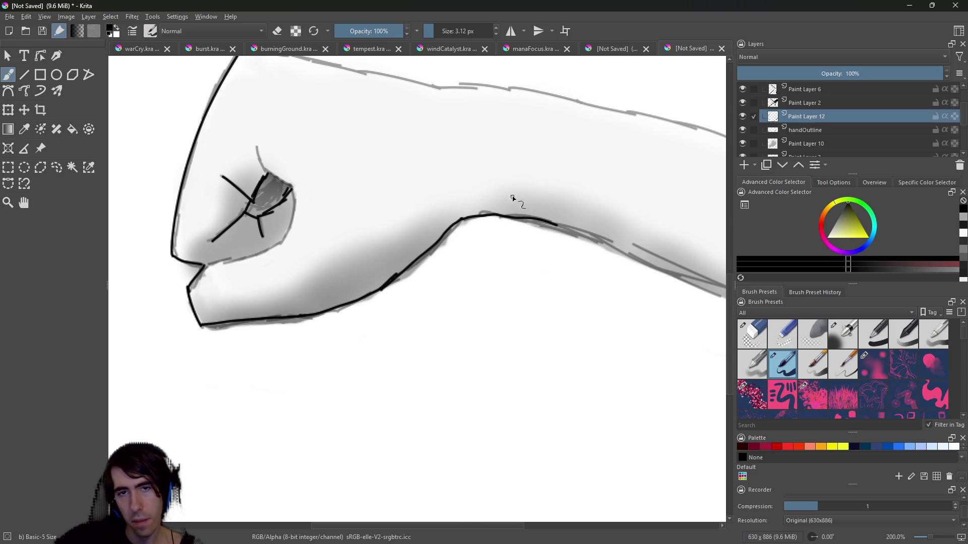
pyautogui.hotkey('ctrl', 'z')
pyautogui.moveTo(458, 218); pyautogui.dragTo(505, 216)
pyautogui.hotkey('ctrl', 'z')
pyautogui.hotkey('ctrl', 'z')
pyautogui.hotkey('ctrl', 'z')
# Try inking the forearm's underside out to the right canvas edge, undoing each attempt.
pyautogui.moveTo(487, 217)
pyautogui.mouseDown()
pyautogui.moveTo(569, 228)
pyautogui.moveTo(720, 302)
pyautogui.mouseUp()
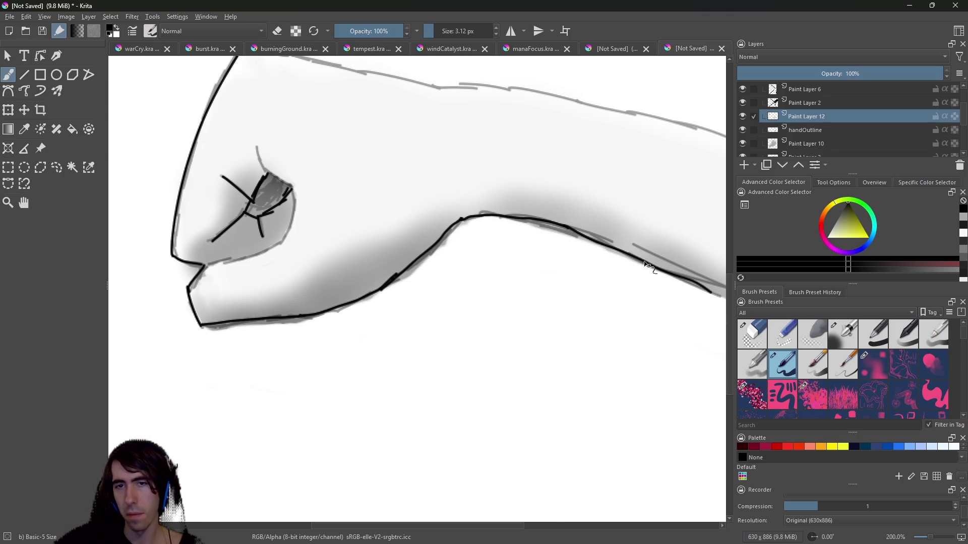
pyautogui.hotkey('ctrl', 'z')
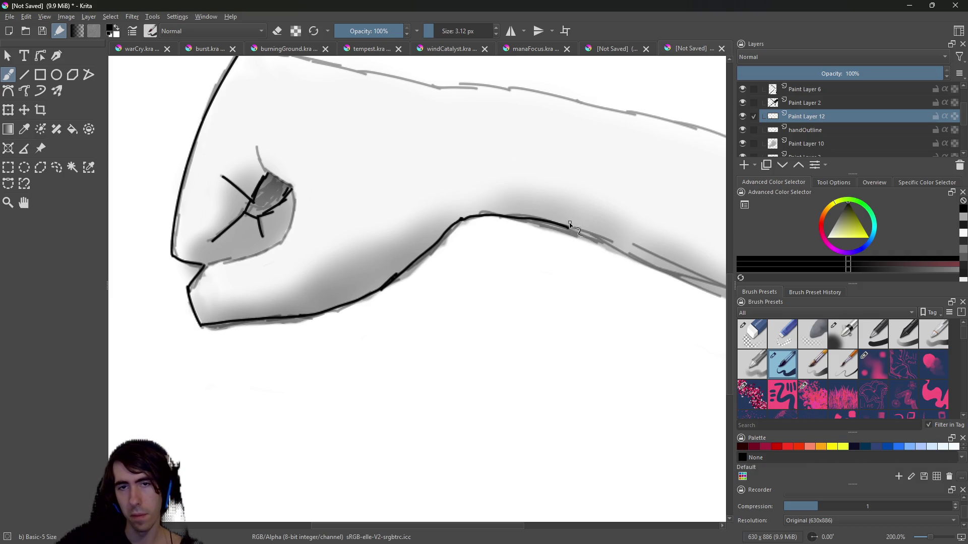
pyautogui.moveTo(573, 227); pyautogui.dragTo(718, 300)
pyautogui.hotkey('ctrl', 'z')
pyautogui.moveTo(562, 225); pyautogui.dragTo(724, 302)
pyautogui.hotkey('ctrl', 'z')
pyautogui.moveTo(567, 227); pyautogui.dragTo(711, 297)
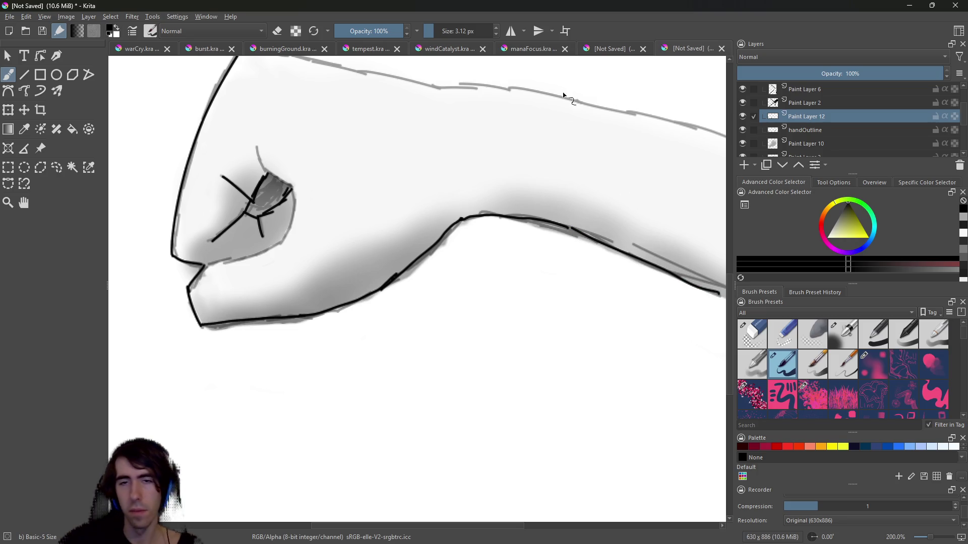
pyautogui.hotkey('ctrl', 'z')
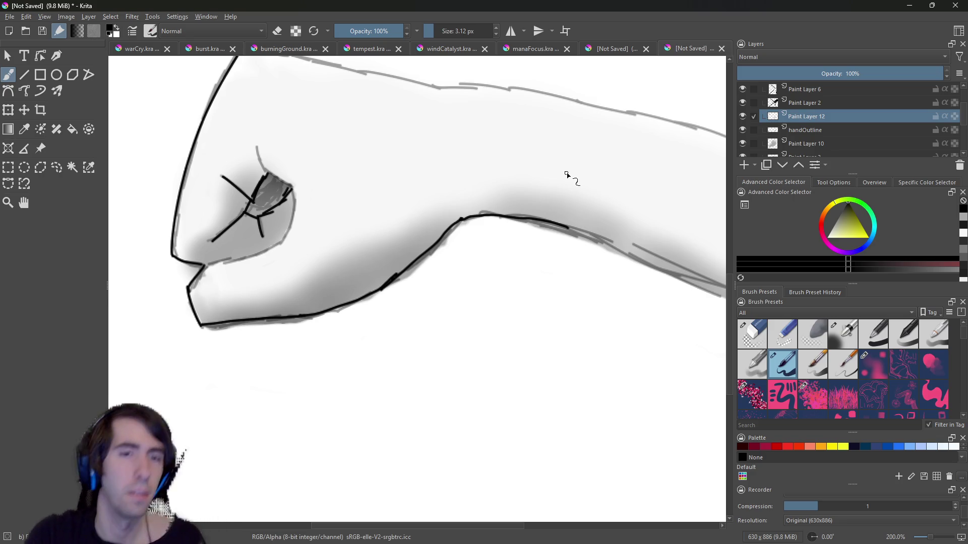
# Undo the earlier forearm strokes and redraw the lower edge starting from the fist.
pyautogui.hotkey('ctrl', 'z')
pyautogui.hotkey('ctrl', 'z')
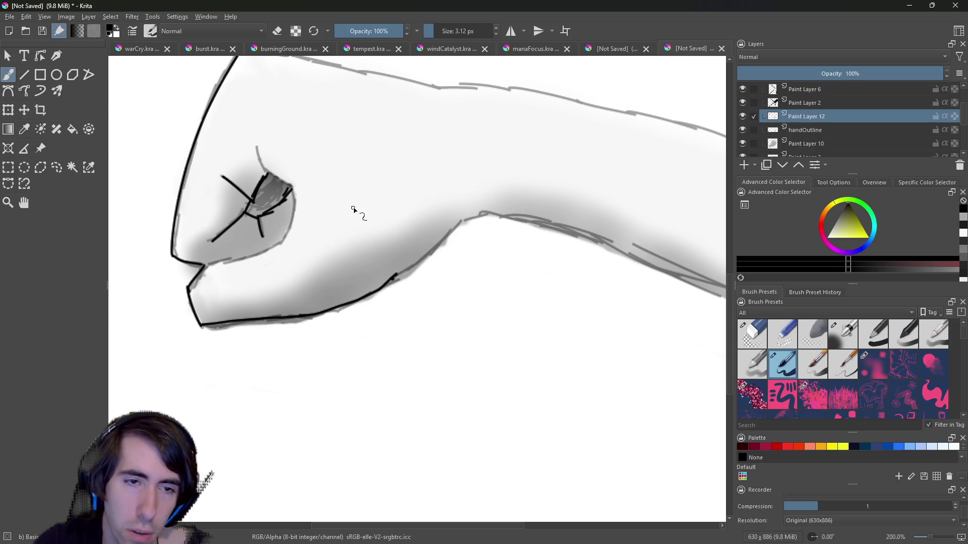
pyautogui.hotkey('ctrl', 'z')
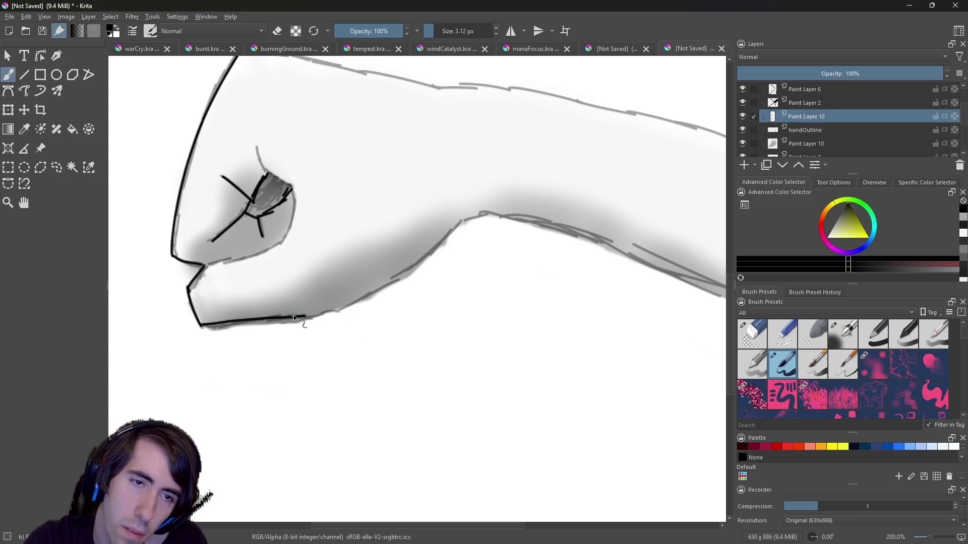
pyautogui.moveTo(309, 315); pyautogui.dragTo(454, 240)
pyautogui.hotkey('ctrl', 'z')
pyautogui.hotkey('ctrl', 'z')
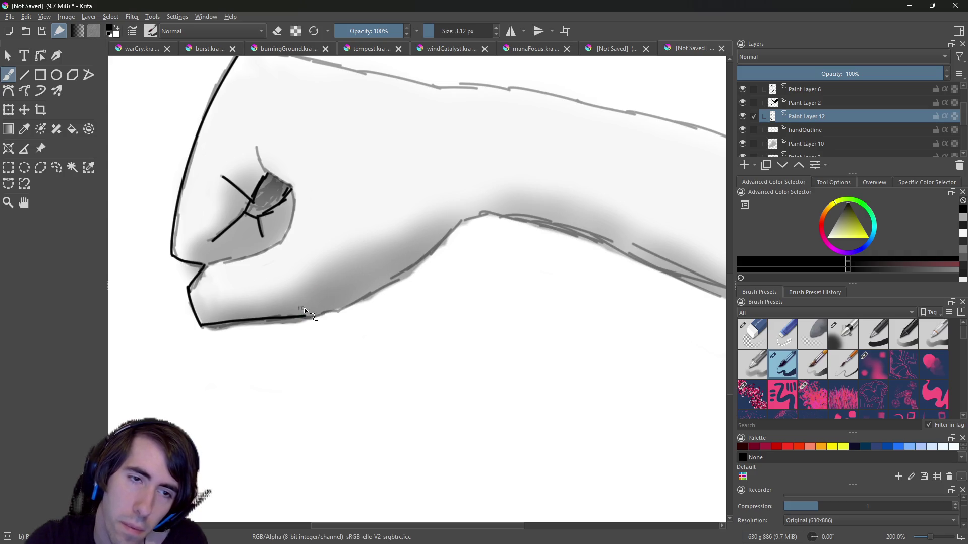
pyautogui.moveTo(307, 318); pyautogui.dragTo(367, 296)
pyautogui.hotkey('ctrl', 'z')
pyautogui.hotkey('ctrl', 'z')
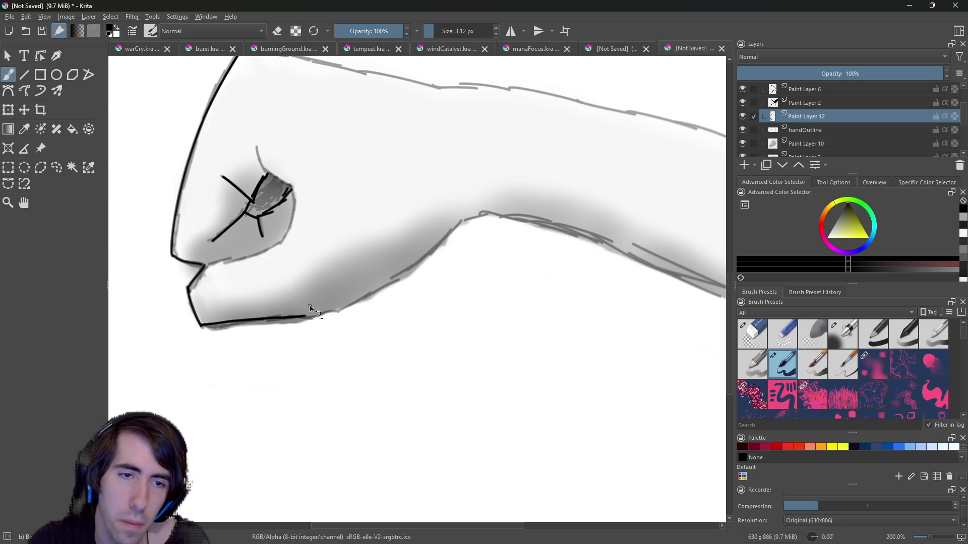
pyautogui.moveTo(301, 318)
pyautogui.mouseDown()
pyautogui.moveTo(375, 302)
pyautogui.moveTo(389, 281)
pyautogui.mouseUp()
pyautogui.hotkey('ctrl', 'z')
pyautogui.moveTo(311, 317)
pyautogui.mouseDown()
pyautogui.moveTo(328, 319)
pyautogui.moveTo(390, 280)
pyautogui.mouseUp()
pyautogui.hotkey('ctrl', 'z')
pyautogui.hotkey('ctrl', 'z')
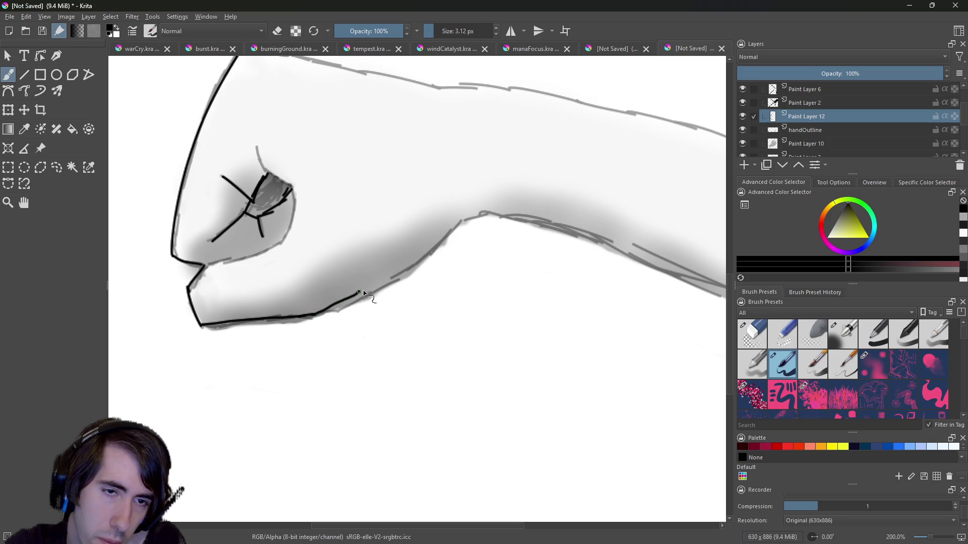
pyautogui.moveTo(314, 316); pyautogui.dragTo(378, 281)
pyautogui.hotkey('ctrl', 'z')
# Extend the underside line up to the bend and along the forearm to the right canvas edge.
pyautogui.moveTo(315, 316); pyautogui.dragTo(417, 253)
pyautogui.hotkey('ctrl', 'z')
pyautogui.moveTo(383, 287); pyautogui.dragTo(443, 253)
pyautogui.hotkey('ctrl', 'z')
pyautogui.moveTo(379, 287)
pyautogui.mouseDown()
pyautogui.moveTo(441, 250)
pyautogui.moveTo(444, 232)
pyautogui.mouseUp()
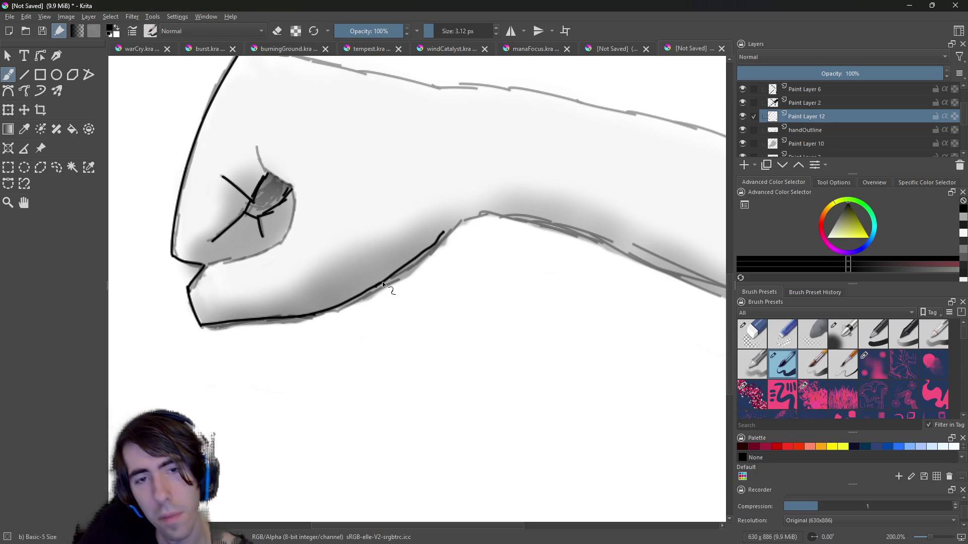
pyautogui.hotkey('ctrl', 'z')
pyautogui.moveTo(380, 286); pyautogui.dragTo(444, 257)
pyautogui.hotkey('ctrl', 'z')
pyautogui.moveTo(378, 286)
pyautogui.mouseDown()
pyautogui.moveTo(421, 270)
pyautogui.moveTo(424, 256)
pyautogui.mouseUp()
pyautogui.hotkey('ctrl', 'z')
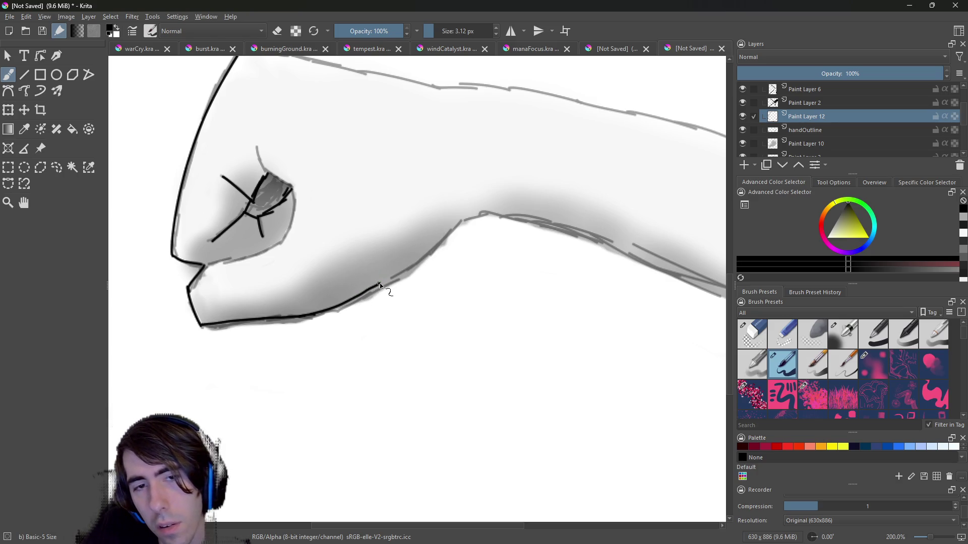
pyautogui.moveTo(380, 286)
pyautogui.mouseDown()
pyautogui.moveTo(435, 256)
pyautogui.moveTo(475, 217)
pyautogui.moveTo(552, 228)
pyautogui.mouseUp()
pyautogui.hotkey('ctrl', 'z')
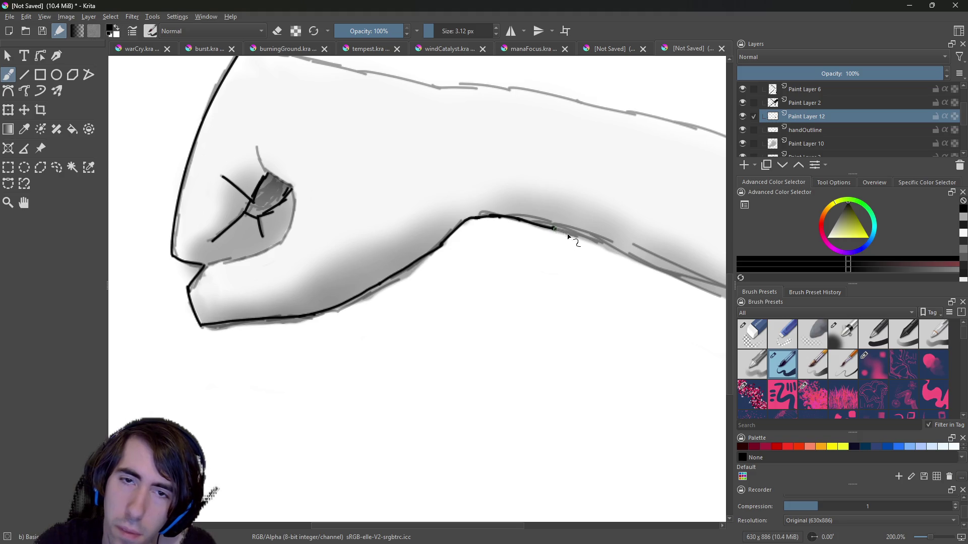
pyautogui.moveTo(554, 230); pyautogui.dragTo(691, 279)
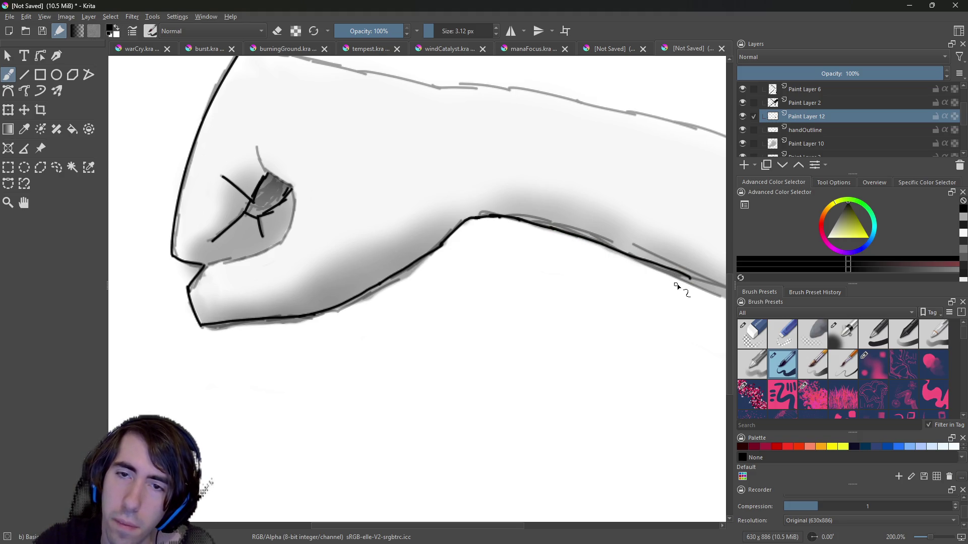
pyautogui.moveTo(686, 277); pyautogui.dragTo(748, 302)
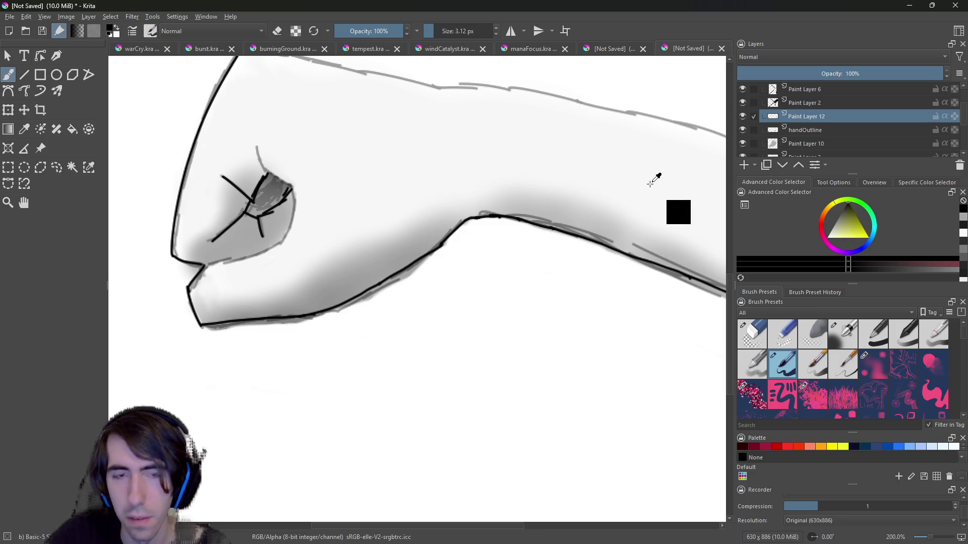
# Zoom out and toggle Paint Layer 2, Paint Layer 12 and handOutline visibility to compare ink against sketch.
pyautogui.press('-')
pyautogui.click(742, 102)
pyautogui.click(742, 103)
pyautogui.click(743, 116)
pyautogui.click(742, 116)
pyautogui.click(743, 130)
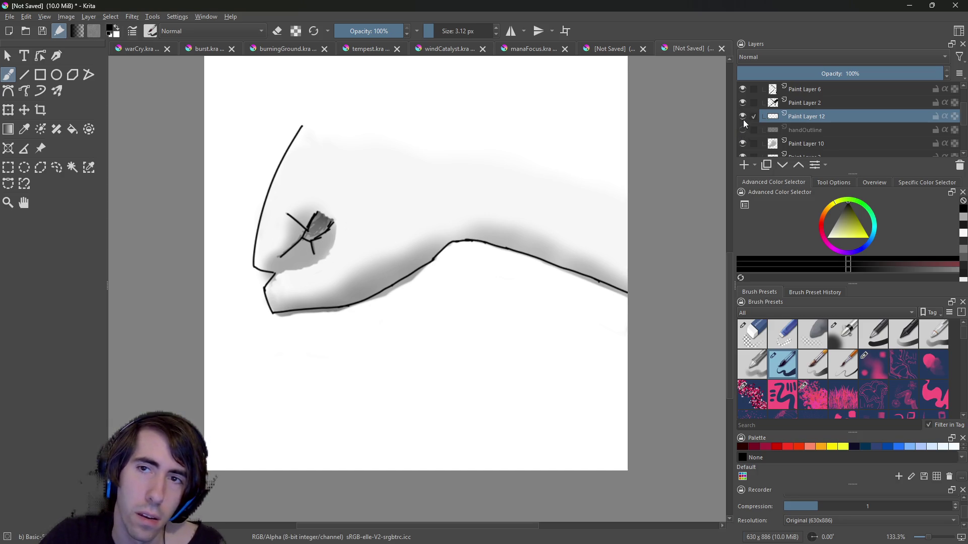
pyautogui.click(743, 122)
pyautogui.click(745, 124)
pyautogui.click(744, 117)
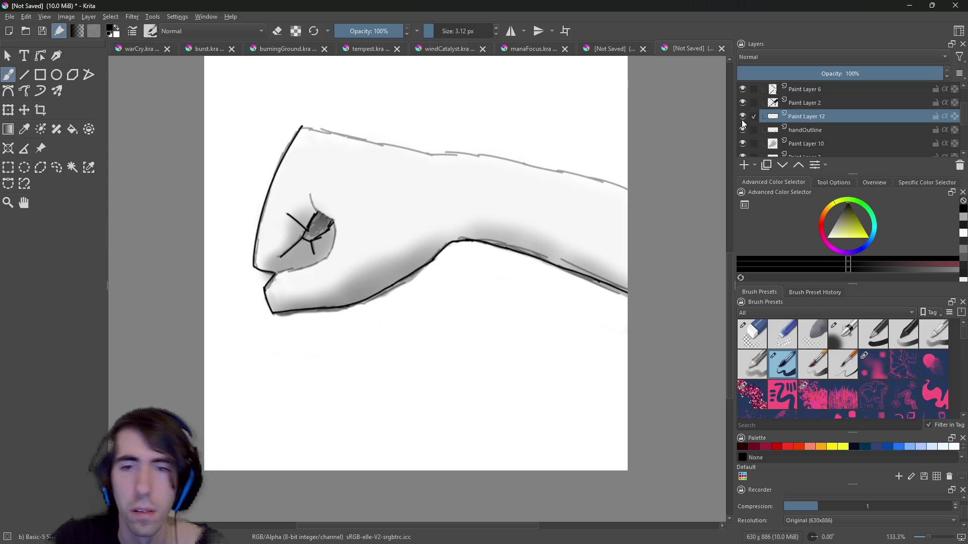
pyautogui.click(743, 126)
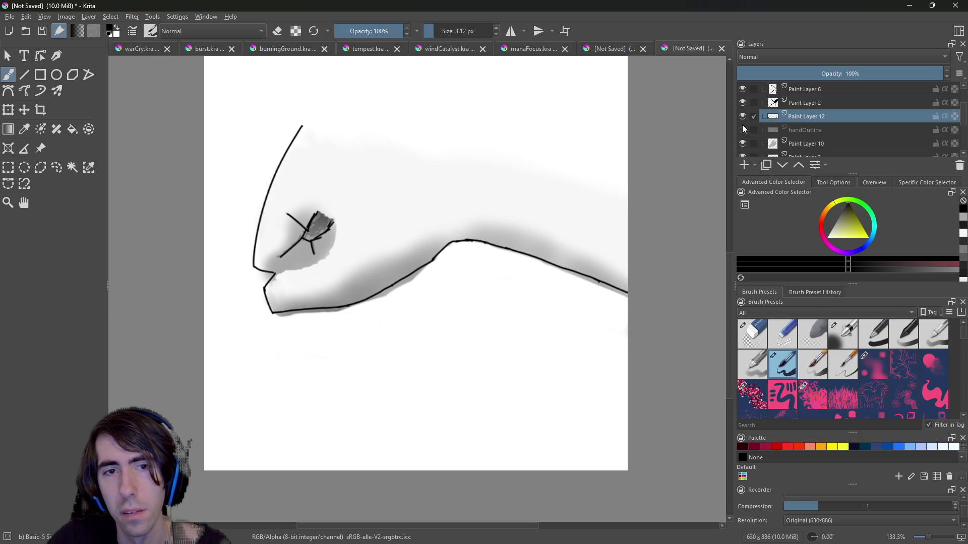
pyautogui.click(742, 126)
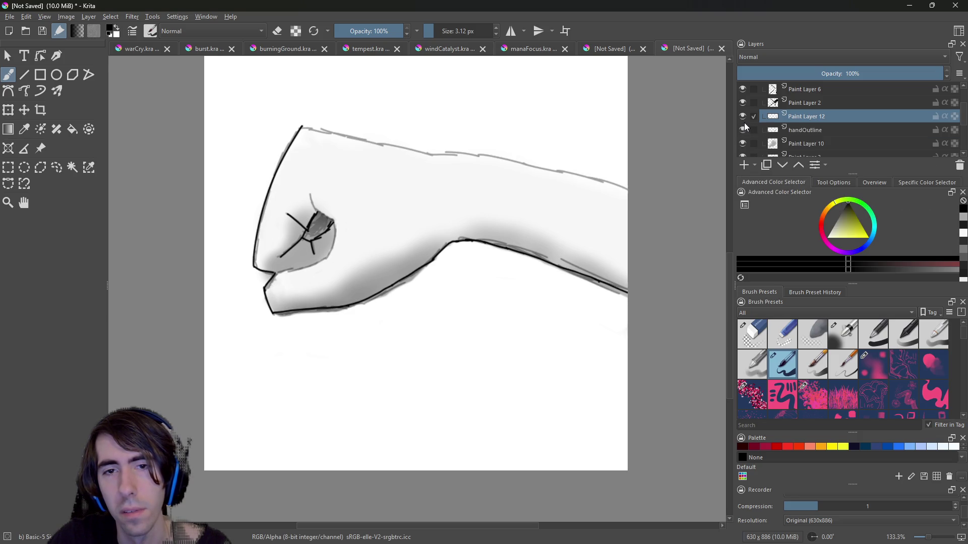
pyautogui.click(744, 127)
pyautogui.click(746, 128)
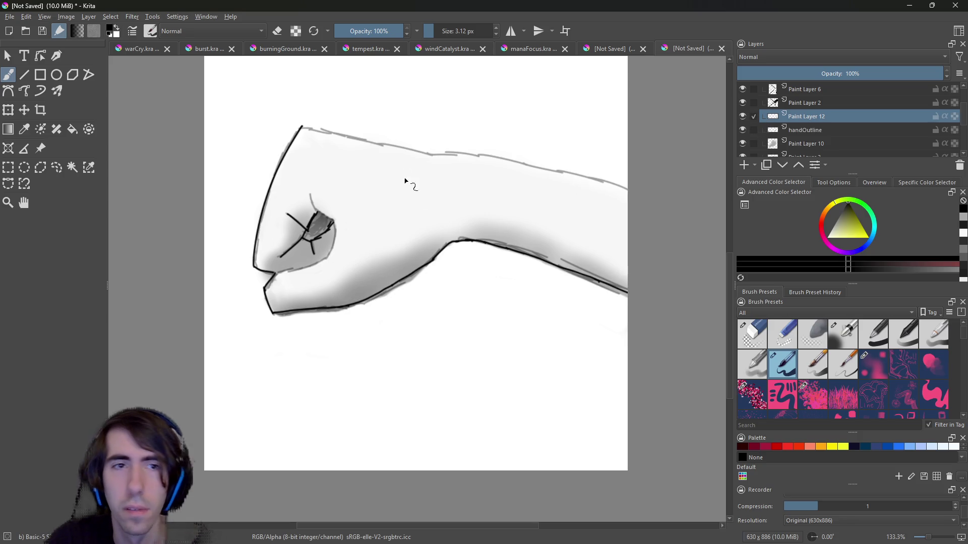
# Fade the handOutline layer's opacity to roughly 15–21%, then return to Paint Layer 12.
pyautogui.click(810, 129)
pyautogui.click(781, 73)
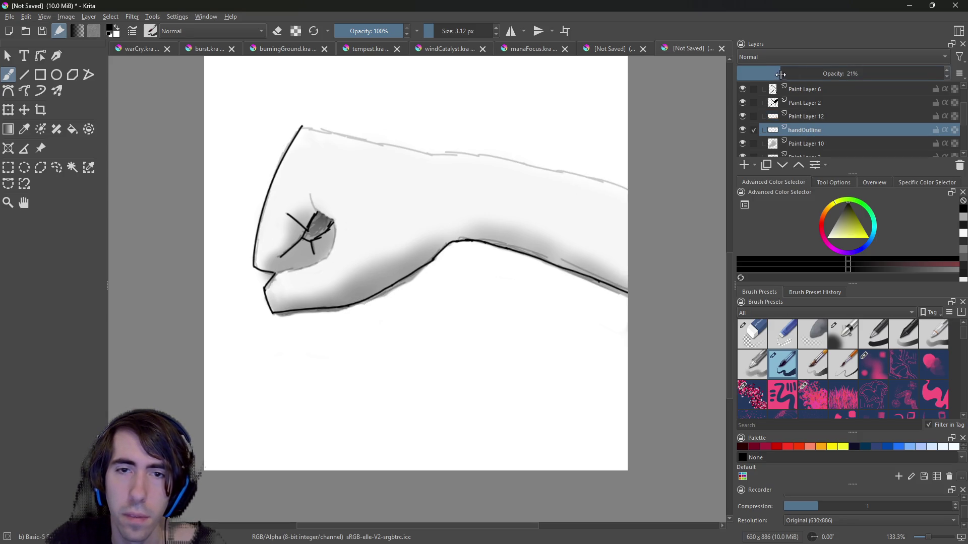
pyautogui.moveTo(782, 73); pyautogui.dragTo(773, 89)
pyautogui.click(814, 120)
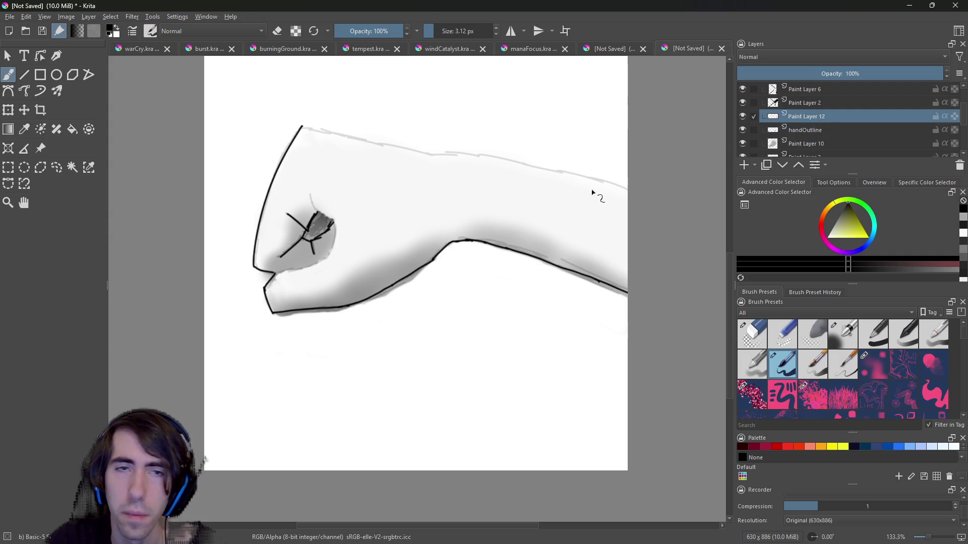
# Ink the arm's top outline from the fist rightward, checking it with the sketch hidden.
pyautogui.moveTo(299, 128); pyautogui.dragTo(413, 147)
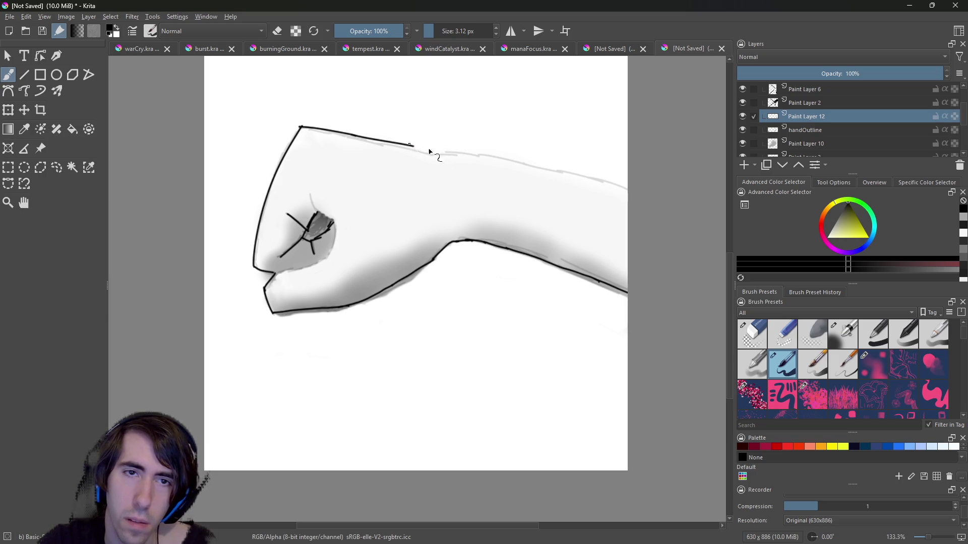
pyautogui.moveTo(417, 148); pyautogui.dragTo(626, 205)
pyautogui.hotkey('ctrl', 'z')
pyautogui.hotkey('ctrl', 'z')
pyautogui.moveTo(440, 153); pyautogui.dragTo(627, 198)
pyautogui.hotkey('ctrl', 'z')
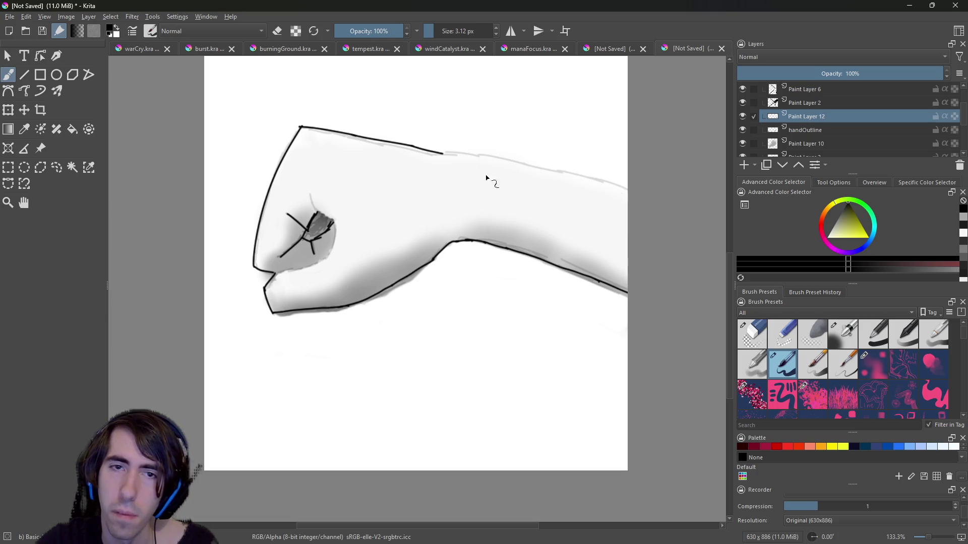
pyautogui.moveTo(442, 155); pyautogui.dragTo(627, 197)
pyautogui.hotkey('ctrl', 'z')
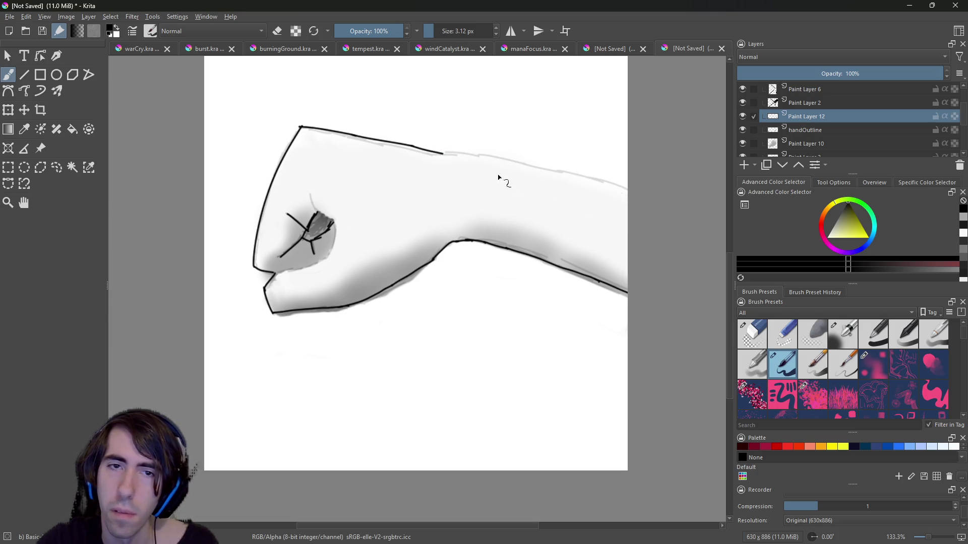
pyautogui.moveTo(447, 156); pyautogui.dragTo(702, 218)
pyautogui.hotkey('ctrl', 'z')
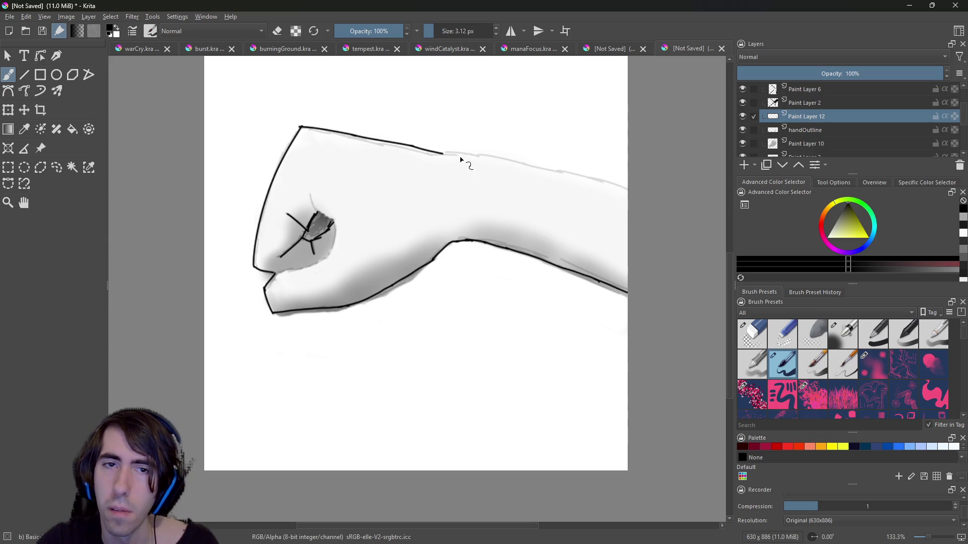
pyautogui.moveTo(462, 159); pyautogui.dragTo(675, 204)
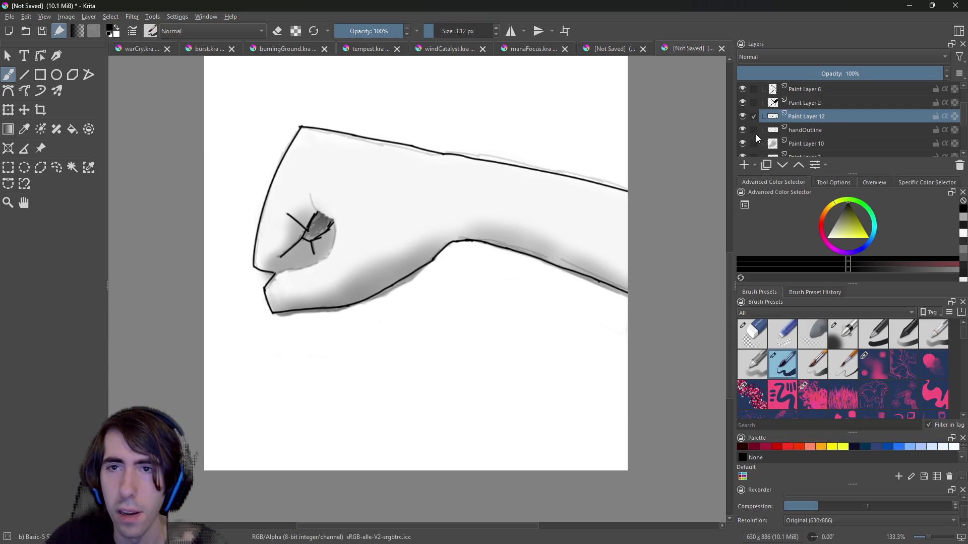
pyautogui.click(743, 129)
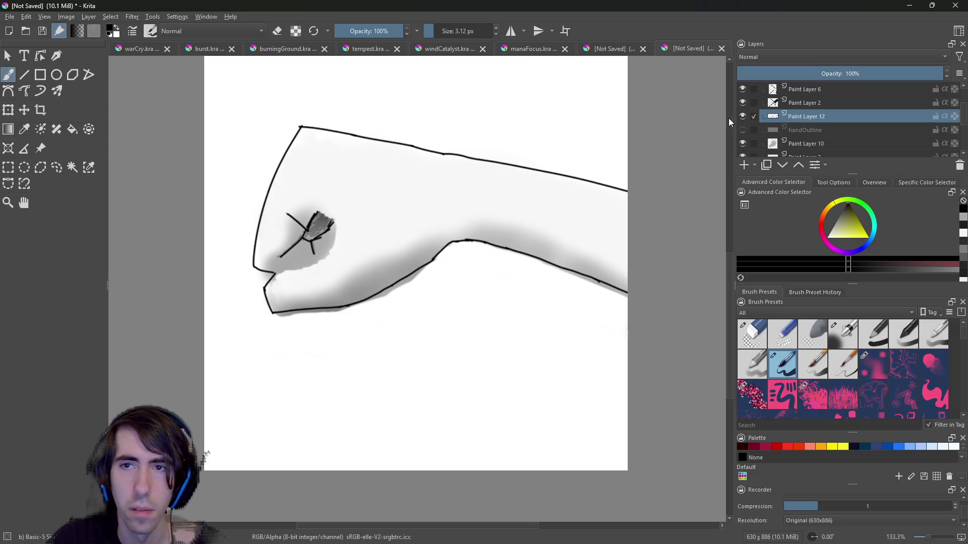
pyautogui.click(743, 130)
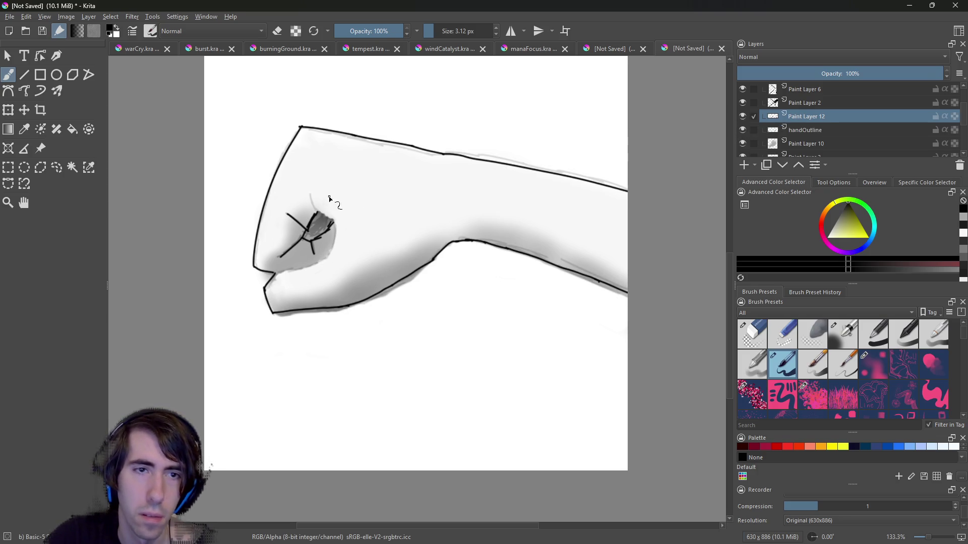
# Undo those strokes and redraw the top outline from the fist as one longer line.
pyautogui.hotkey('ctrl', 'z')
pyautogui.hotkey('ctrl', 'z')
pyautogui.hotkey('ctrl', 'z')
pyautogui.moveTo(301, 126); pyautogui.dragTo(373, 147)
pyautogui.hotkey('ctrl', 'z')
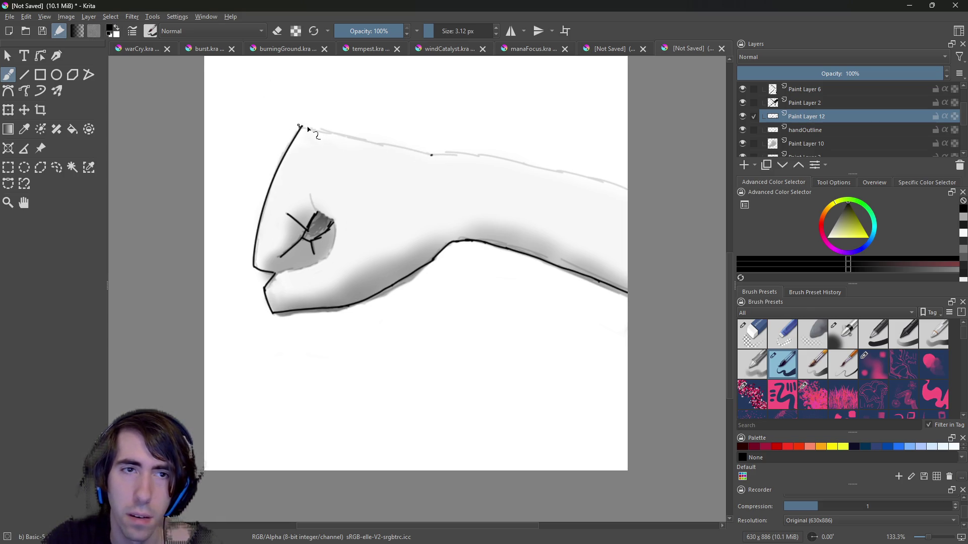
pyautogui.moveTo(299, 125); pyautogui.dragTo(385, 146)
pyautogui.hotkey('ctrl', 'z')
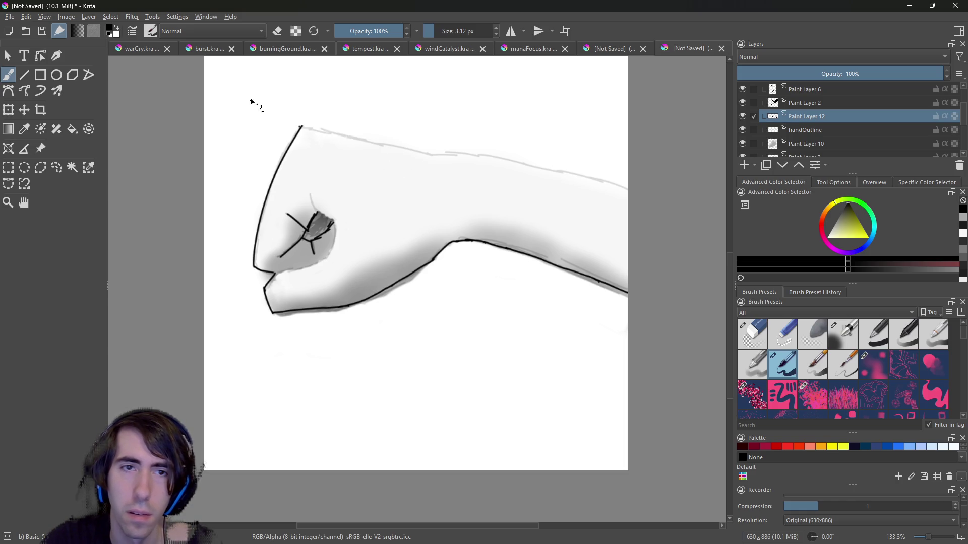
pyautogui.moveTo(300, 125); pyautogui.dragTo(424, 159)
pyautogui.hotkey('ctrl', 'z')
pyautogui.moveTo(299, 125); pyautogui.dragTo(625, 190)
# Continue the top arm outline rightward until it reaches the canvas edge.
pyautogui.hotkey('ctrl', 'z')
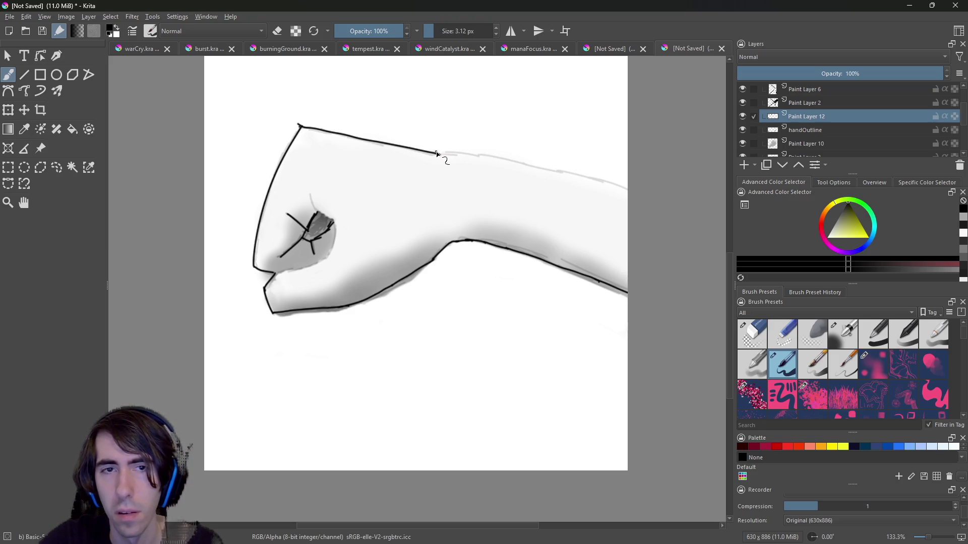
pyautogui.moveTo(437, 156); pyautogui.dragTo(678, 222)
pyautogui.hotkey('ctrl', 'z')
pyautogui.moveTo(436, 154)
pyautogui.mouseDown()
pyautogui.moveTo(483, 154)
pyautogui.moveTo(663, 222)
pyautogui.mouseUp()
pyautogui.hotkey('ctrl', 'z')
pyautogui.hotkey('ctrl', 'z')
pyautogui.moveTo(483, 154); pyautogui.dragTo(594, 182)
pyautogui.hotkey('ctrl', 'z')
pyautogui.moveTo(483, 157); pyautogui.dragTo(682, 218)
pyautogui.hotkey('ctrl', 'z')
pyautogui.moveTo(483, 154); pyautogui.dragTo(691, 217)
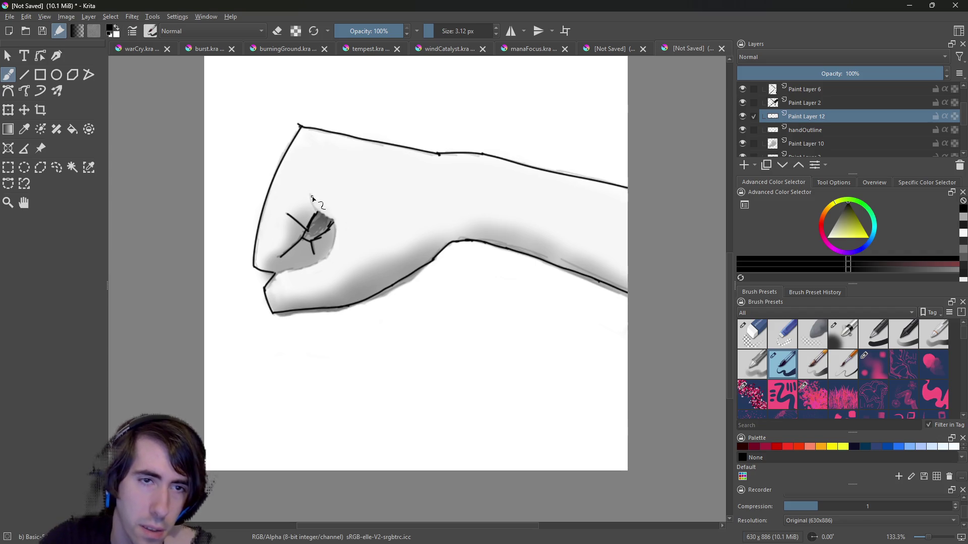
# Add a short fist stroke, extend the fist's bottom line, darken the knuckle shading and hide handOutline.
pyautogui.moveTo(310, 193); pyautogui.dragTo(316, 210)
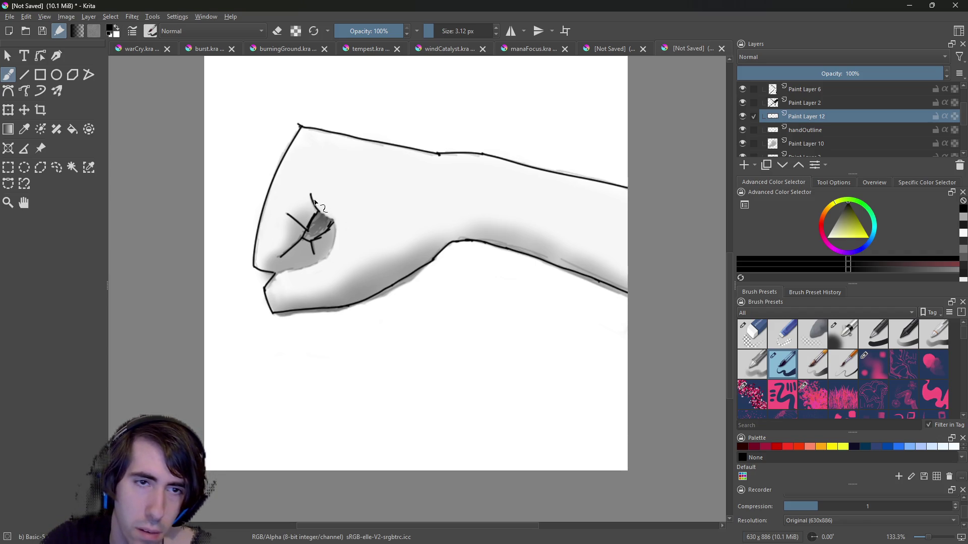
pyautogui.moveTo(277, 273); pyautogui.dragTo(294, 270)
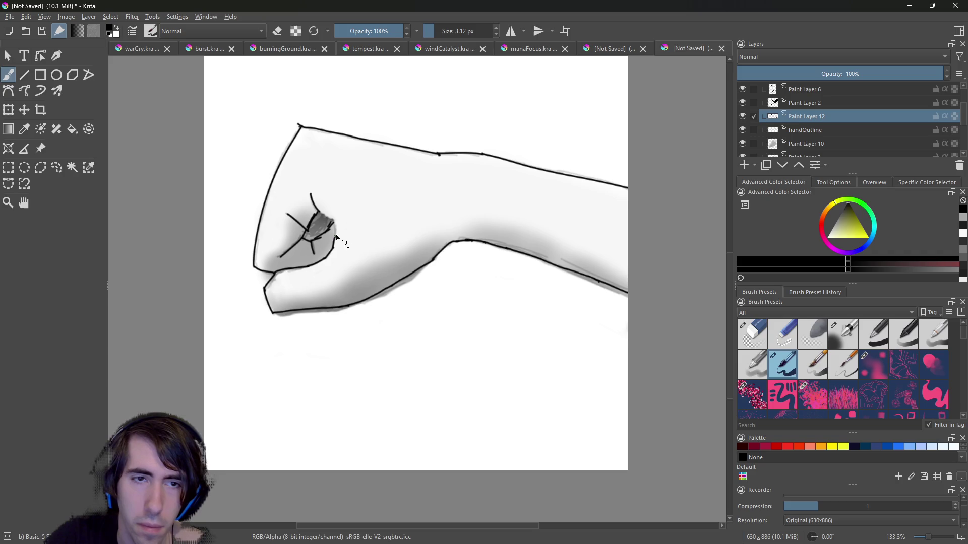
pyautogui.moveTo(323, 216); pyautogui.dragTo(334, 220)
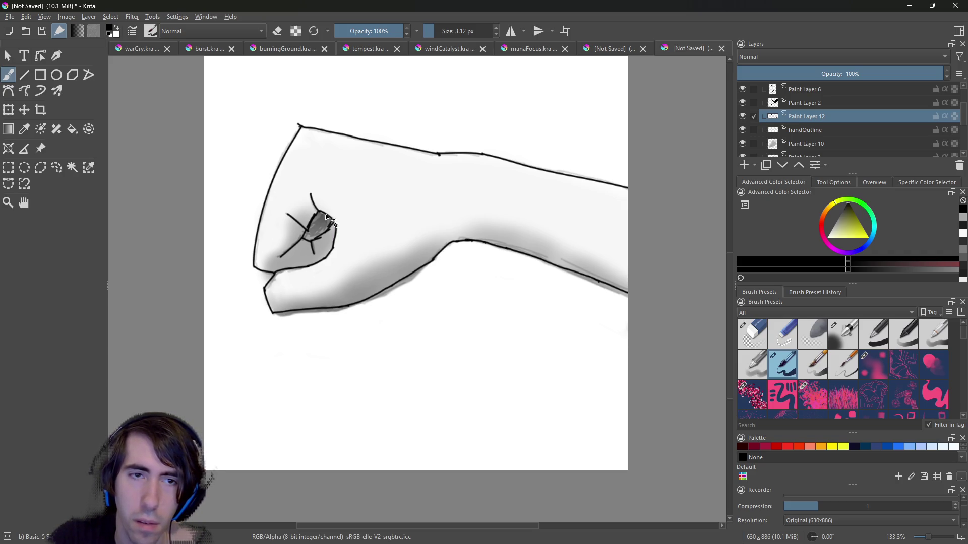
pyautogui.moveTo(319, 215); pyautogui.dragTo(331, 221)
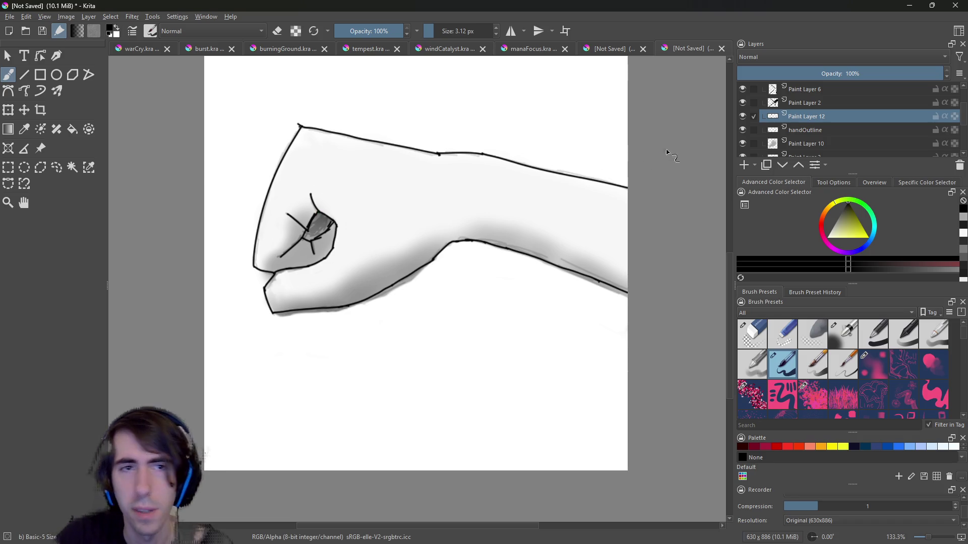
pyautogui.click(742, 130)
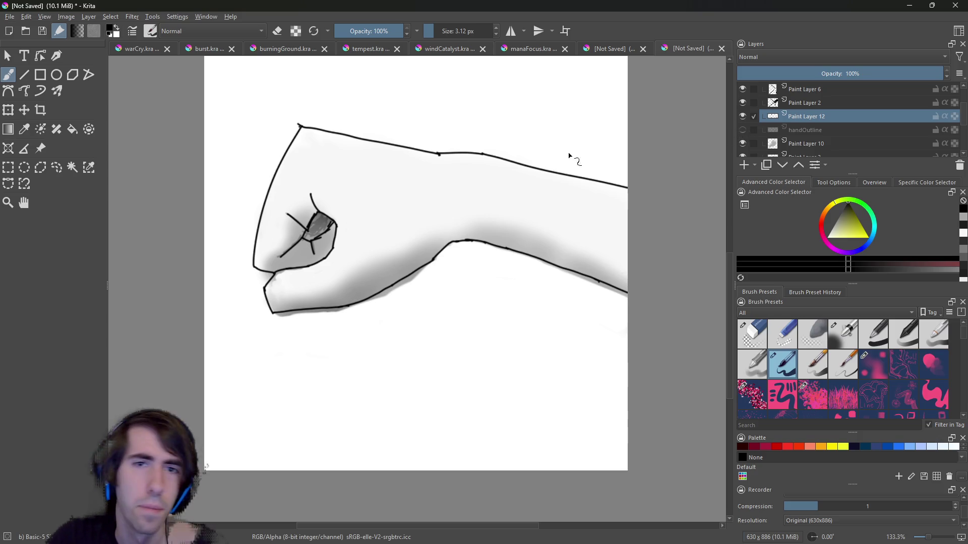
pyautogui.rightClick(235, 122)
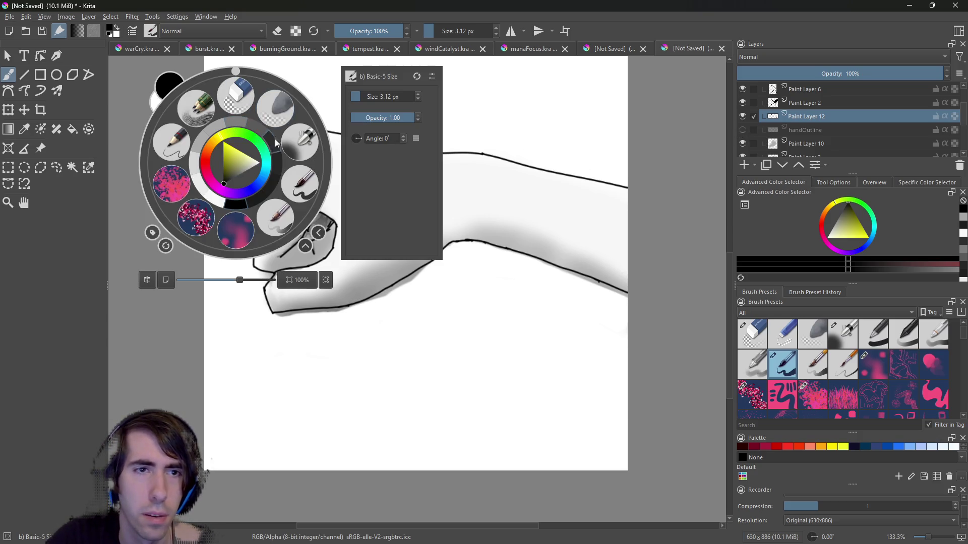
# Switch to the eraser, zoom to 200% and pan along the arm, then select Paint Layer 10.
pyautogui.click(234, 111)
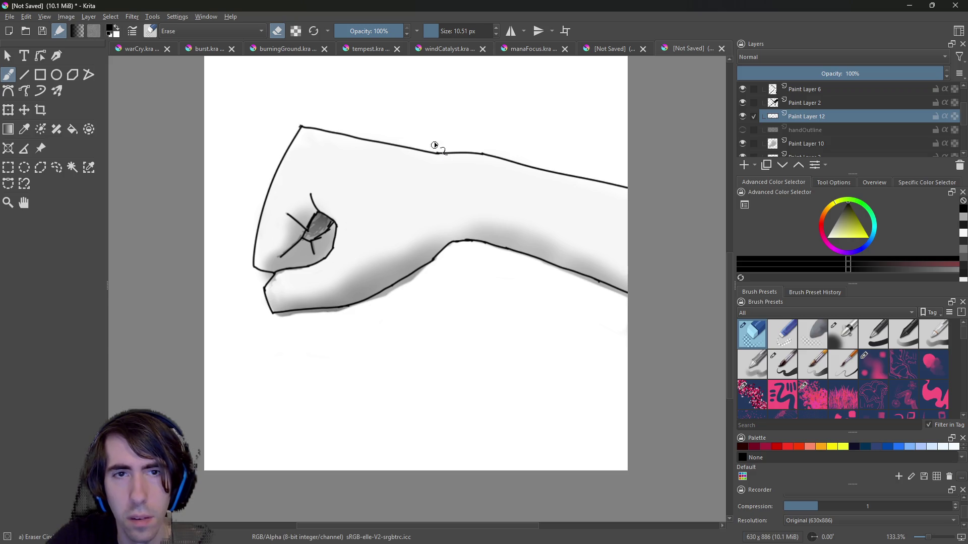
pyautogui.press('+')
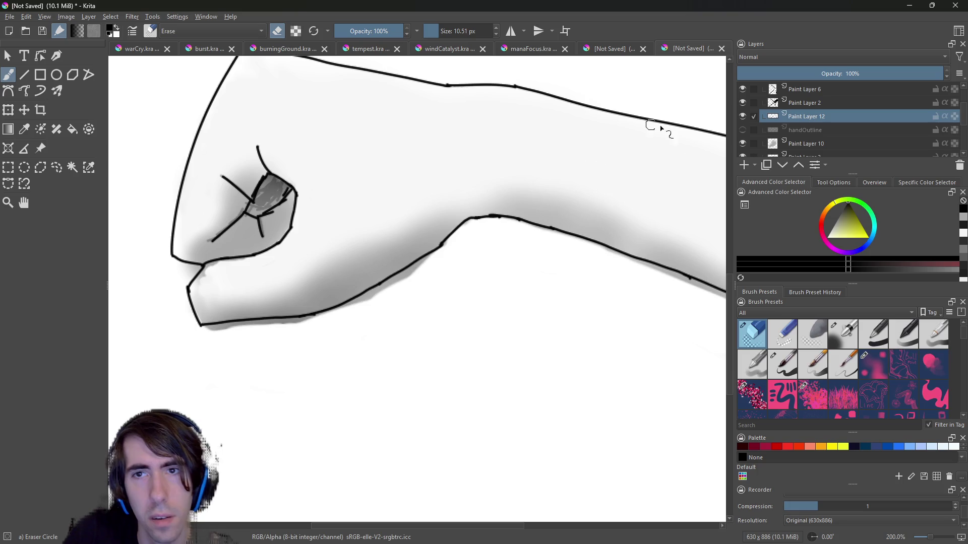
pyautogui.scroll(3, 725, 310)
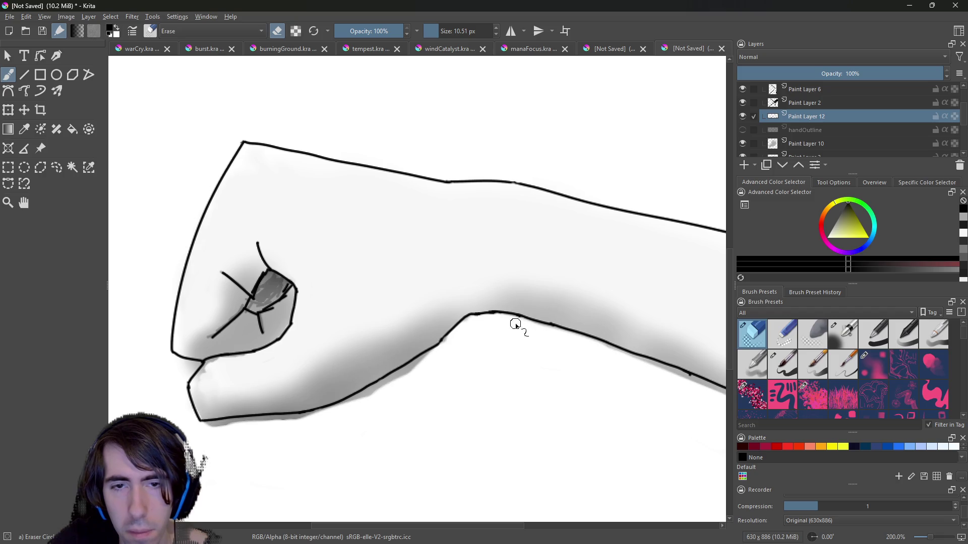
pyautogui.moveTo(446, 527); pyautogui.dragTo(499, 527)
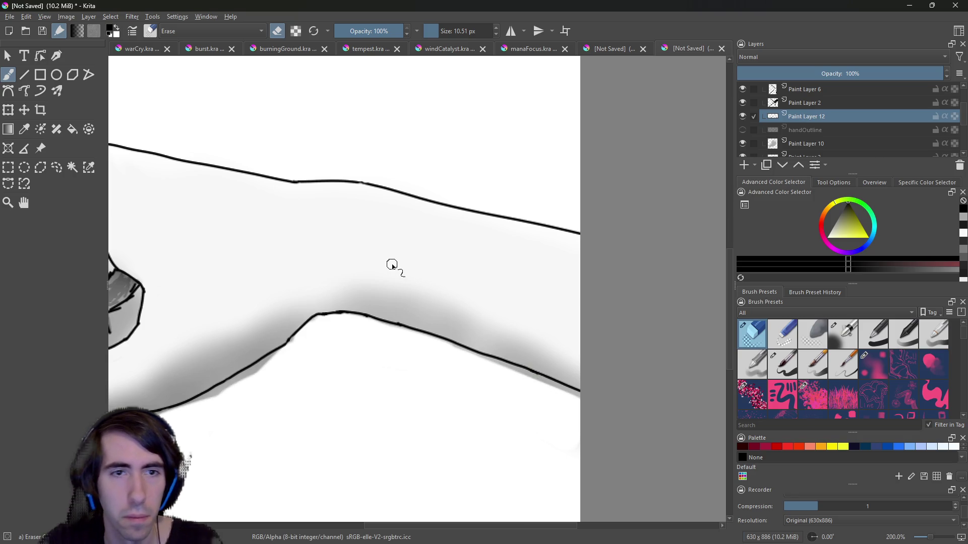
pyautogui.hscroll(-1, 408, 529)
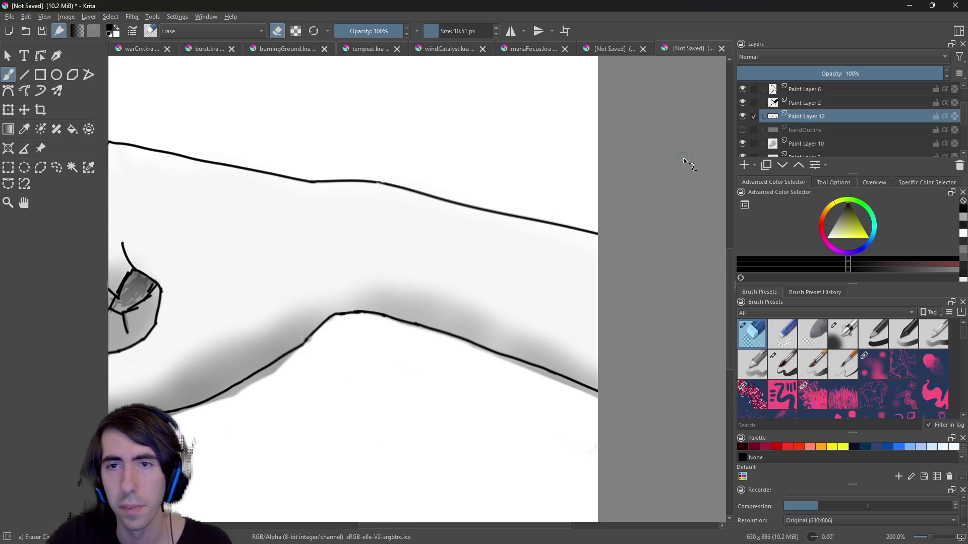
pyautogui.click(810, 143)
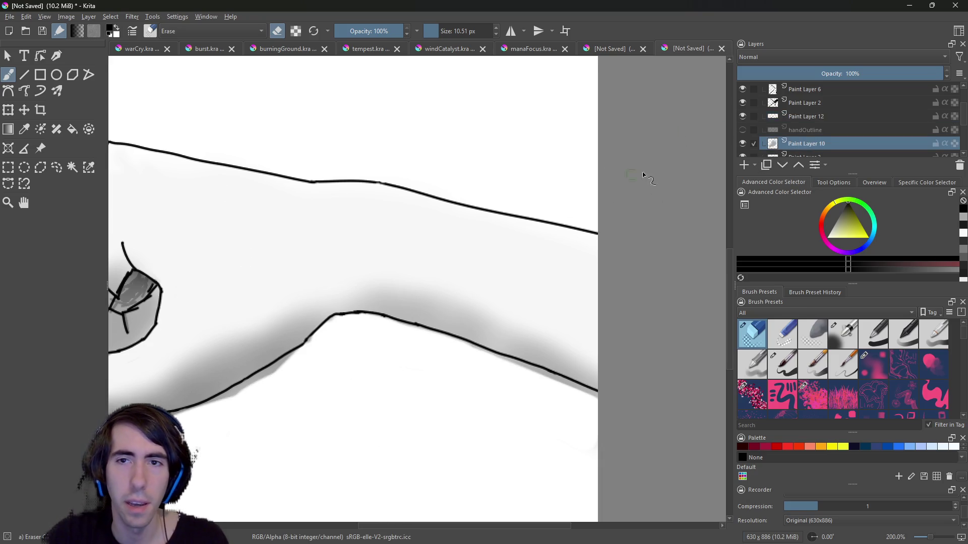
# Toggle Paint Layers 10, 9, 8, 6 and 3 off and on to compare shading, selecting Paint Layer 3.
pyautogui.click(742, 143)
pyautogui.click(742, 142)
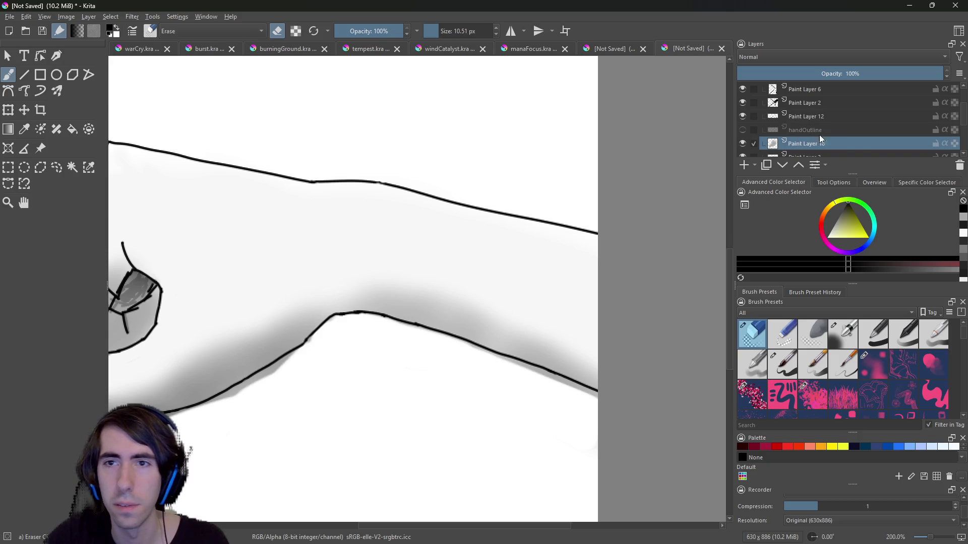
pyautogui.scroll(-3, 931, 149)
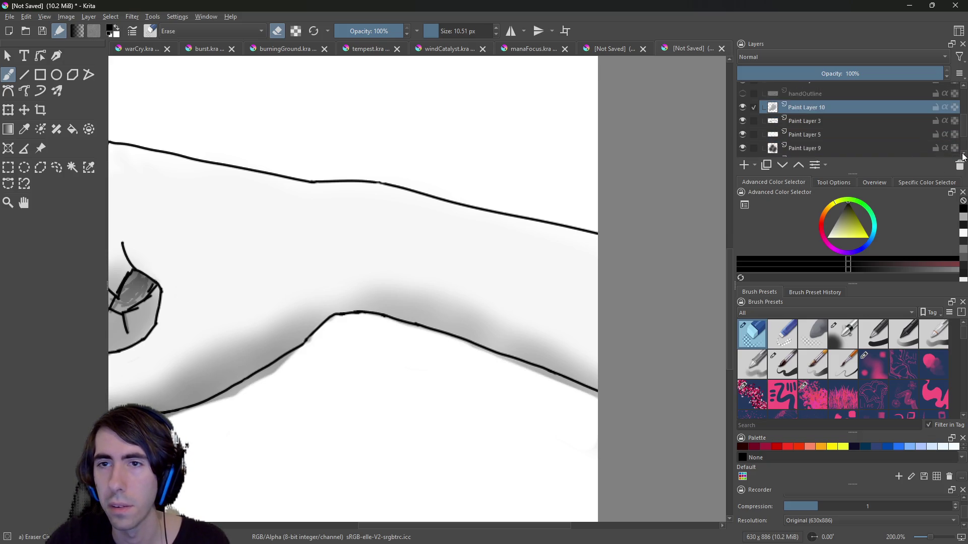
pyautogui.click(743, 123)
pyautogui.click(742, 123)
pyautogui.click(742, 136)
pyautogui.click(742, 136)
pyautogui.scroll(5, 960, 93)
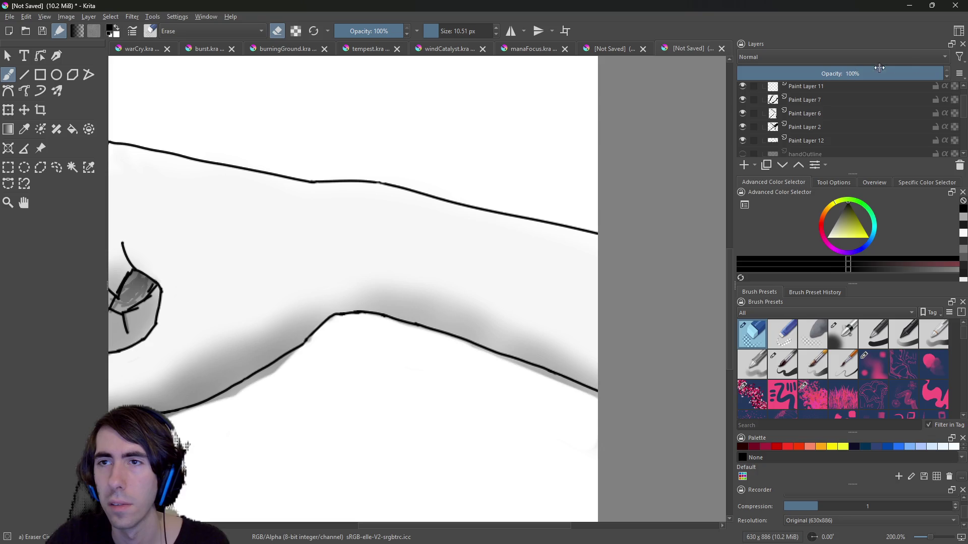
pyautogui.scroll(1, 962, 88)
pyautogui.scroll(-2, 960, 152)
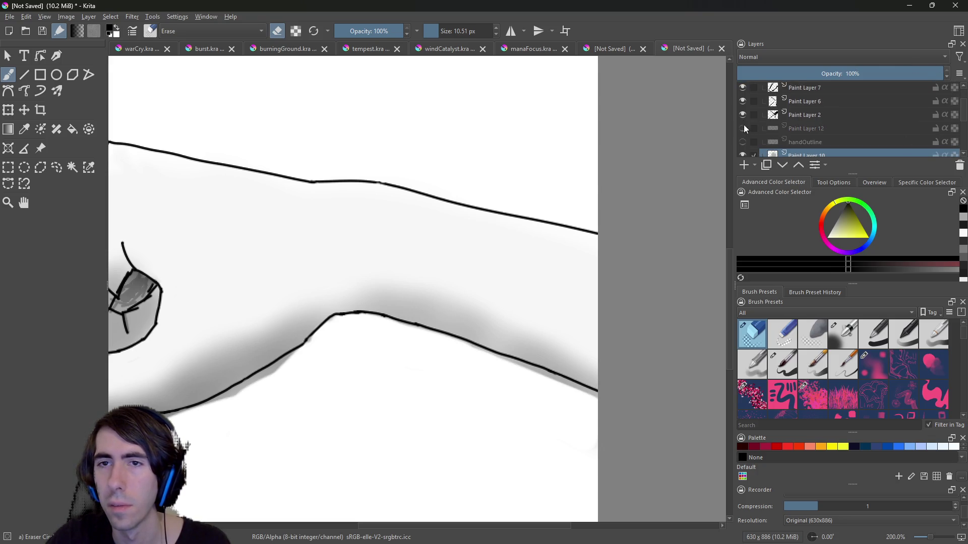
pyautogui.click(743, 115)
pyautogui.click(742, 115)
pyautogui.click(743, 101)
pyautogui.click(743, 100)
pyautogui.click(743, 88)
pyautogui.click(743, 88)
pyautogui.scroll(-3, 963, 151)
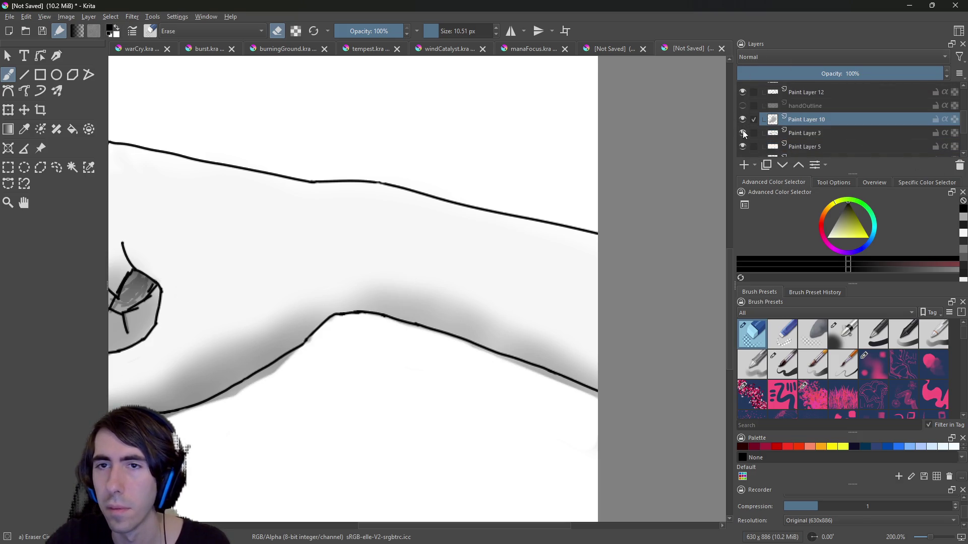
pyautogui.click(742, 133)
pyautogui.click(742, 133)
pyautogui.click(743, 132)
pyautogui.click(743, 133)
pyautogui.click(805, 132)
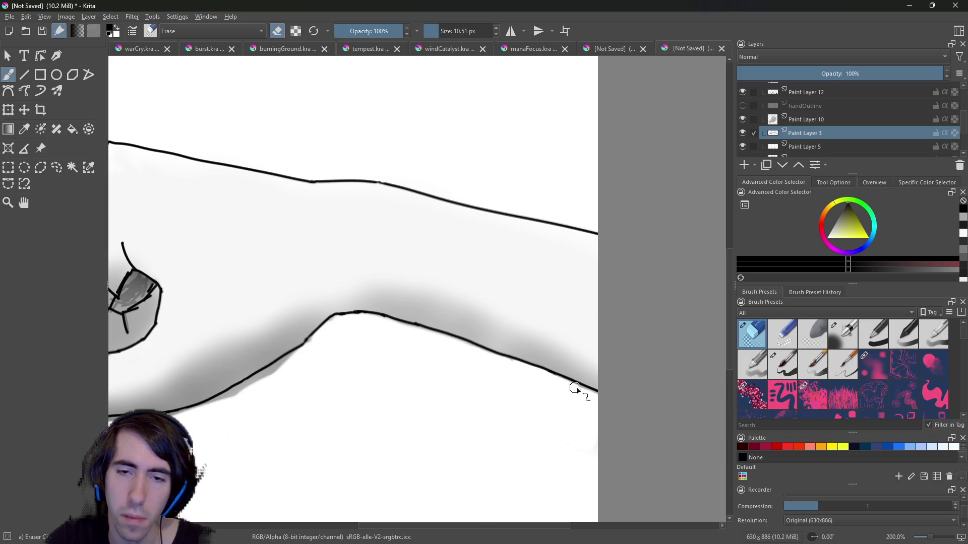
# Compare the knuckle layers and Paint Layer 2 by toggling them, leave all visible and select Paint Layer 12.
pyautogui.moveTo(433, 525); pyautogui.dragTo(376, 524)
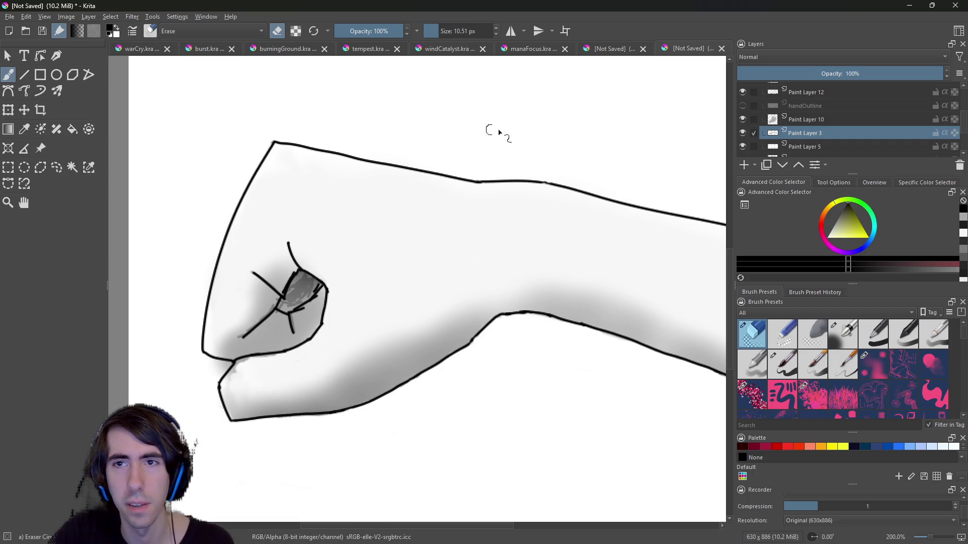
pyautogui.scroll(2, 961, 87)
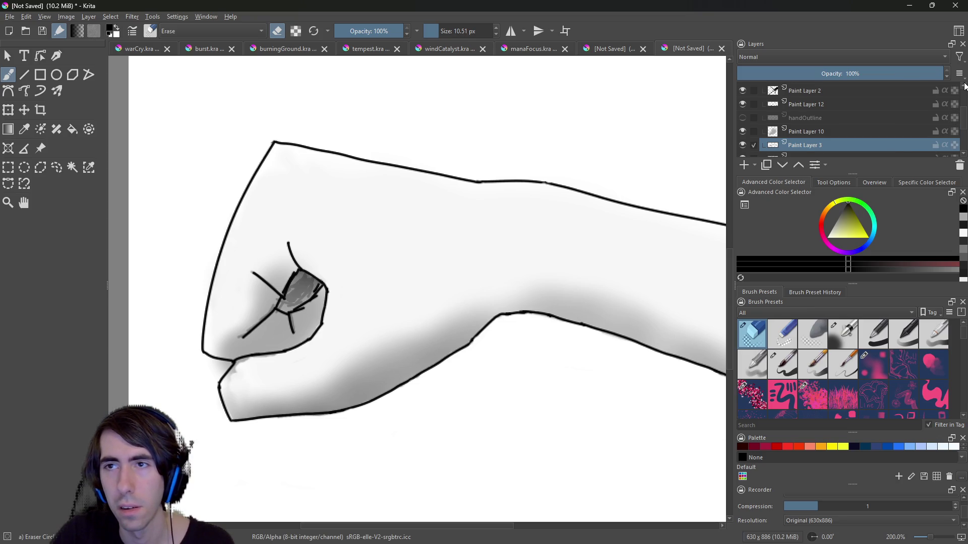
pyautogui.click(742, 98)
pyautogui.click(743, 99)
pyautogui.click(743, 112)
pyautogui.click(743, 113)
pyautogui.click(742, 127)
pyautogui.click(741, 126)
pyautogui.click(742, 139)
pyautogui.click(742, 139)
pyautogui.click(806, 141)
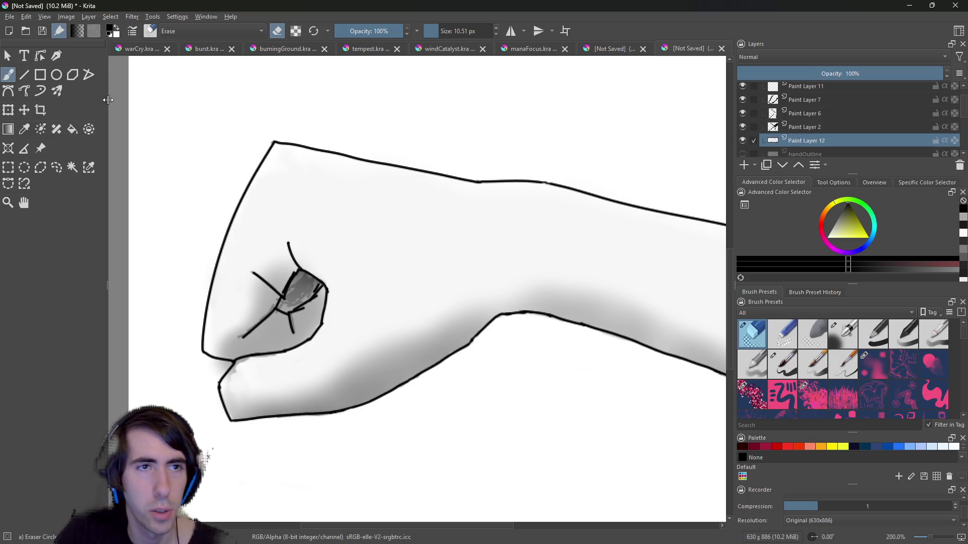
pyautogui.rightClick(309, 191)
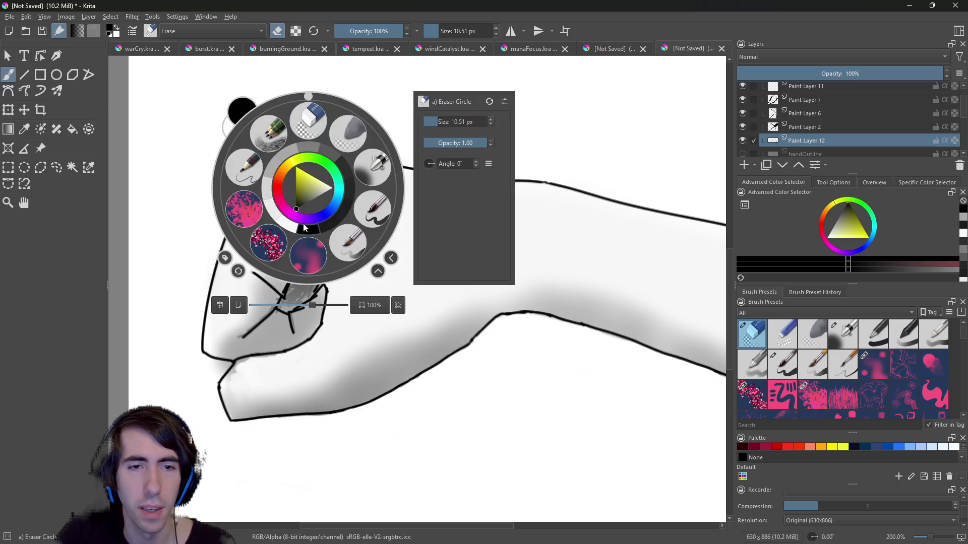
# Try the Basic-5 brush, return to the Eraser Circle, and select Paint Layer 10.
pyautogui.click(367, 212)
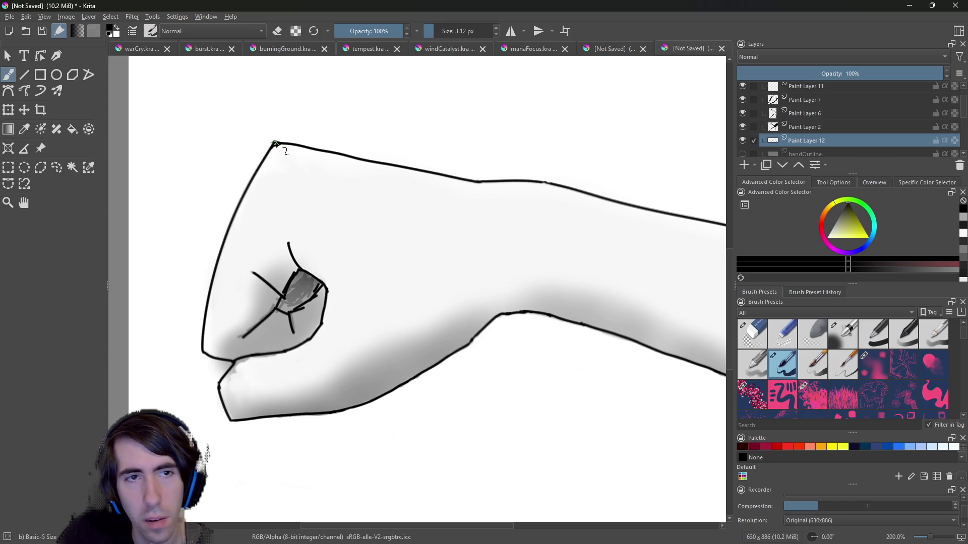
pyautogui.rightClick(297, 137)
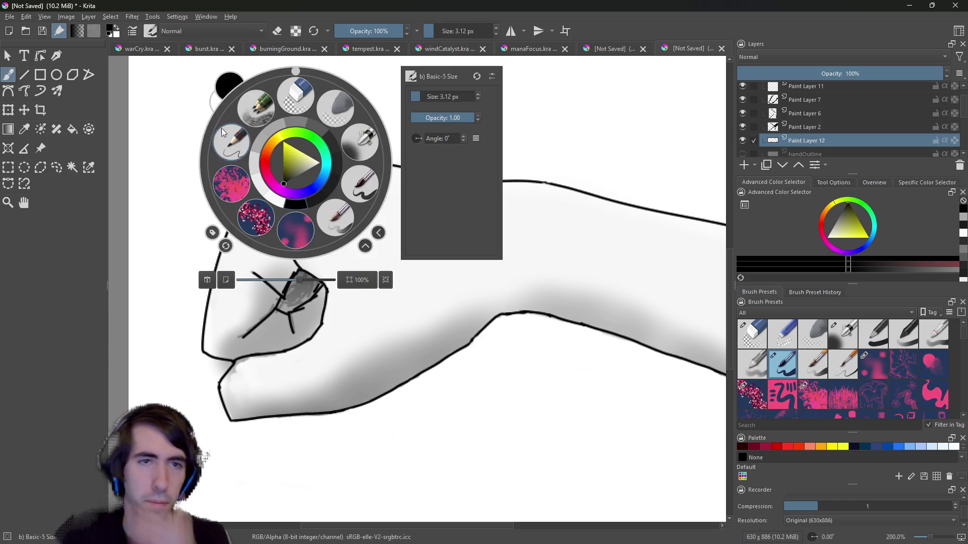
pyautogui.click(291, 112)
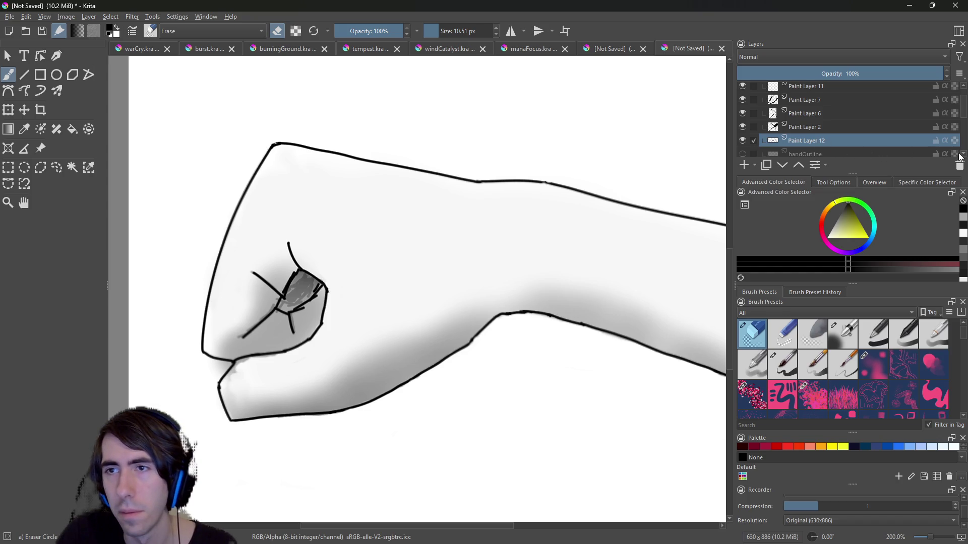
pyautogui.scroll(-3, 959, 157)
pyautogui.click(807, 119)
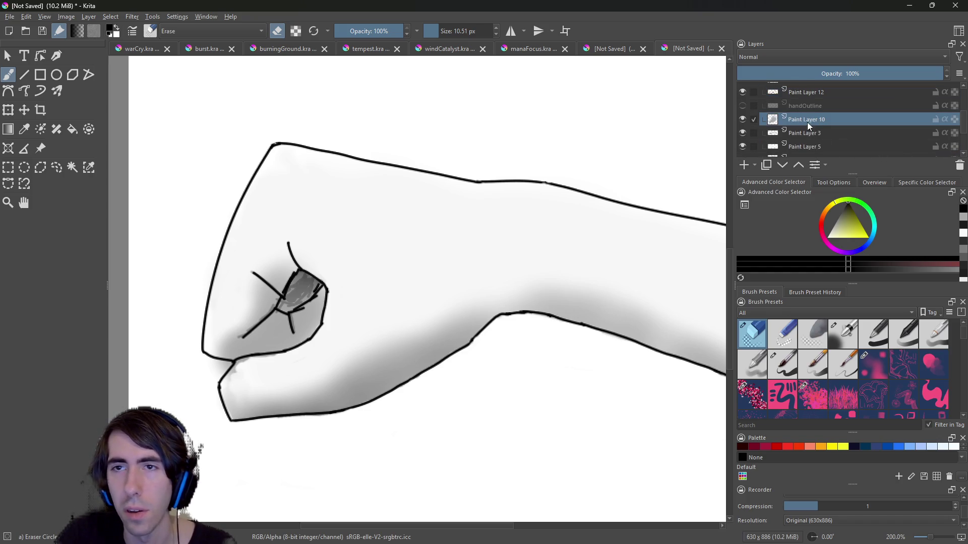
pyautogui.click(744, 119)
pyautogui.click(744, 119)
pyautogui.click(744, 119)
pyautogui.click(743, 119)
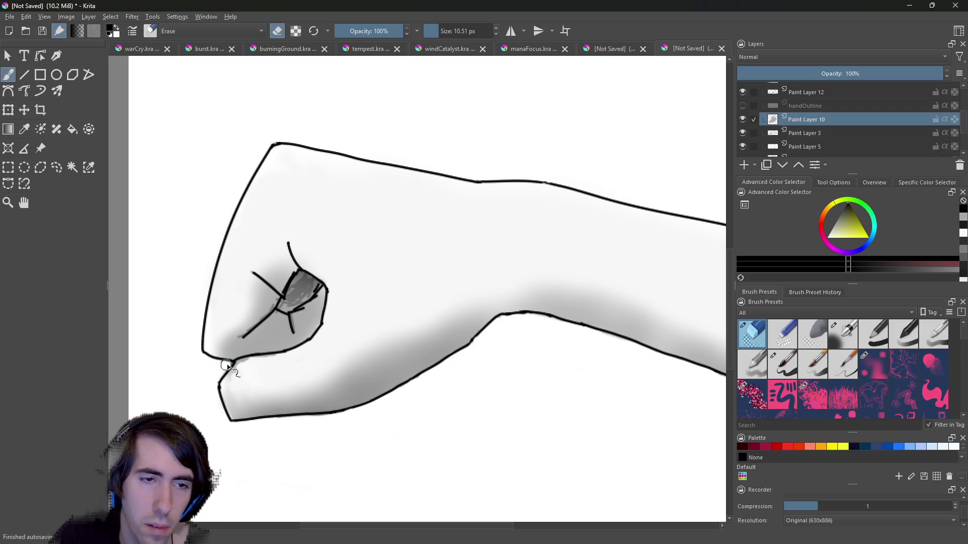
# Erase stray shading along the fist's lower edge near the thumb.
pyautogui.moveTo(218, 376); pyautogui.dragTo(221, 382)
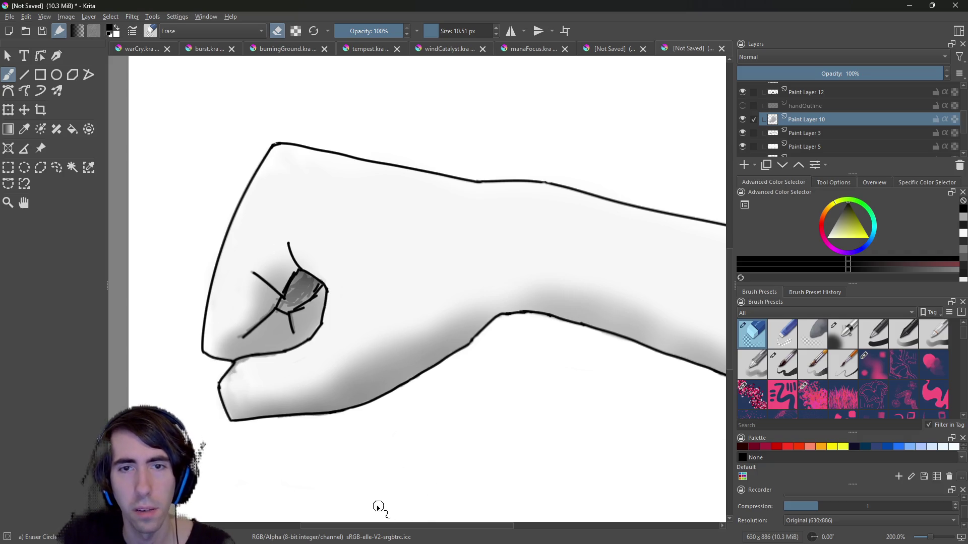
pyautogui.moveTo(396, 527); pyautogui.dragTo(464, 525)
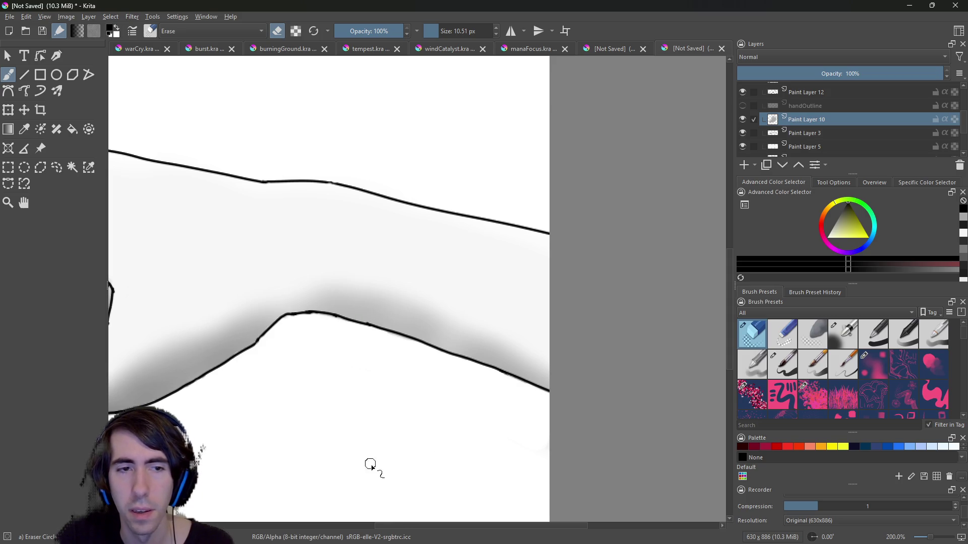
pyautogui.moveTo(404, 524); pyautogui.dragTo(317, 518)
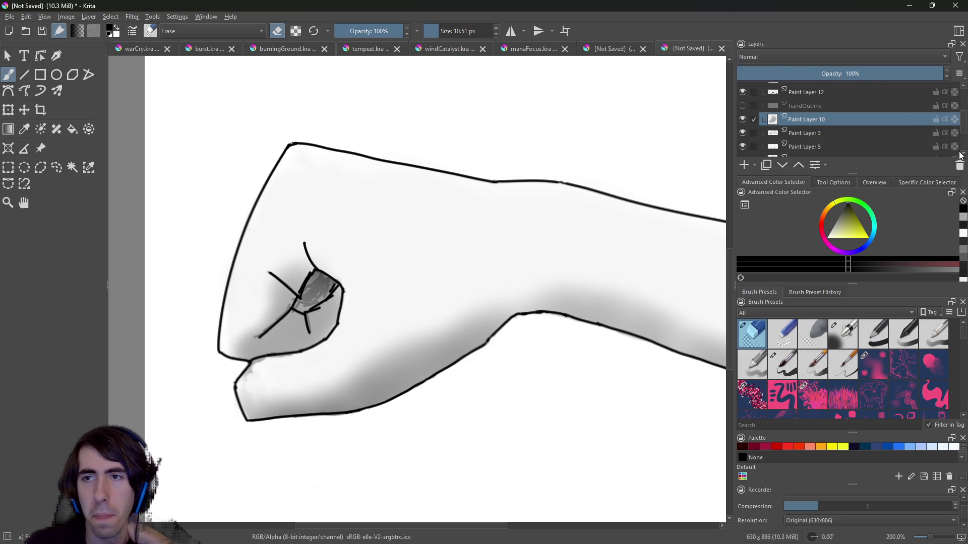
pyautogui.scroll(-2, 962, 157)
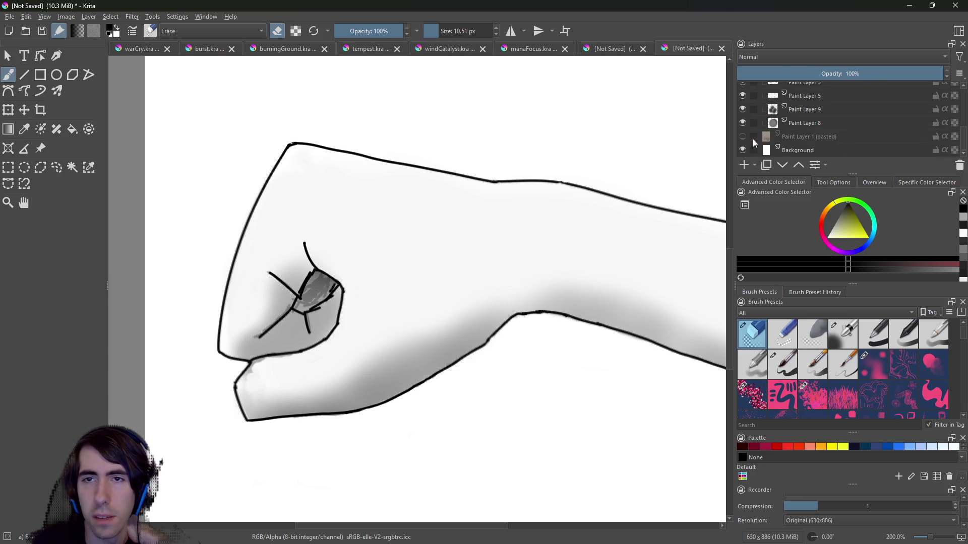
pyautogui.click(741, 133)
pyautogui.click(740, 136)
pyautogui.click(740, 135)
pyautogui.click(741, 134)
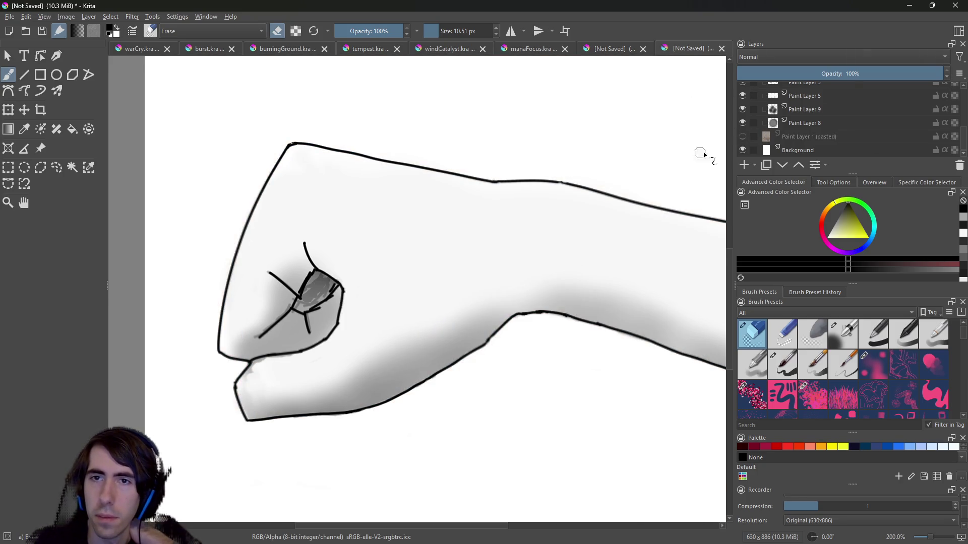
pyautogui.click(742, 136)
pyautogui.click(741, 136)
pyautogui.click(741, 135)
pyautogui.click(742, 135)
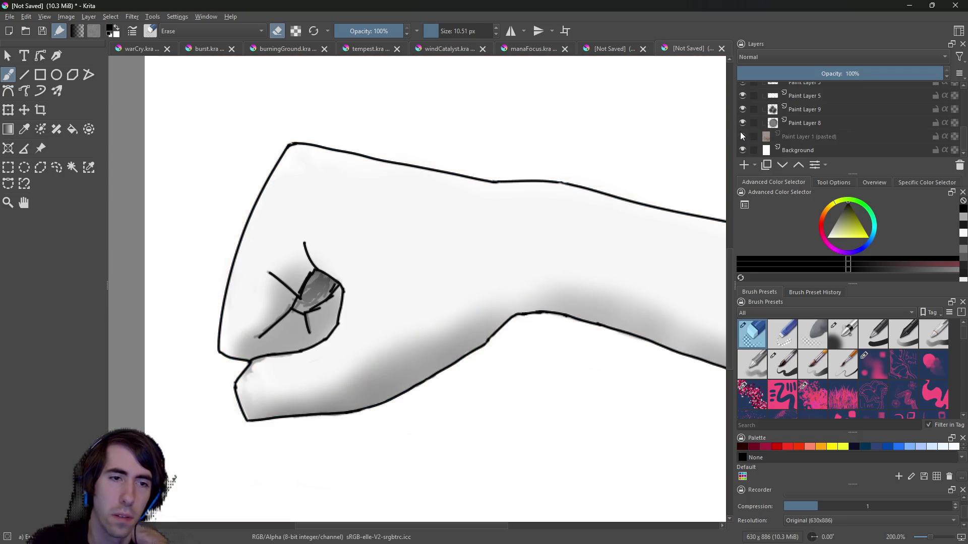
pyautogui.click(740, 133)
pyautogui.click(739, 133)
pyautogui.click(739, 133)
pyautogui.click(739, 133)
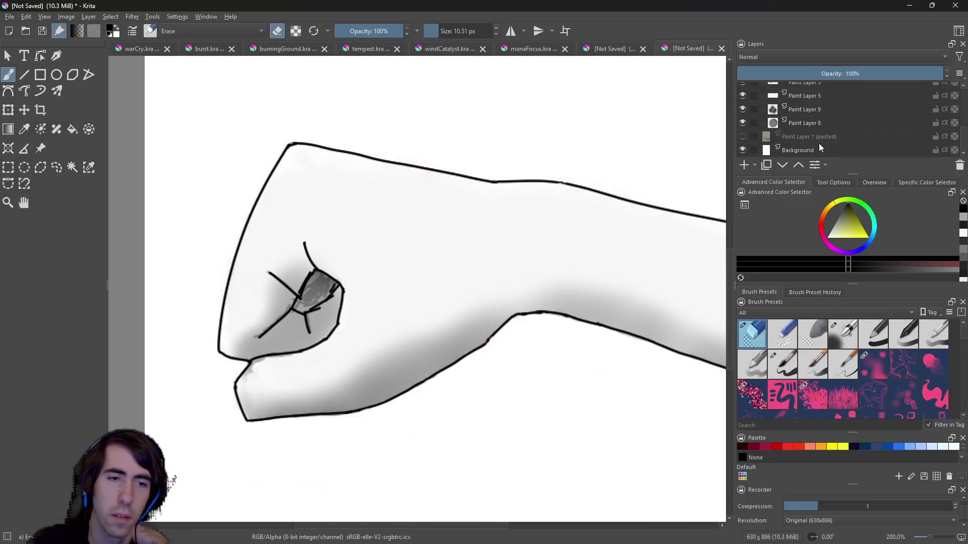
pyautogui.moveTo(965, 137); pyautogui.dragTo(967, 95)
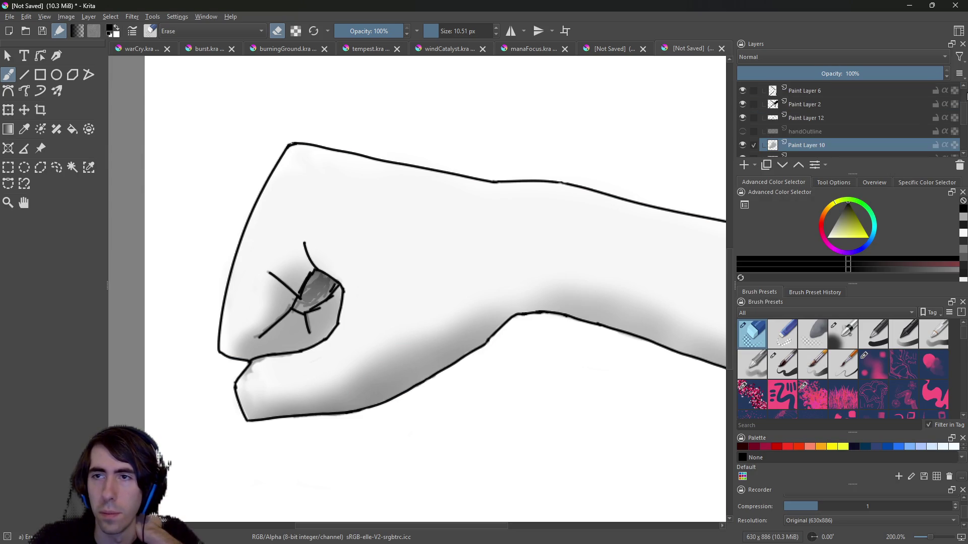
pyautogui.scroll(1, 794, 115)
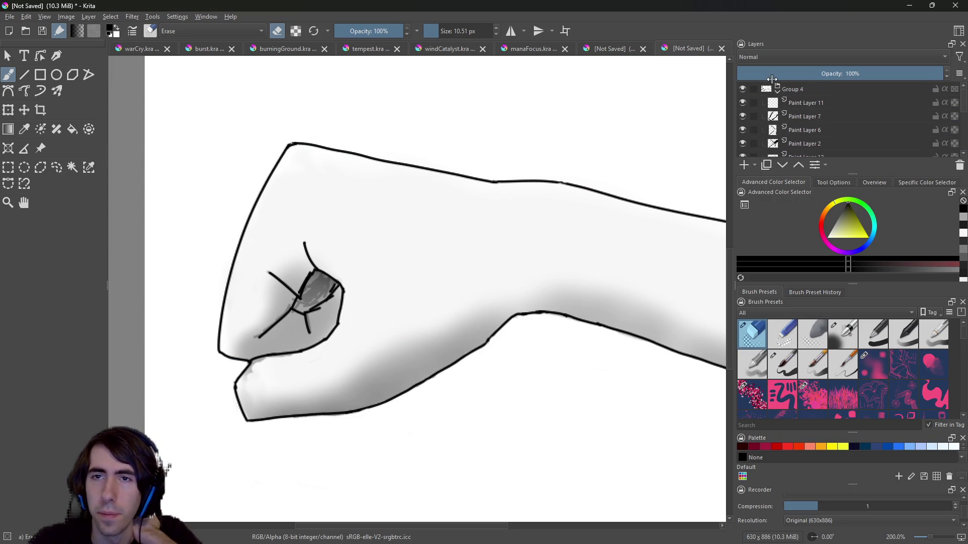
# Collapse Group 4, show the reference photo, and toggle Group 4 repeatedly to compare against it.
pyautogui.click(776, 88)
pyautogui.click(742, 102)
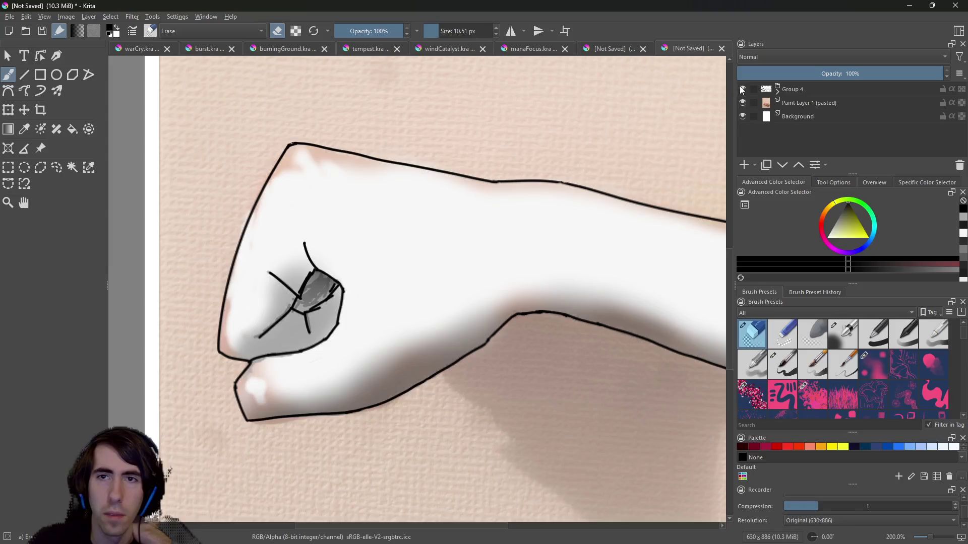
pyautogui.click(741, 88)
pyautogui.click(743, 87)
pyautogui.click(744, 86)
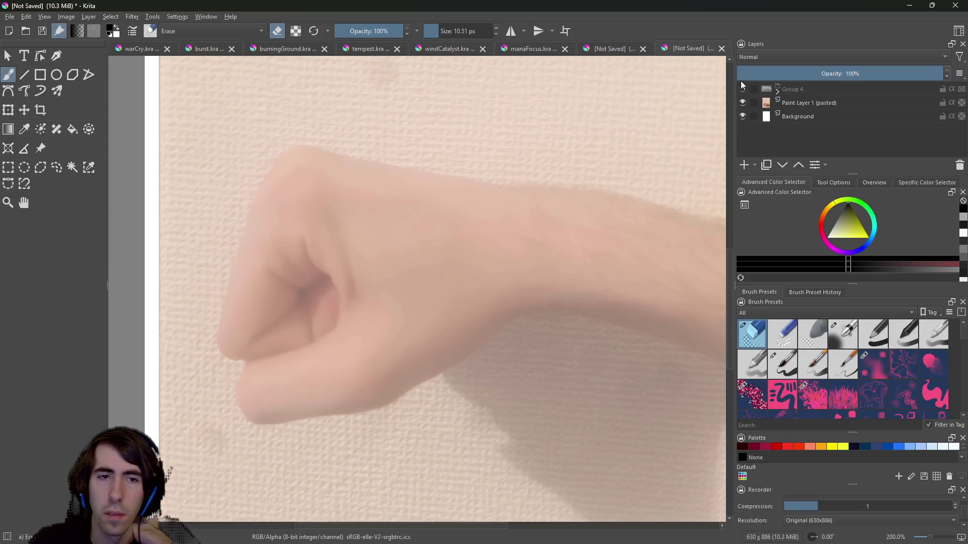
pyautogui.click(742, 86)
pyautogui.click(742, 86)
pyautogui.click(742, 89)
pyautogui.click(742, 90)
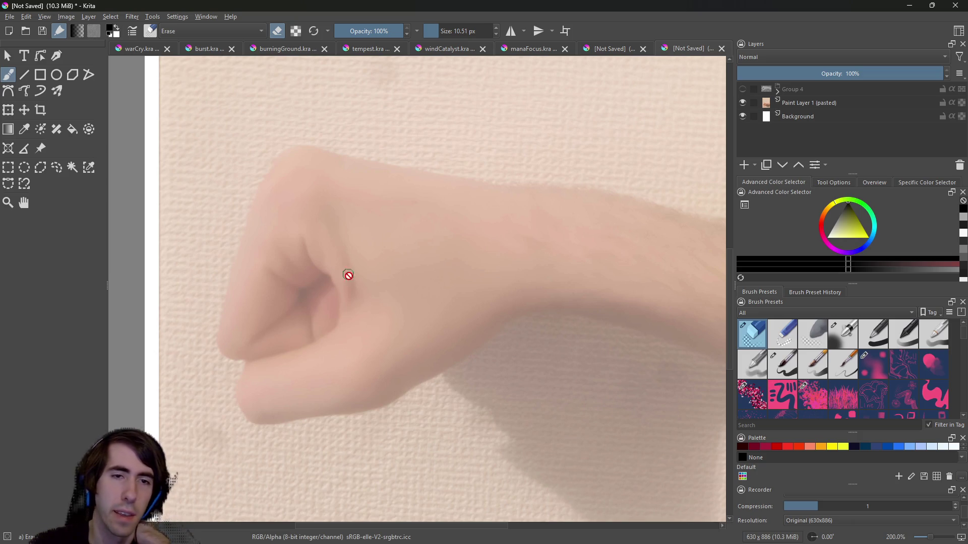
pyautogui.click(743, 90)
pyautogui.click(743, 89)
pyautogui.click(743, 90)
pyautogui.click(743, 89)
pyautogui.click(743, 89)
pyautogui.click(742, 89)
pyautogui.click(743, 87)
pyautogui.click(742, 88)
pyautogui.click(742, 87)
pyautogui.click(742, 87)
pyautogui.click(742, 83)
pyautogui.click(742, 84)
pyautogui.click(742, 85)
pyautogui.click(742, 85)
pyautogui.click(742, 84)
pyautogui.click(742, 84)
pyautogui.click(742, 84)
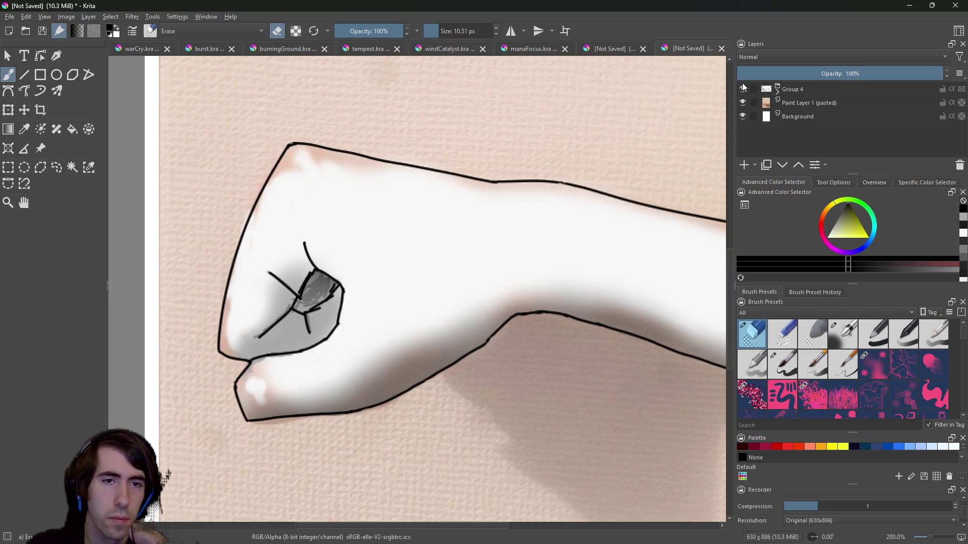
pyautogui.click(742, 84)
pyautogui.click(742, 85)
pyautogui.click(743, 89)
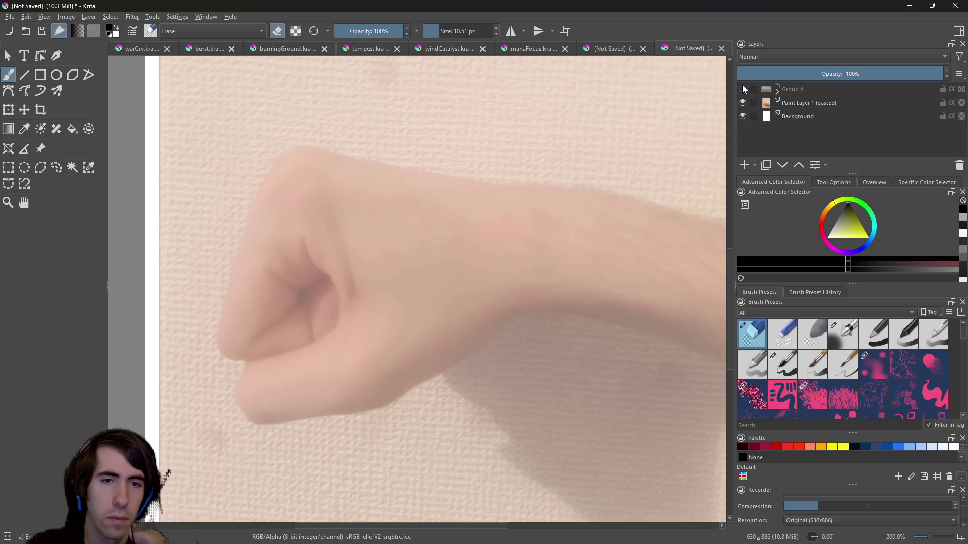
pyautogui.click(743, 85)
pyautogui.click(742, 84)
pyautogui.click(742, 86)
pyautogui.click(743, 87)
# Fade Group 4 to 27% opacity and show it over the photo.
pyautogui.click(780, 93)
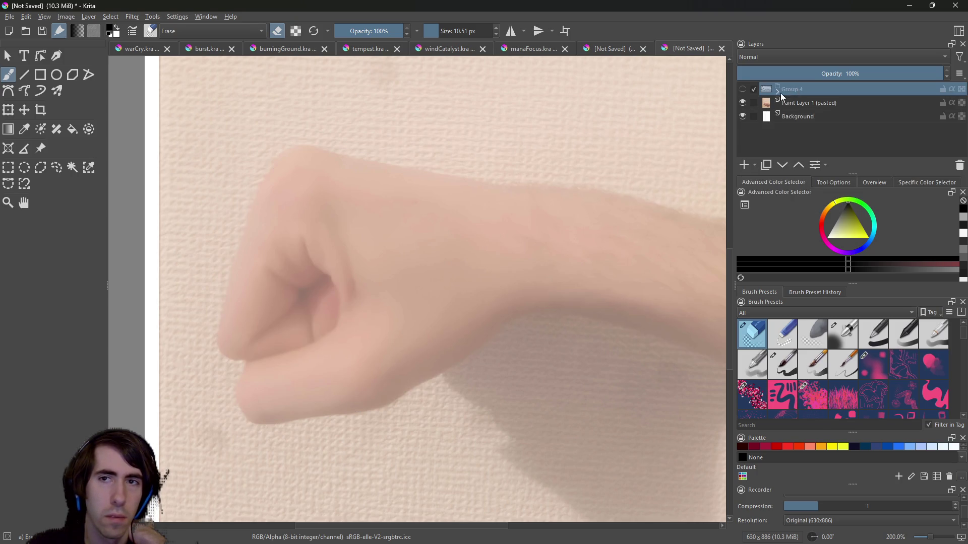
pyautogui.click(777, 92)
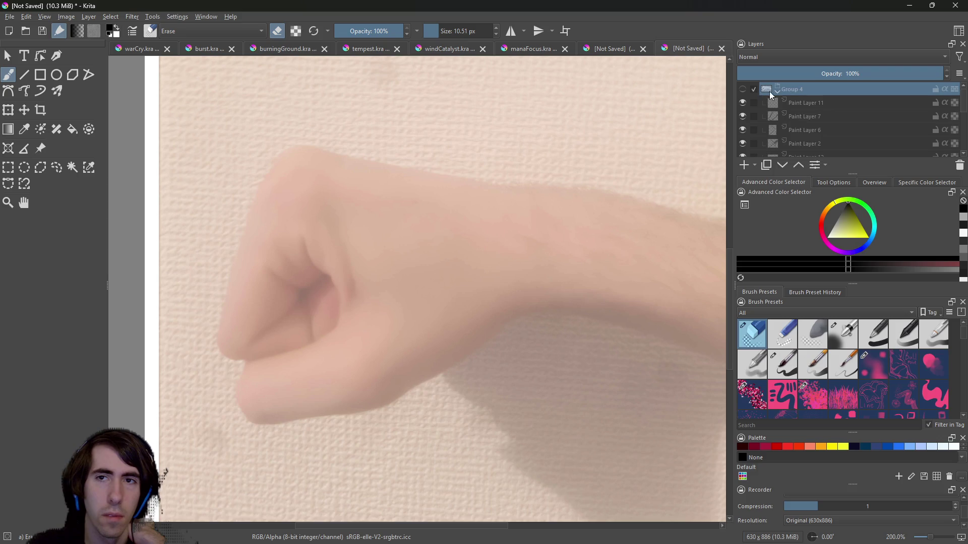
pyautogui.click(777, 90)
pyautogui.click(792, 75)
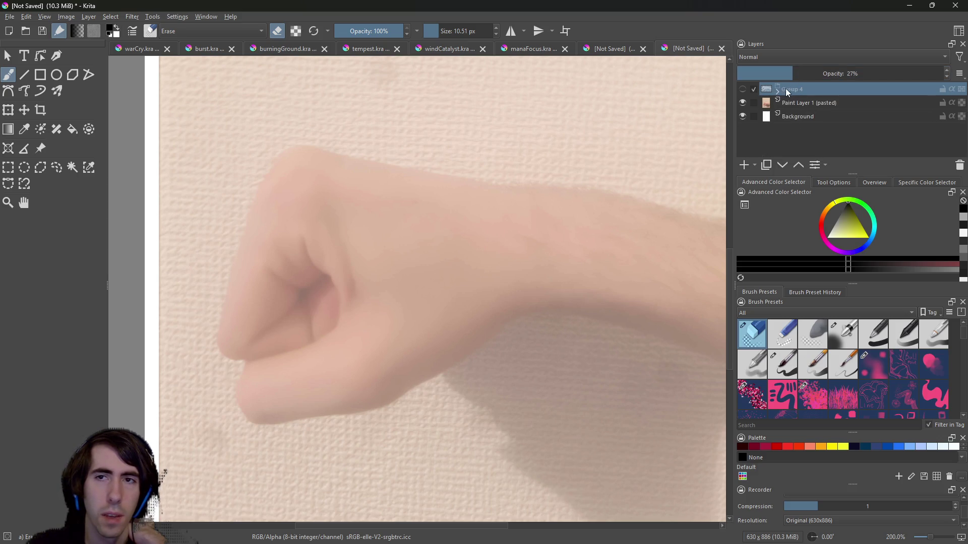
pyautogui.click(743, 89)
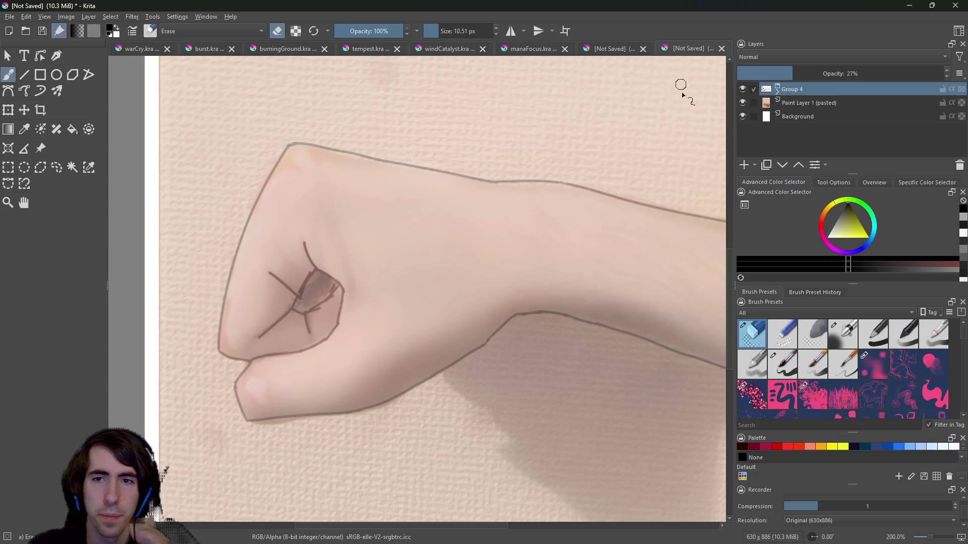
# Add a new paint layer, Paint Layer 13, above Paint Layer 11 inside Group 4.
pyautogui.click(778, 90)
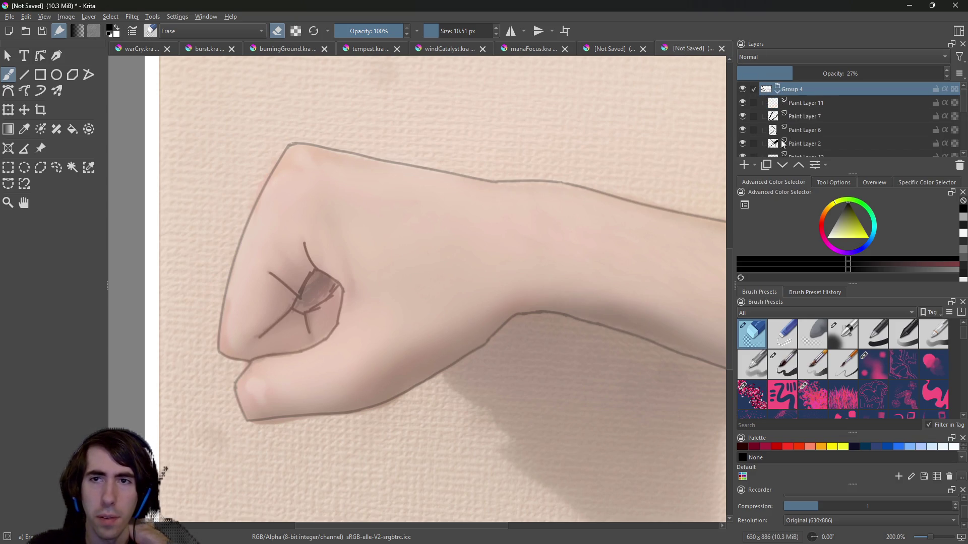
pyautogui.click(794, 105)
pyautogui.click(744, 165)
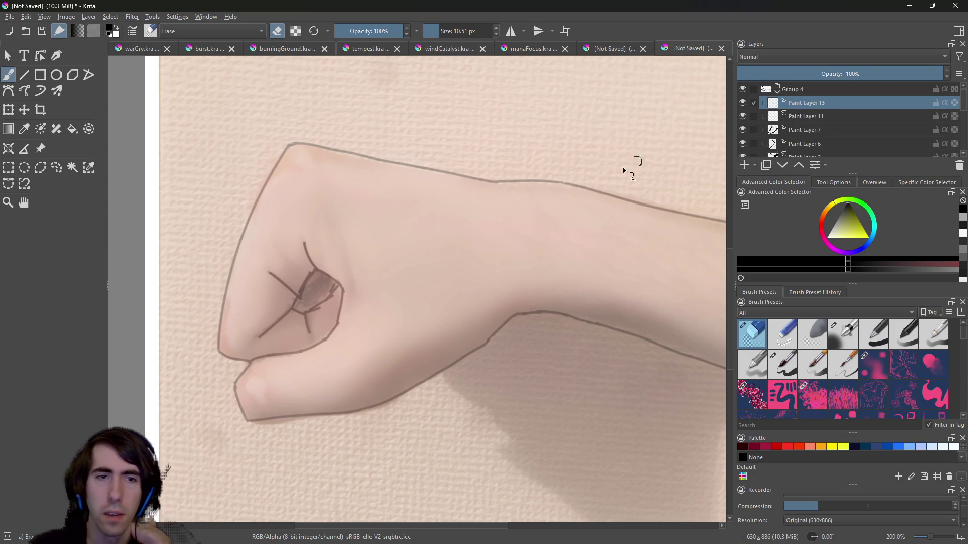
# Switch to the thin 3.12 px b) Basic brush from the pop-up palette.
pyautogui.rightClick(311, 265)
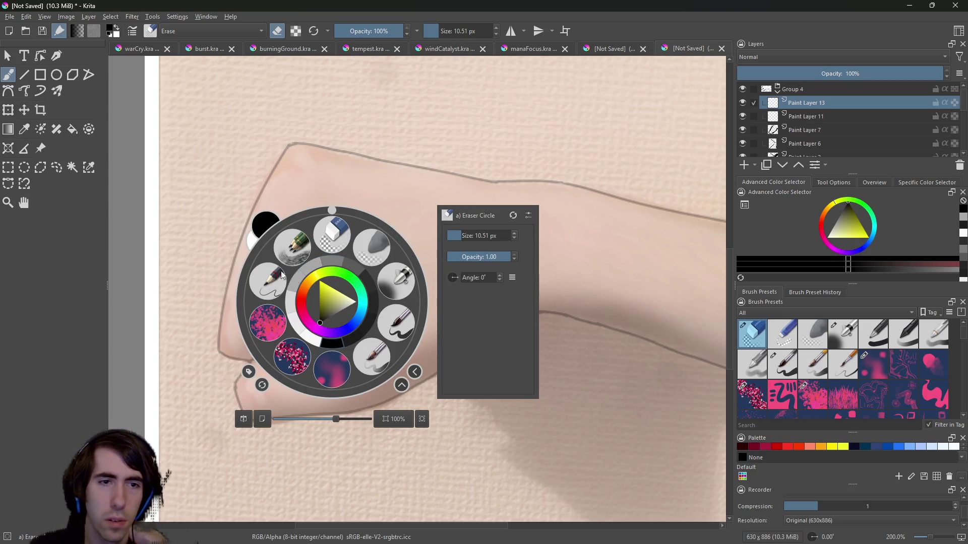
pyautogui.click(281, 274)
pyautogui.rightClick(345, 268)
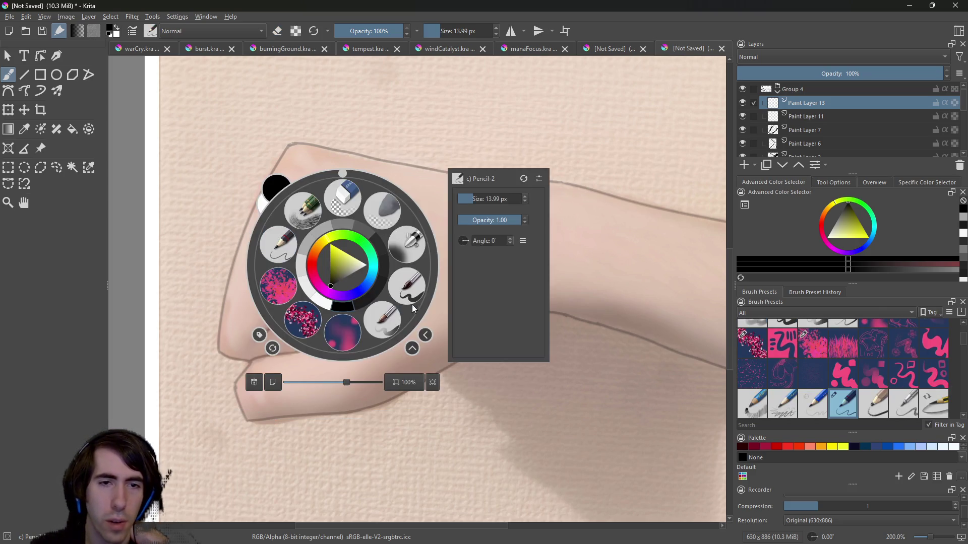
pyautogui.click(411, 303)
# Sketch several trial knuckle lines on the fist, undoing each one away.
pyautogui.moveTo(342, 244); pyautogui.dragTo(357, 294)
pyautogui.hotkey('ctrl', 'z')
pyautogui.hotkey('ctrl', 'z')
pyautogui.hotkey('ctrl', 'z')
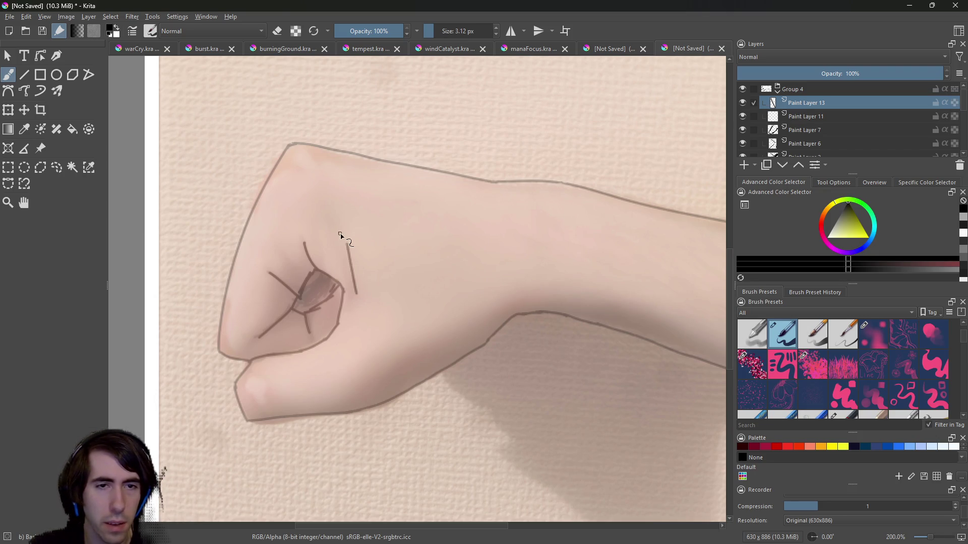
pyautogui.hotkey('ctrl', 'z')
pyautogui.moveTo(341, 249); pyautogui.dragTo(362, 303)
pyautogui.hotkey('ctrl', 'z')
pyautogui.moveTo(340, 255); pyautogui.dragTo(358, 315)
pyautogui.hotkey('ctrl', 'z')
pyautogui.moveTo(345, 253); pyautogui.dragTo(356, 297)
pyautogui.hotkey('ctrl', 'z')
pyautogui.moveTo(351, 261); pyautogui.dragTo(357, 309)
pyautogui.hotkey('ctrl', 'z')
pyautogui.hotkey('ctrl', 'z')
pyautogui.hotkey('ctrl', 'z')
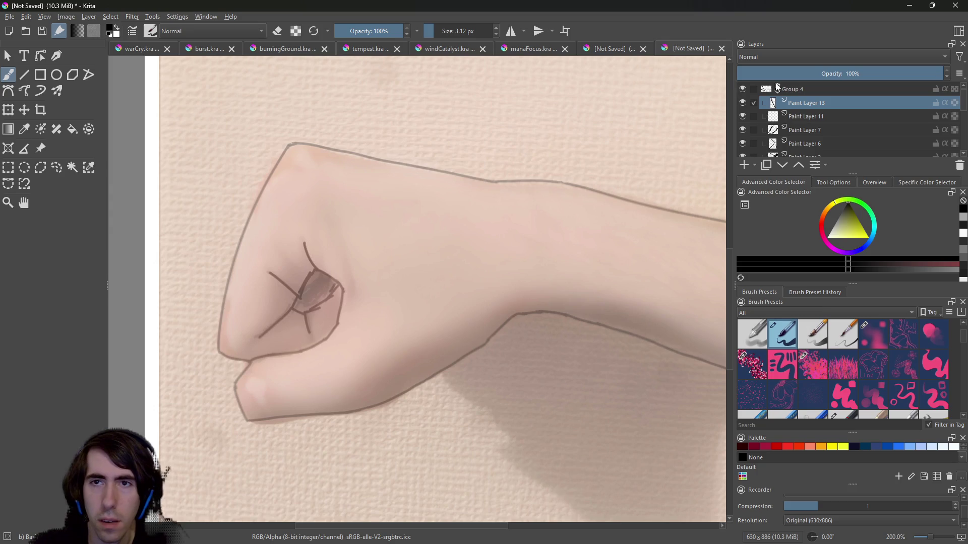
pyautogui.click(789, 88)
# Fade Group 4 down and raise the pasted reference photo layer to 100% opacity.
pyautogui.click(772, 73)
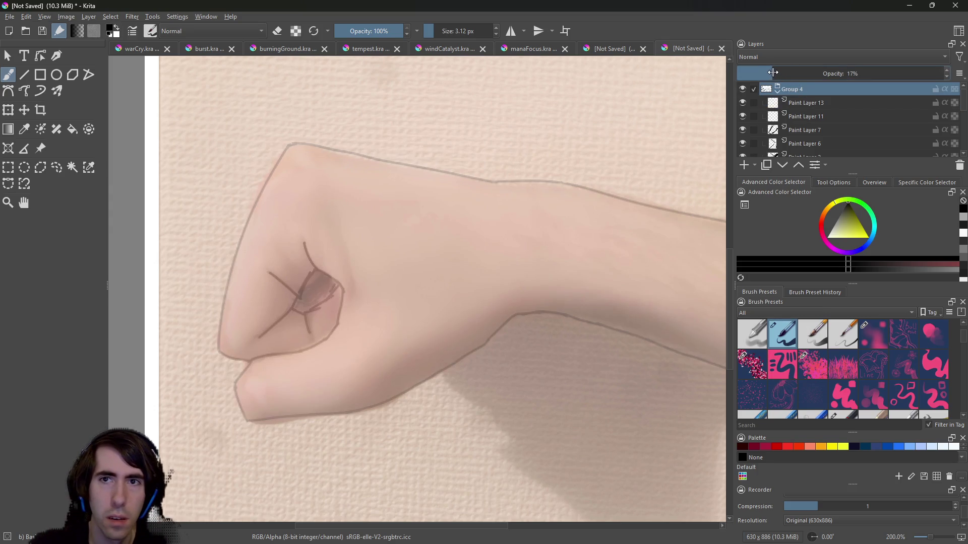
pyautogui.moveTo(760, 73); pyautogui.dragTo(747, 73)
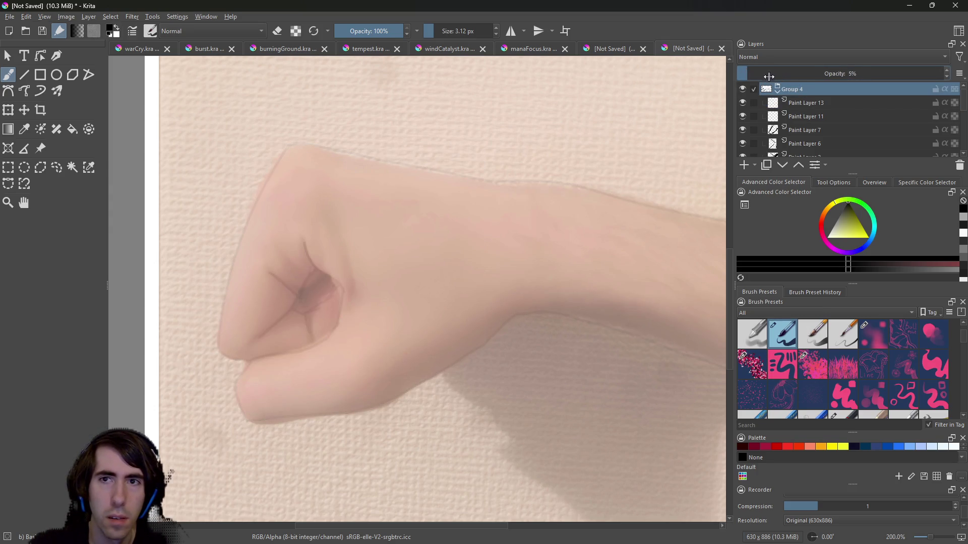
pyautogui.scroll(-5, 908, 121)
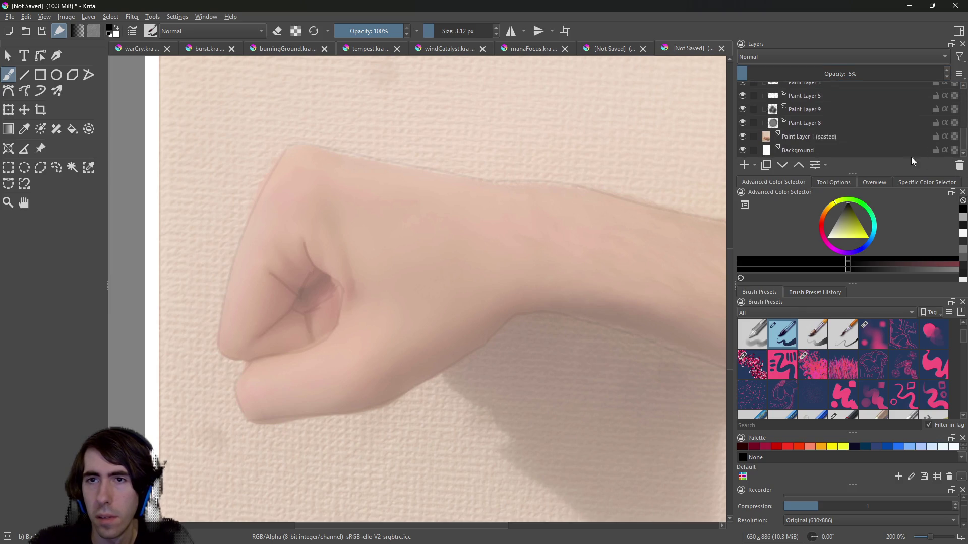
pyautogui.click(876, 136)
pyautogui.moveTo(849, 73); pyautogui.dragTo(944, 73)
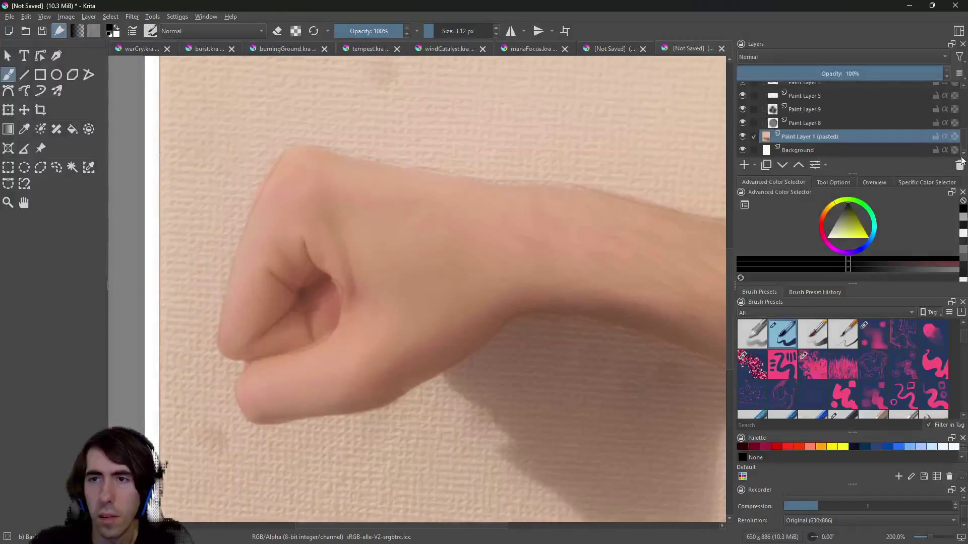
pyautogui.moveTo(964, 136); pyautogui.dragTo(964, 81)
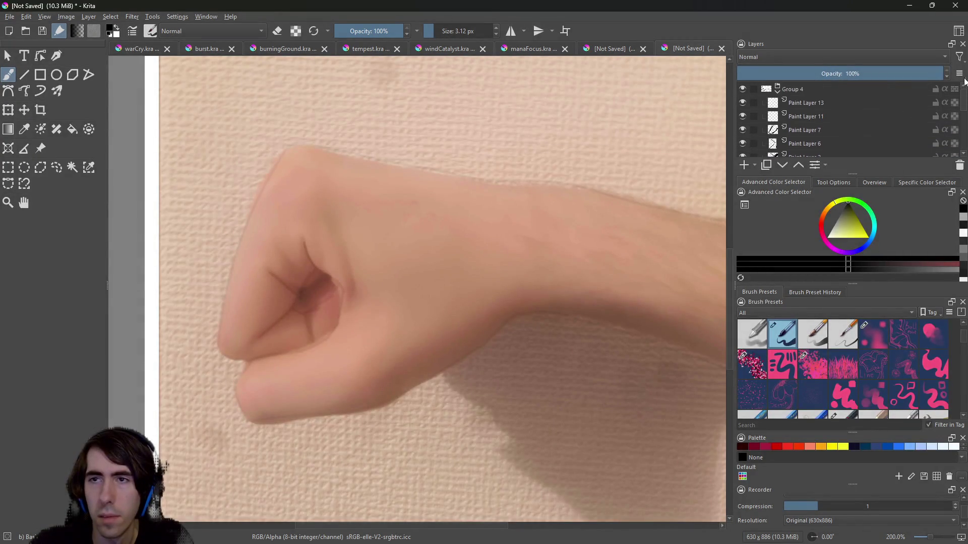
# Fade Group 4 further to 13% and reselect Paint Layer 13 for drawing.
pyautogui.click(843, 102)
pyautogui.click(806, 89)
pyautogui.moveTo(809, 73); pyautogui.dragTo(766, 81)
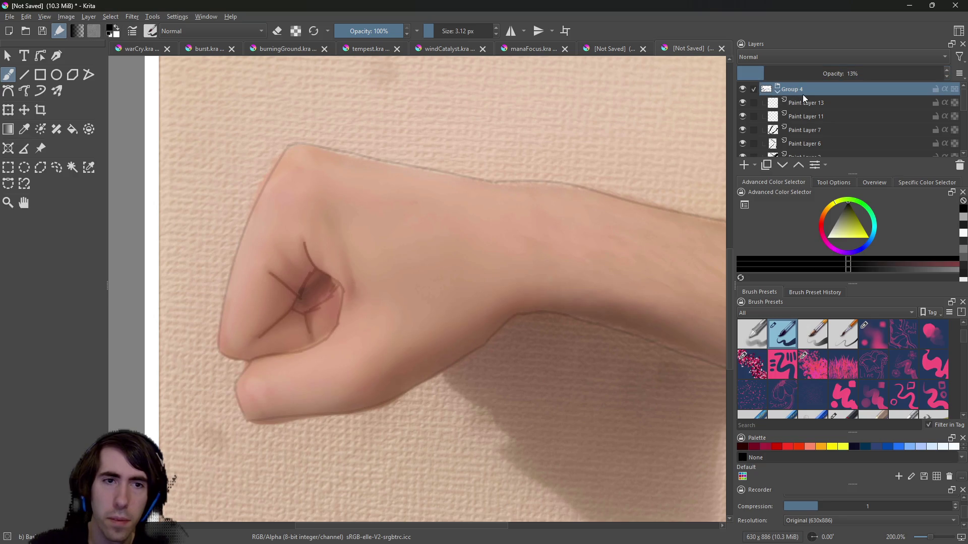
pyautogui.click(818, 103)
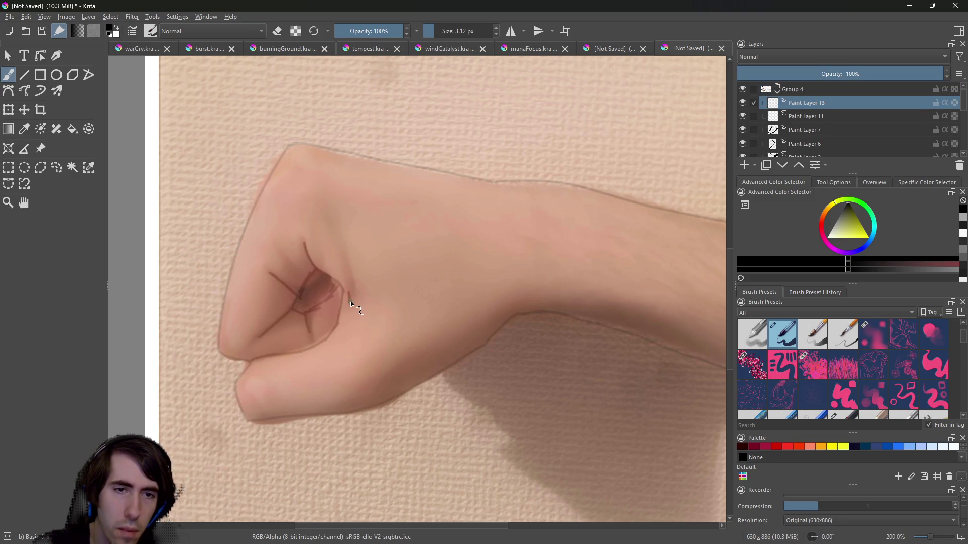
# Trace a thin slanted knuckle line right of the curled fingers on Paint Layer 13, redrawing until it fits.
pyautogui.moveTo(334, 231); pyautogui.dragTo(355, 301)
pyautogui.hotkey('ctrl', 'z')
pyautogui.hotkey('ctrl', 'z')
pyautogui.hotkey('ctrl', 'z')
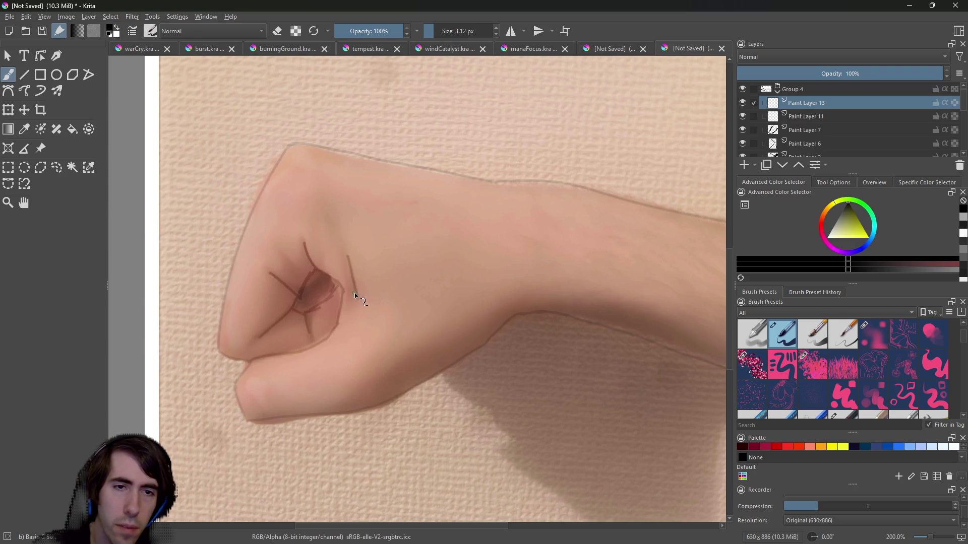
pyautogui.moveTo(348, 263); pyautogui.dragTo(353, 298)
pyautogui.hotkey('ctrl', 'z')
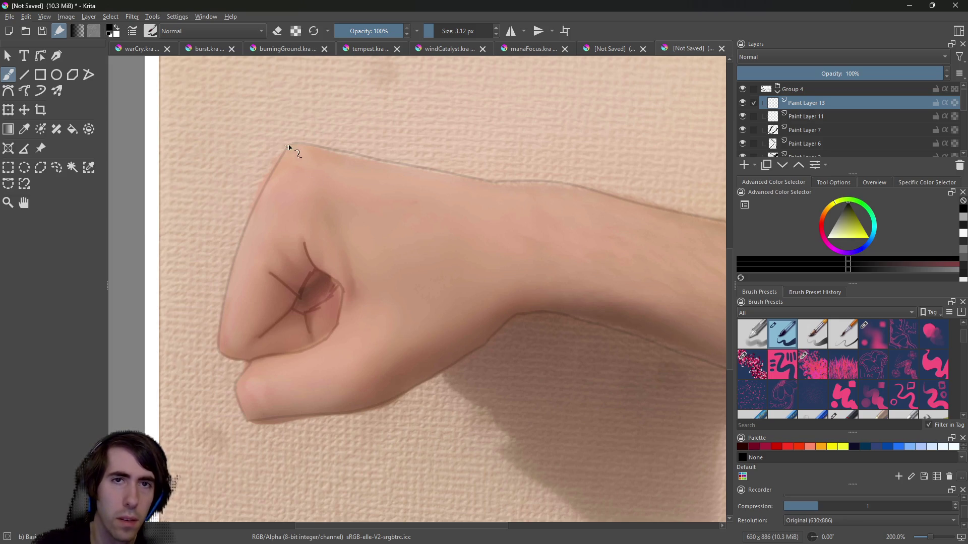
pyautogui.moveTo(350, 301); pyautogui.dragTo(349, 285)
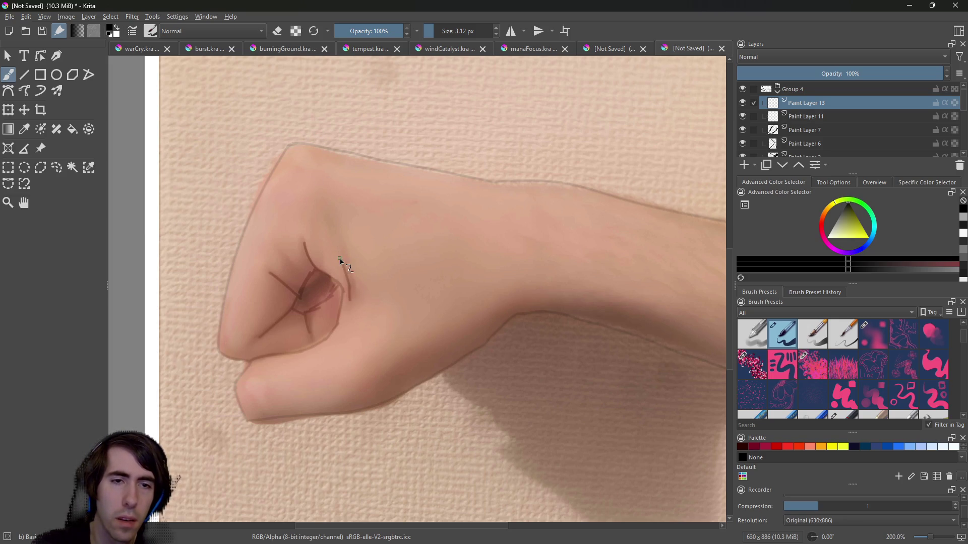
pyautogui.moveTo(347, 264); pyautogui.dragTo(355, 308)
pyautogui.hotkey('ctrl', 'z')
pyautogui.hotkey('ctrl', 'z')
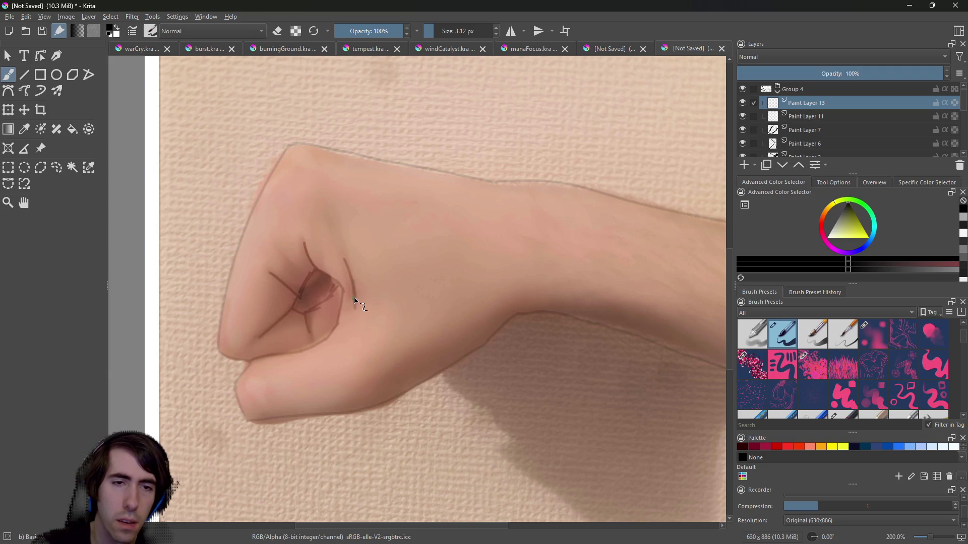
pyautogui.moveTo(338, 248); pyautogui.dragTo(345, 259)
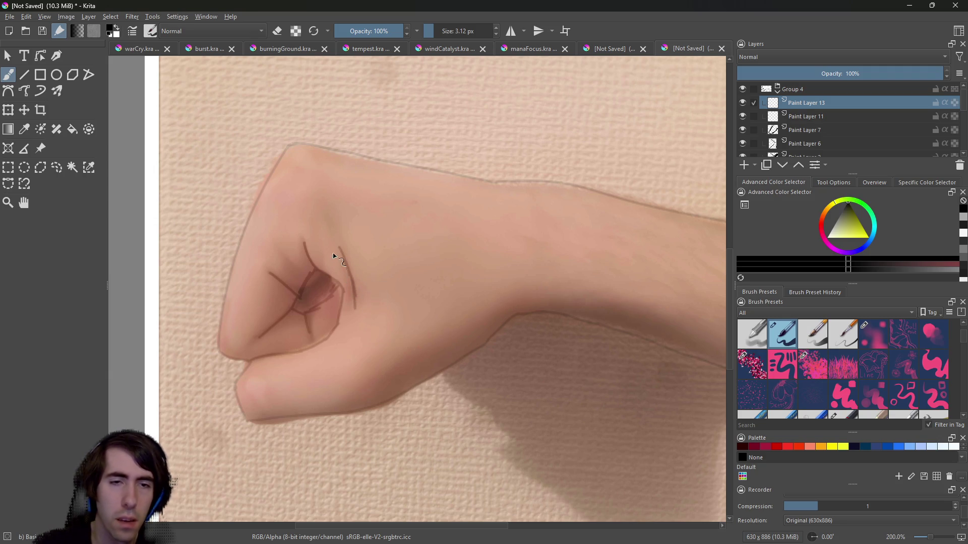
pyautogui.click(770, 89)
pyautogui.click(784, 90)
# Return Group 4 to 100% opacity, hide the photo, add Paint Layer 14, and hide Paint Layer 13.
pyautogui.moveTo(797, 75); pyautogui.dragTo(950, 75)
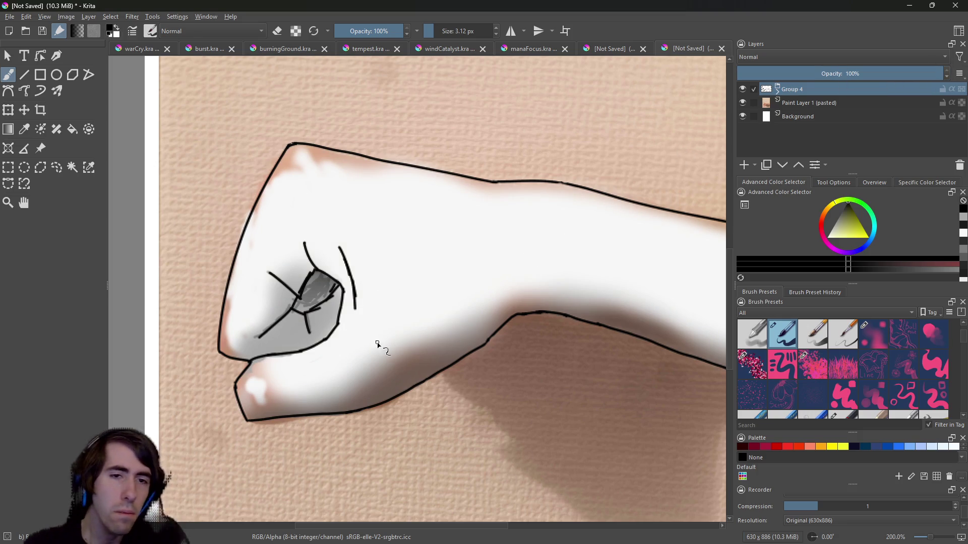
pyautogui.click(742, 102)
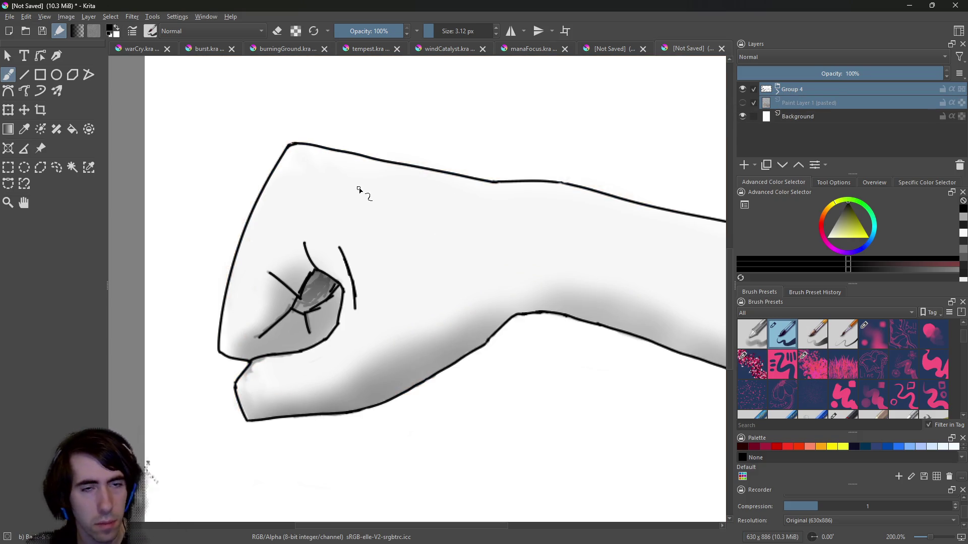
pyautogui.click(801, 88)
pyautogui.click(778, 91)
pyautogui.click(790, 99)
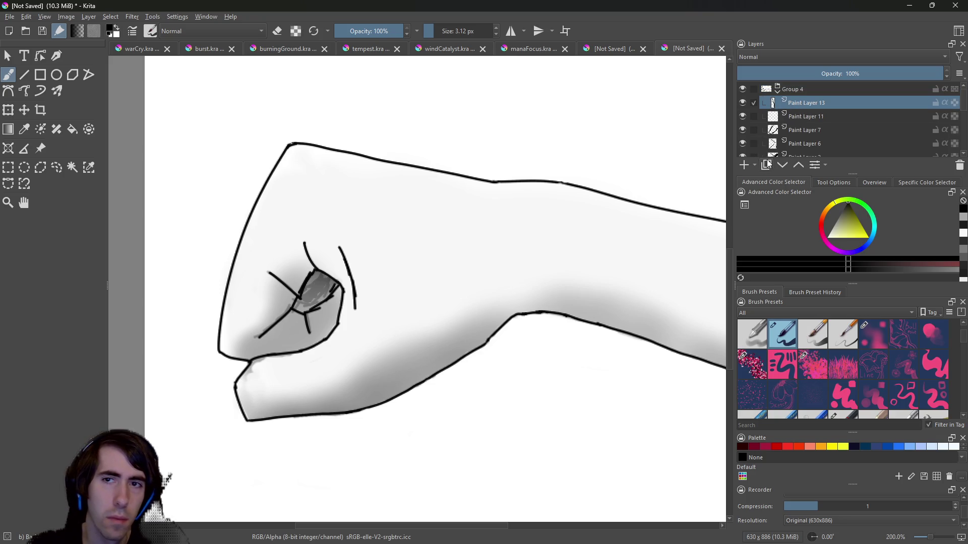
pyautogui.click(745, 165)
pyautogui.click(742, 117)
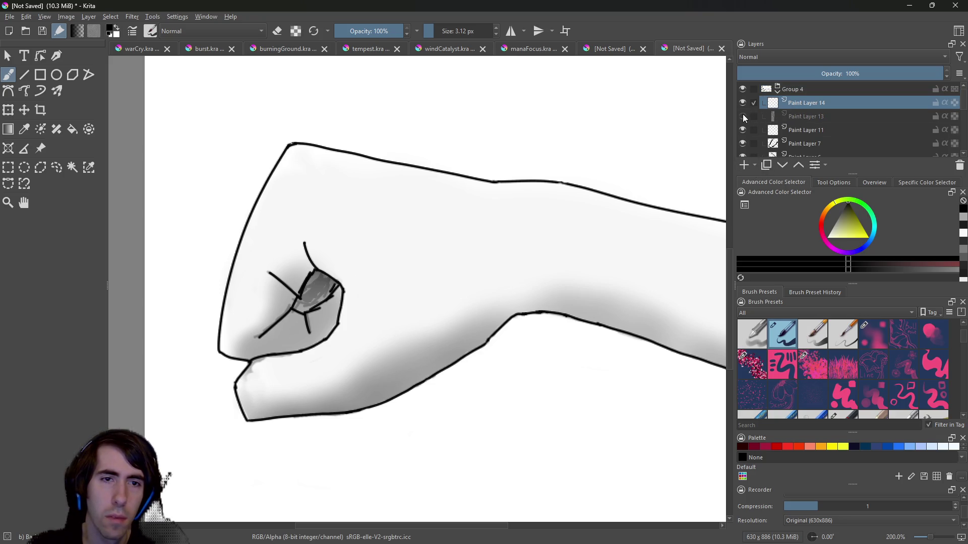
# Show Paint Layer 13 faded to 25% opacity and select Paint Layer 14.
pyautogui.click(743, 117)
pyautogui.click(787, 116)
pyautogui.click(788, 73)
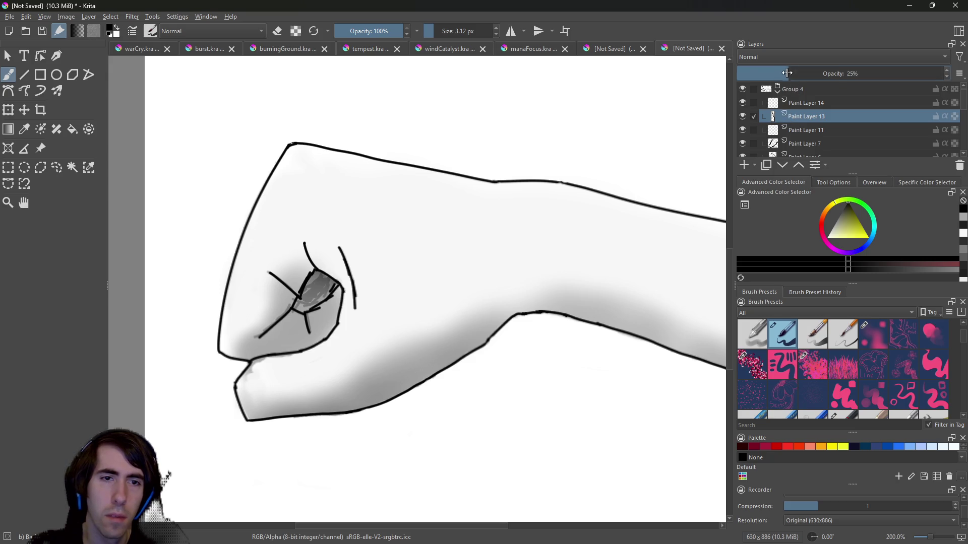
pyautogui.click(799, 104)
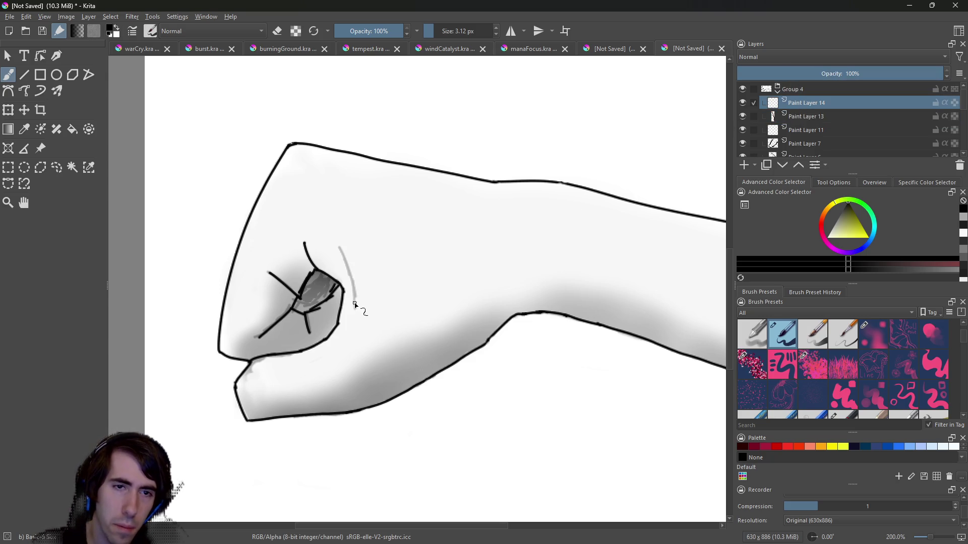
# Ink a dark curved knuckle arc on Paint Layer 14, retrying until clean, then hide the sketch.
pyautogui.moveTo(350, 266); pyautogui.dragTo(359, 308)
pyautogui.hotkey('ctrl', 'z')
pyautogui.hotkey('ctrl', 'z')
pyautogui.hotkey('ctrl', 'z')
pyautogui.moveTo(345, 259); pyautogui.dragTo(355, 303)
pyautogui.hotkey('ctrl', 'z')
pyautogui.moveTo(346, 262); pyautogui.dragTo(354, 300)
pyautogui.hotkey('ctrl', 'z')
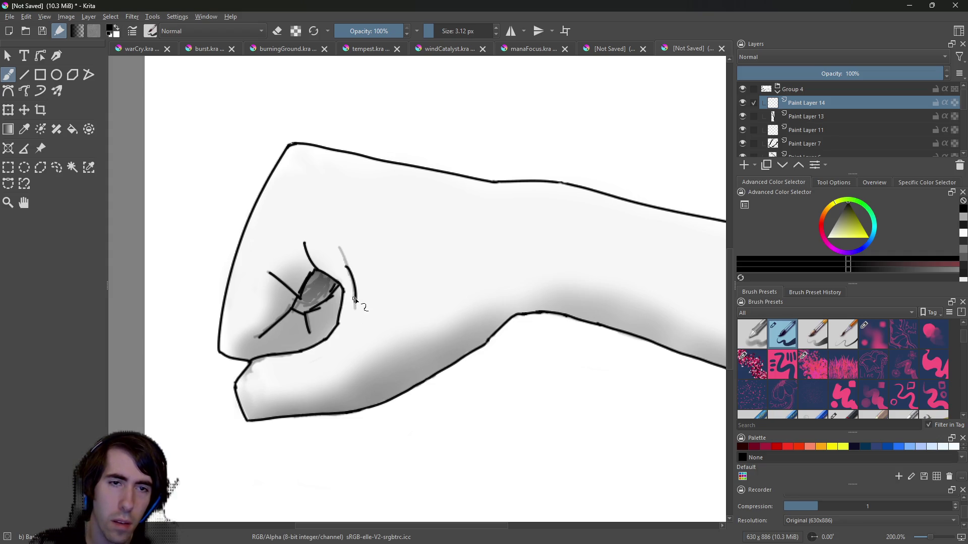
pyautogui.click(744, 117)
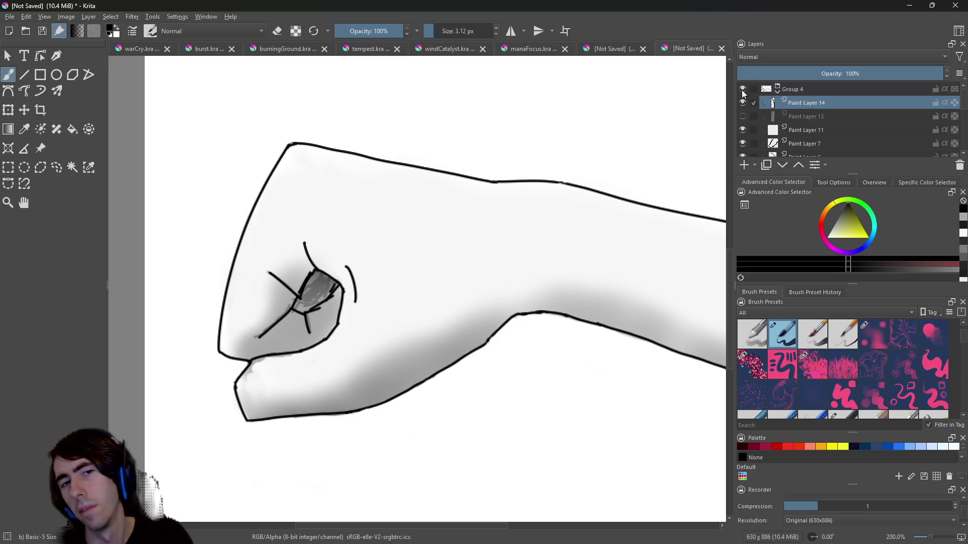
pyautogui.click(743, 116)
pyautogui.hotkey('ctrl', 'z')
pyautogui.hotkey('ctrl', 'z')
pyautogui.moveTo(339, 250)
pyautogui.mouseDown()
pyautogui.moveTo(356, 312)
pyautogui.moveTo(372, 325)
pyautogui.mouseUp()
pyautogui.hotkey('ctrl', 'z')
pyautogui.moveTo(341, 258); pyautogui.dragTo(357, 312)
pyautogui.hotkey('ctrl', 'z')
pyautogui.hotkey('ctrl', 'z')
pyautogui.moveTo(341, 253); pyautogui.dragTo(356, 308)
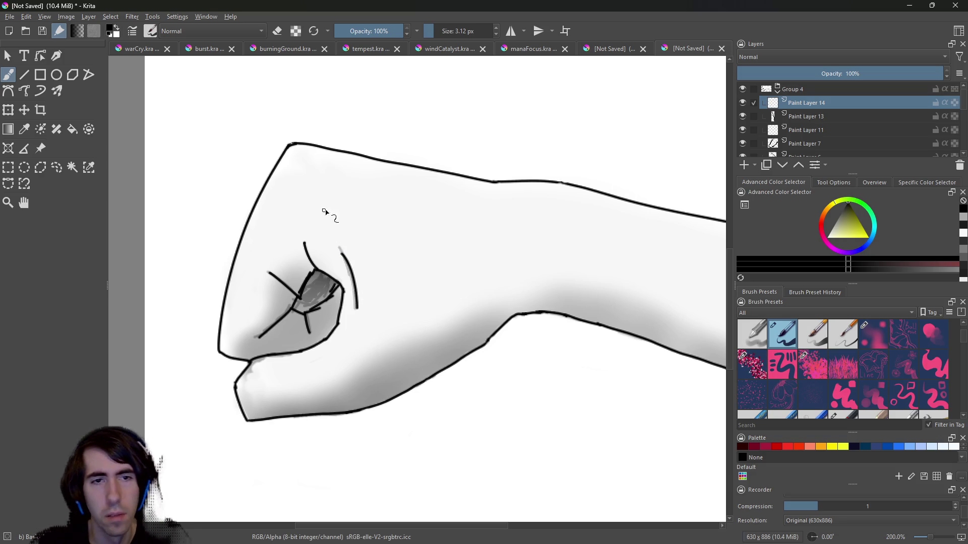
pyautogui.click(743, 116)
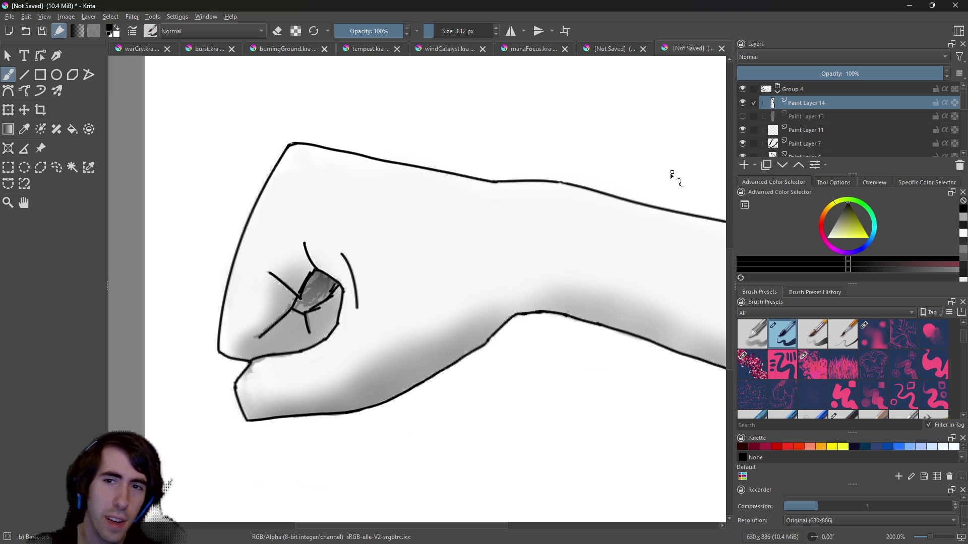
pyautogui.click(777, 89)
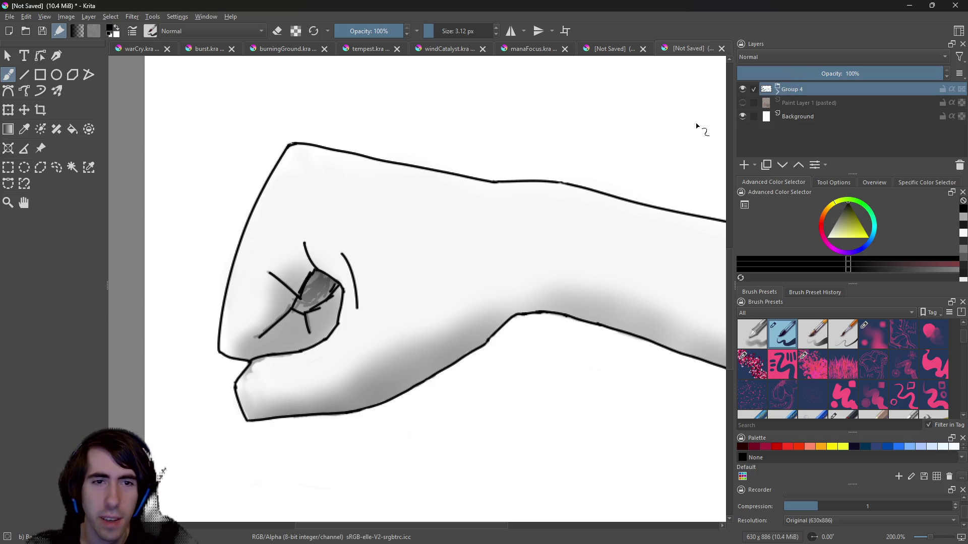
# Zoom out from 200% to 133.3% to fit the whole fist and forearm.
pyautogui.press('-')
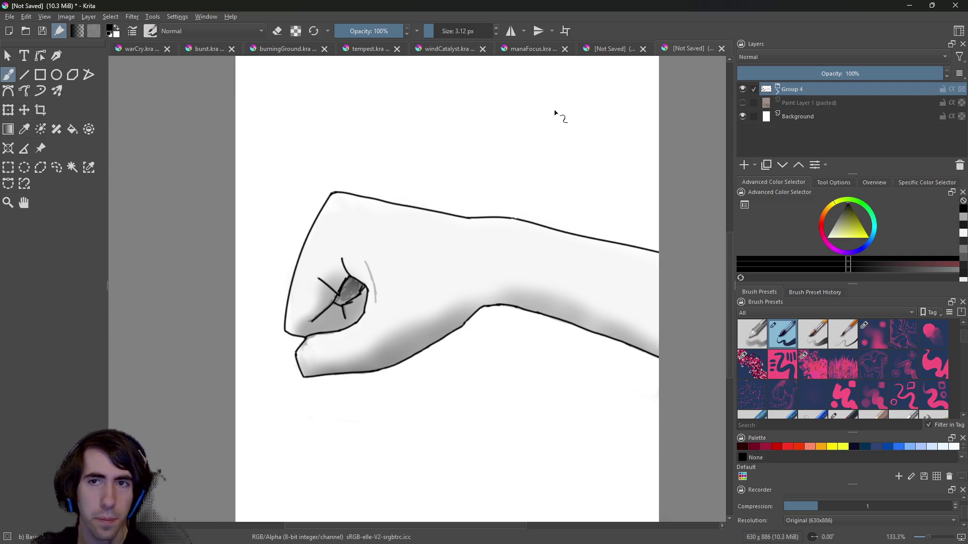
# Hide Paint Layer 13 inside Group 4.
pyautogui.click(776, 90)
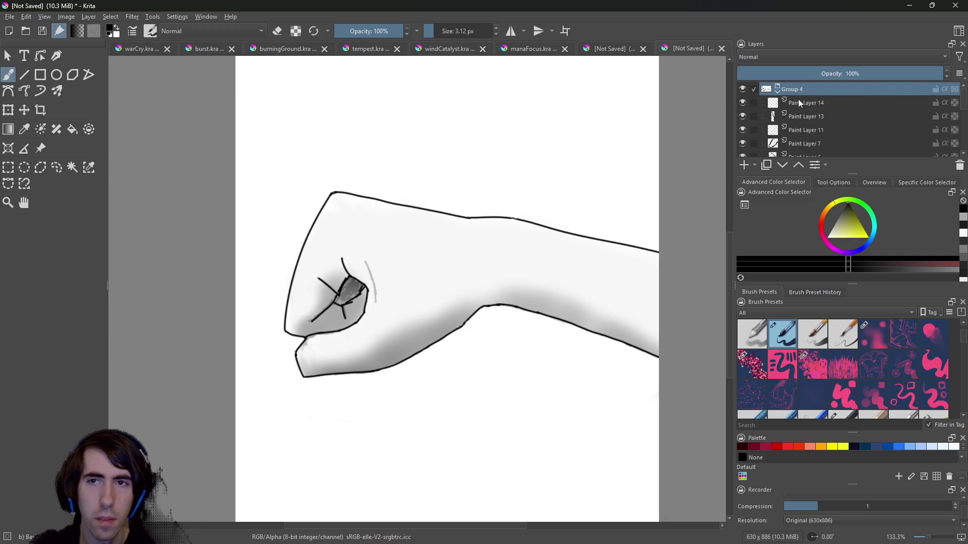
pyautogui.click(798, 102)
pyautogui.click(795, 117)
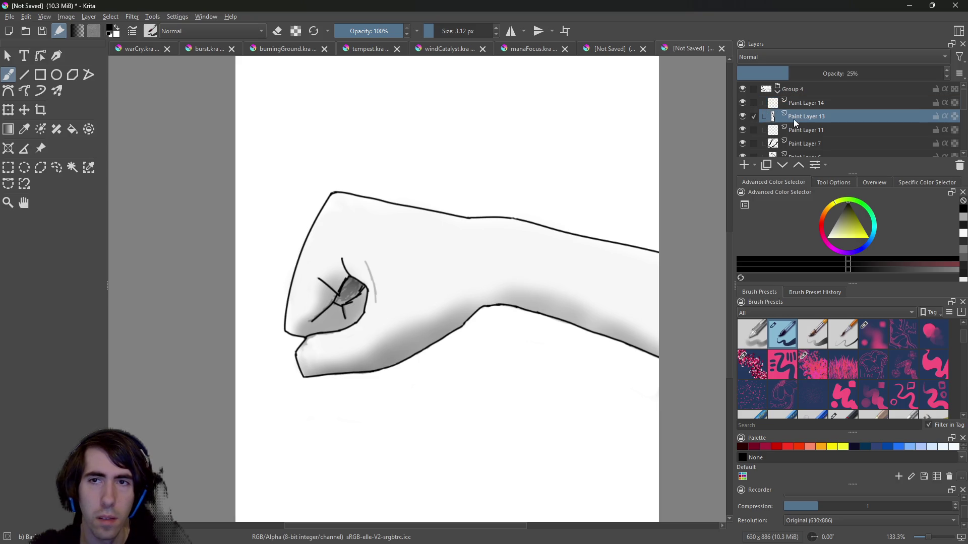
pyautogui.click(743, 117)
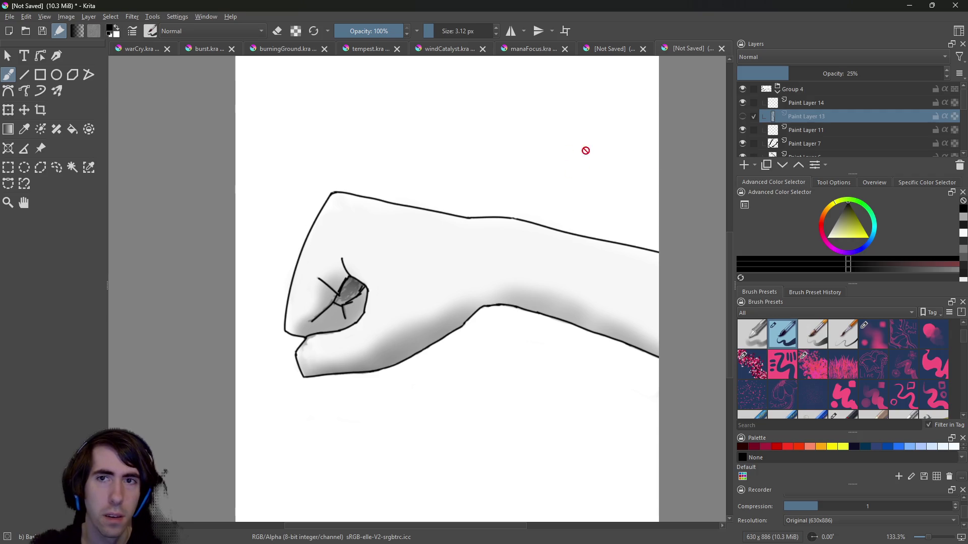
# Hide the white Background and pasted textured backdrop layers, then select Background.
pyautogui.moveTo(964, 106); pyautogui.dragTo(965, 161)
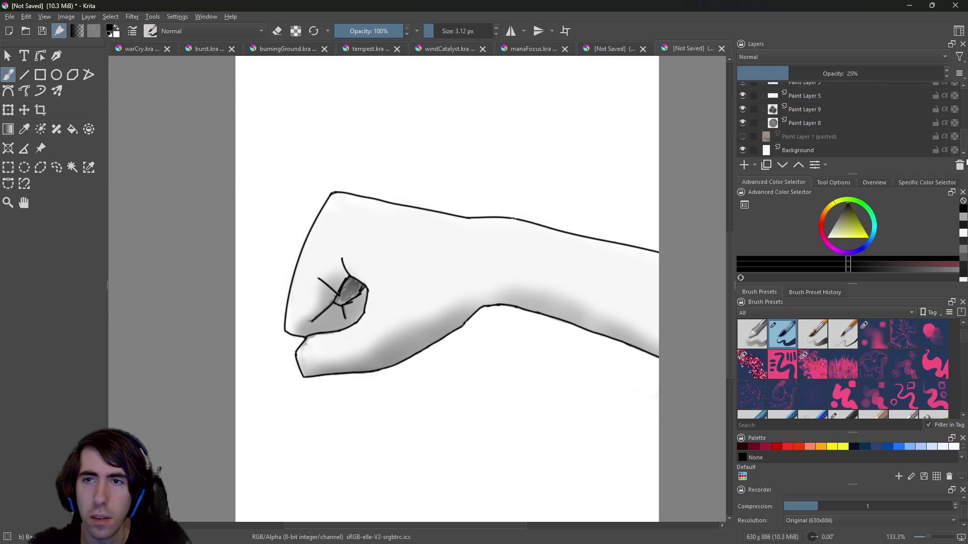
pyautogui.click(742, 149)
pyautogui.click(743, 136)
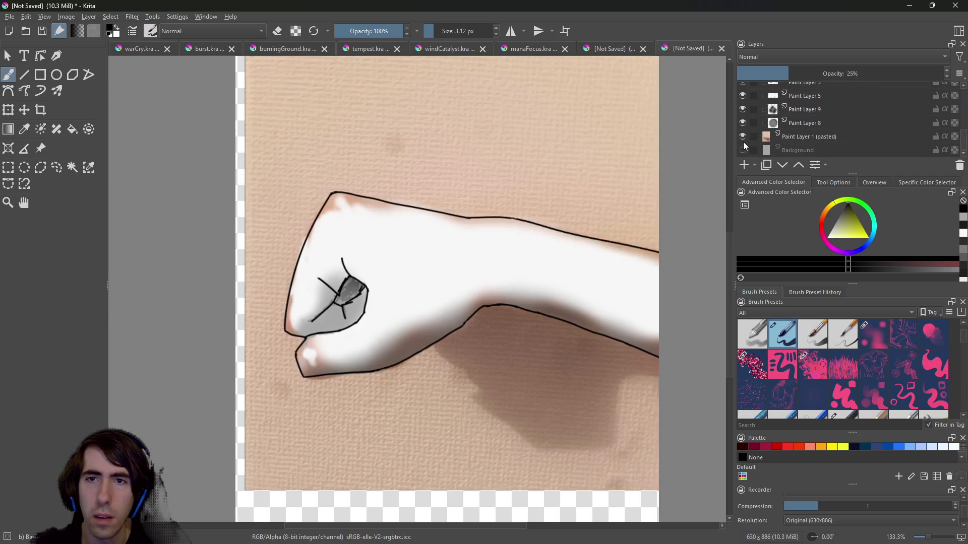
pyautogui.click(743, 150)
pyautogui.click(742, 150)
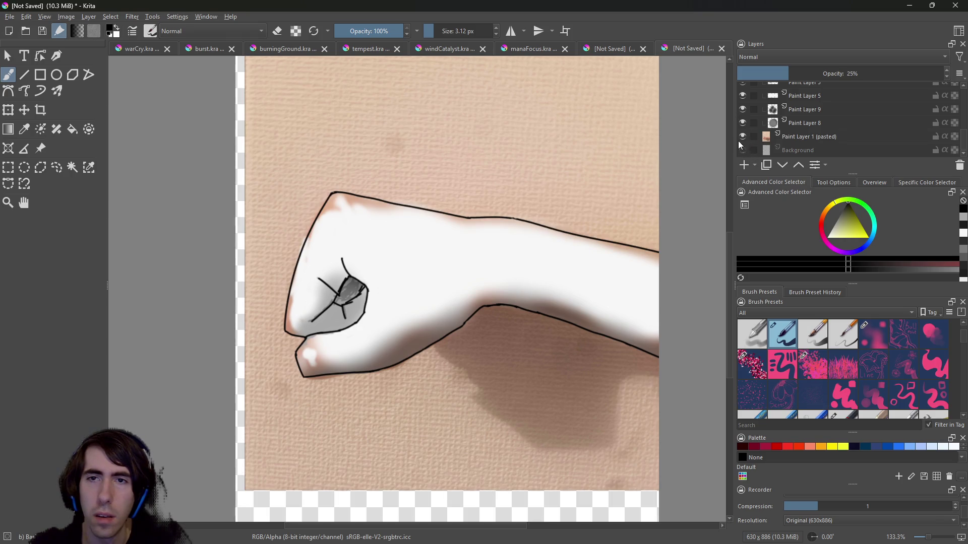
pyautogui.click(743, 137)
pyautogui.moveTo(967, 143); pyautogui.dragTo(965, 85)
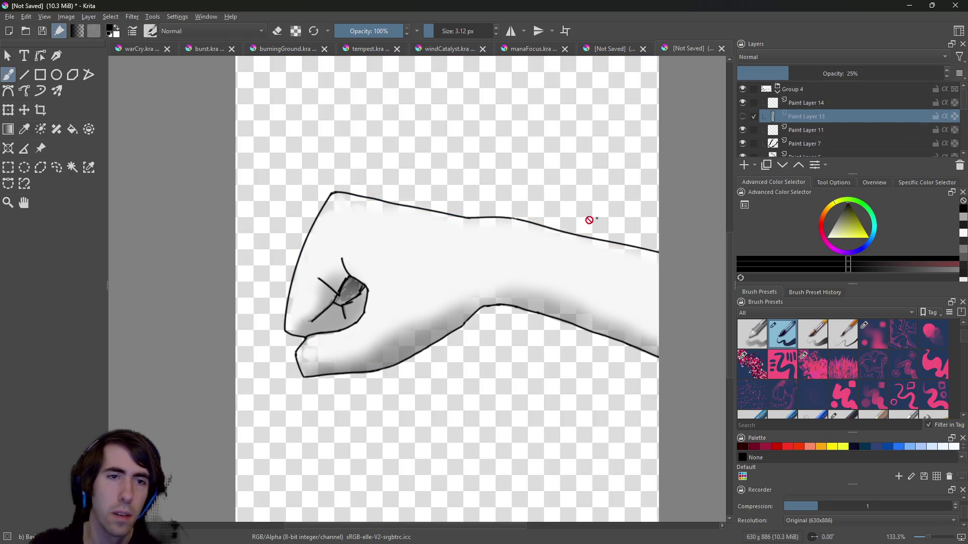
pyautogui.moveTo(965, 104); pyautogui.dragTo(965, 148)
pyautogui.click(809, 150)
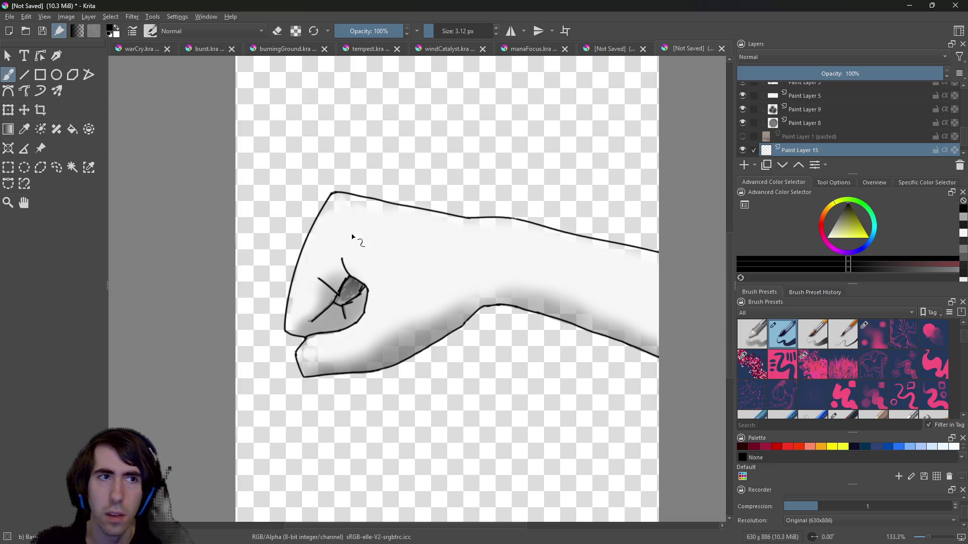
# Flood-fill the backdrop around the arm flat yellow-green, then sample grey 4c4c4c from the canvas.
pyautogui.click(73, 129)
pyautogui.click(274, 126)
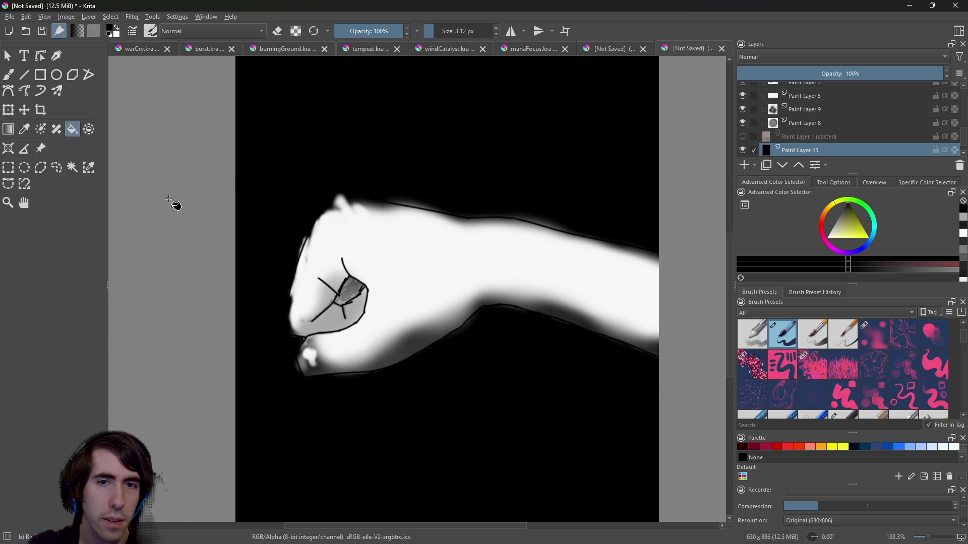
pyautogui.click(862, 228)
pyautogui.click(643, 204)
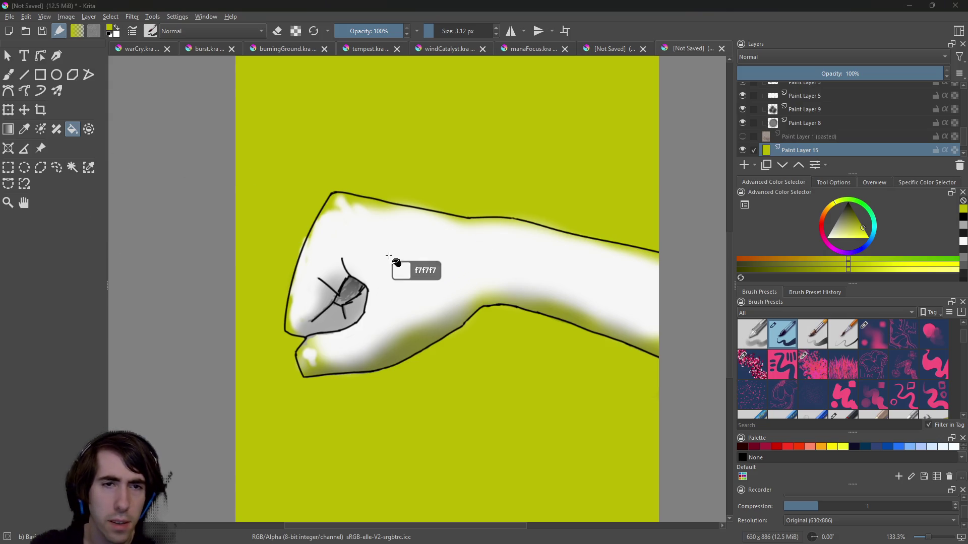
pyautogui.click(37, 128)
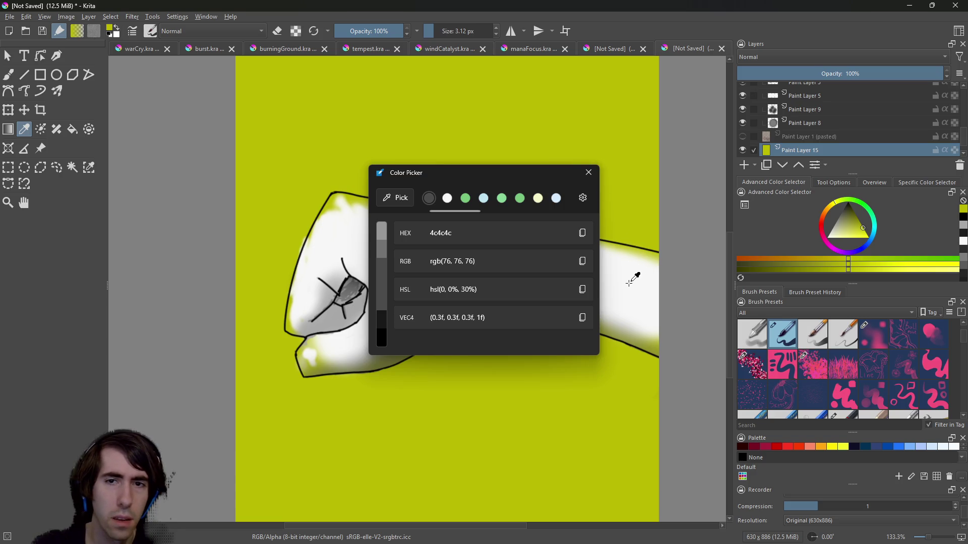
# Close the colour sampler, show the numeric colour panel, and select Paint Layer 5, the white fill.
pyautogui.click(588, 171)
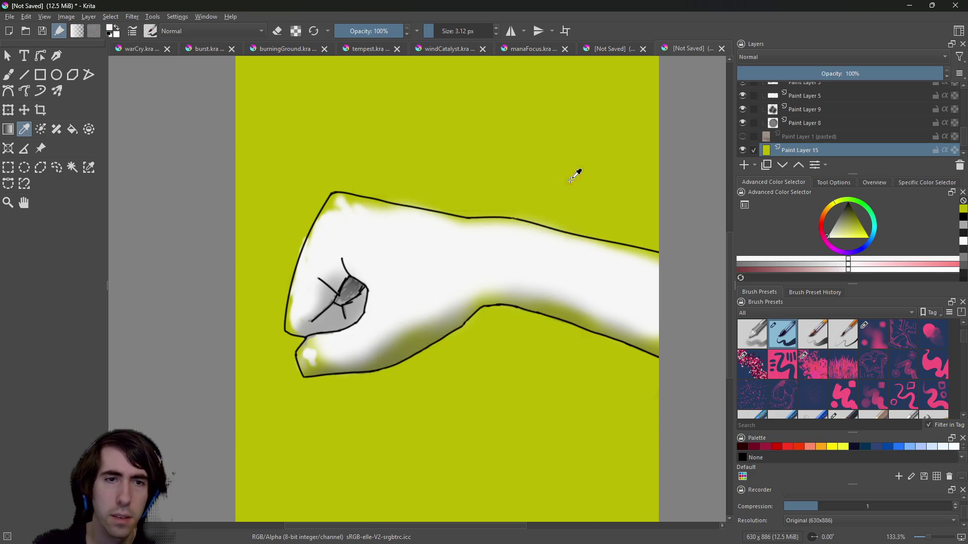
pyautogui.click(913, 183)
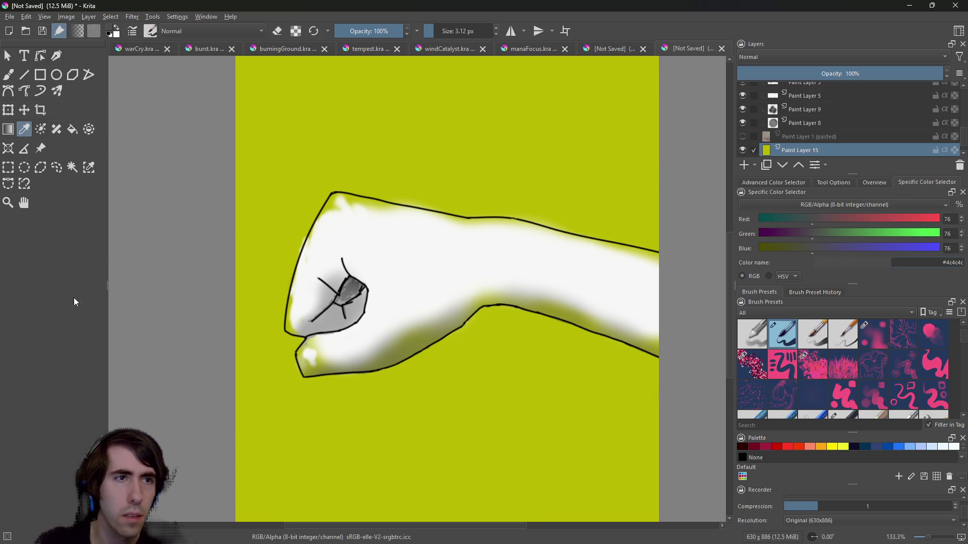
pyautogui.click(8, 74)
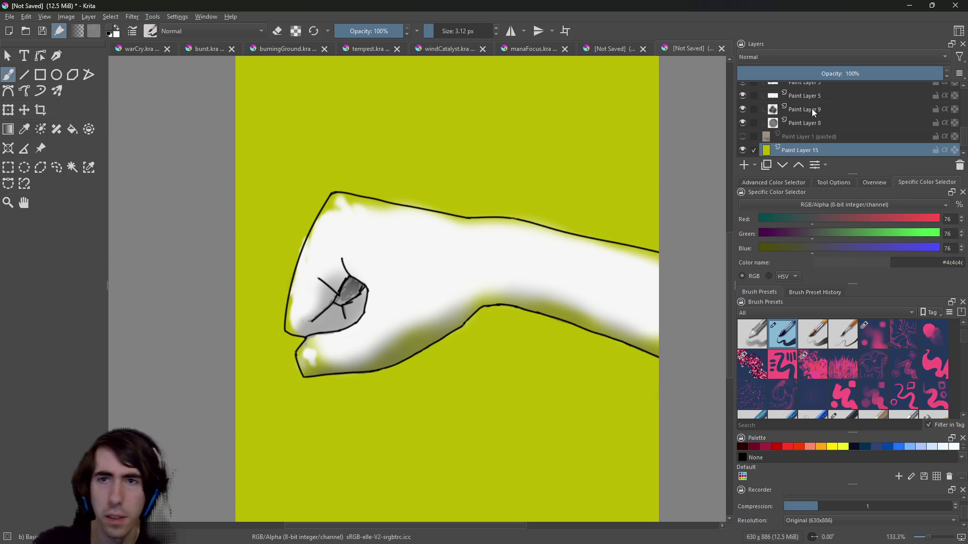
pyautogui.scroll(3, 965, 140)
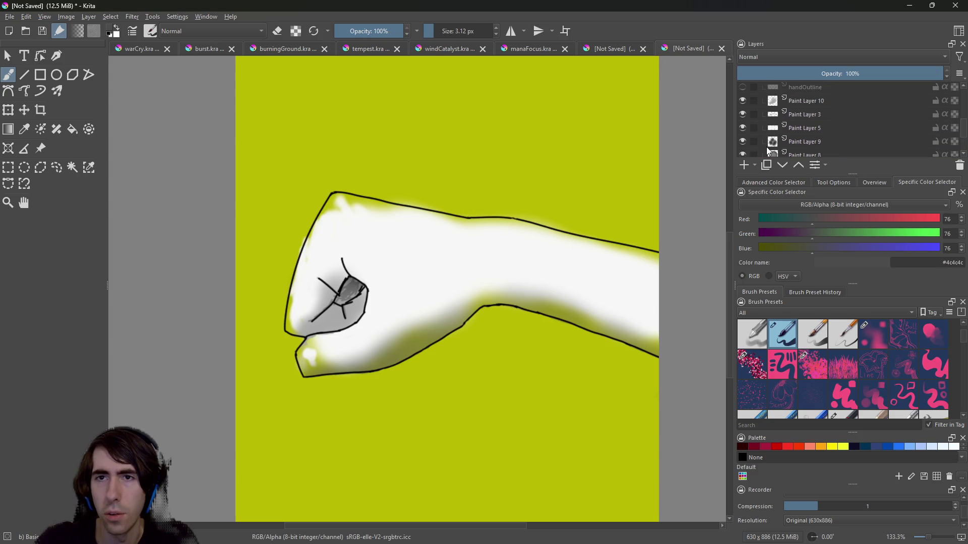
pyautogui.click(742, 100)
pyautogui.click(743, 99)
pyautogui.click(742, 114)
pyautogui.click(742, 114)
pyautogui.click(743, 127)
pyautogui.click(743, 128)
pyautogui.click(742, 126)
pyautogui.click(742, 126)
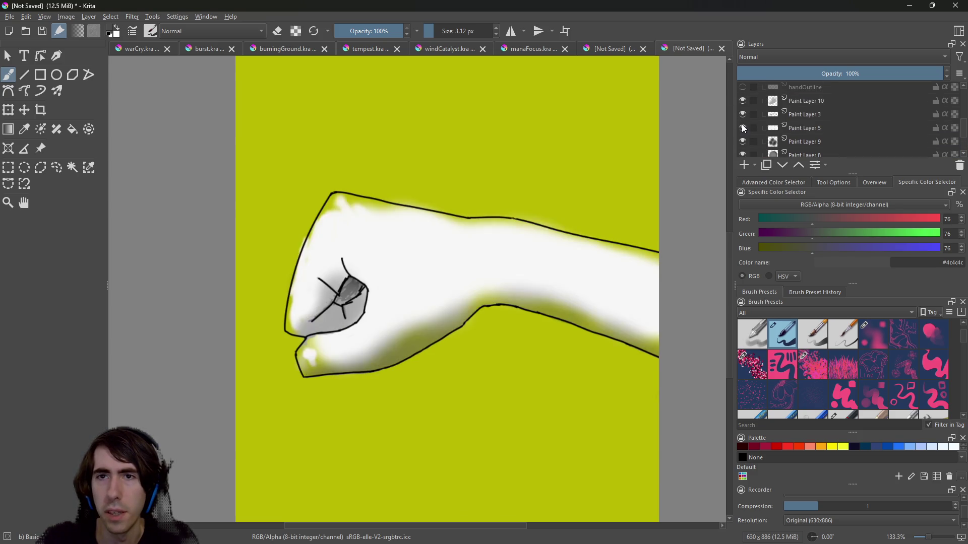
pyautogui.click(809, 127)
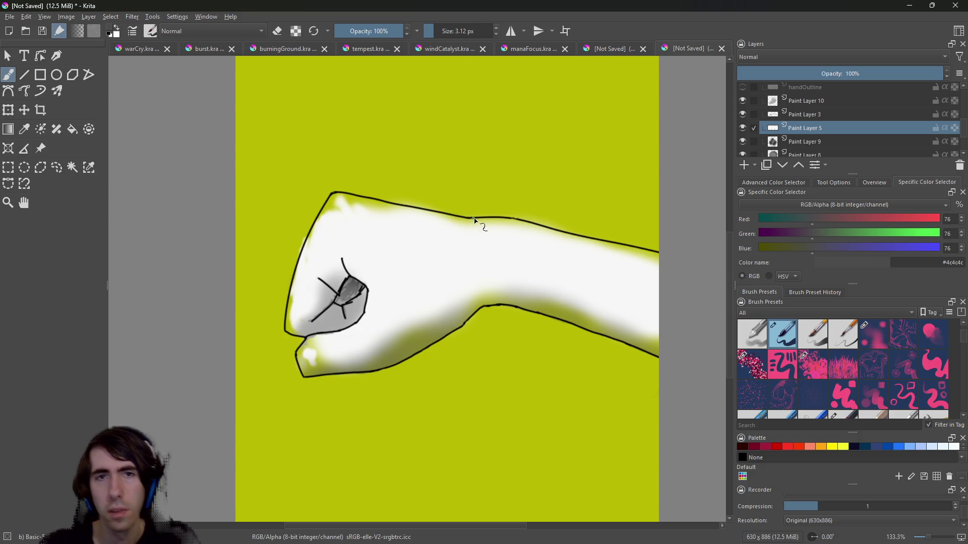
# Sample the arm's white #f7f7f7 from the screen and apply it as the painting colour.
pyautogui.press('super+shift+c')
pyautogui.click(419, 263)
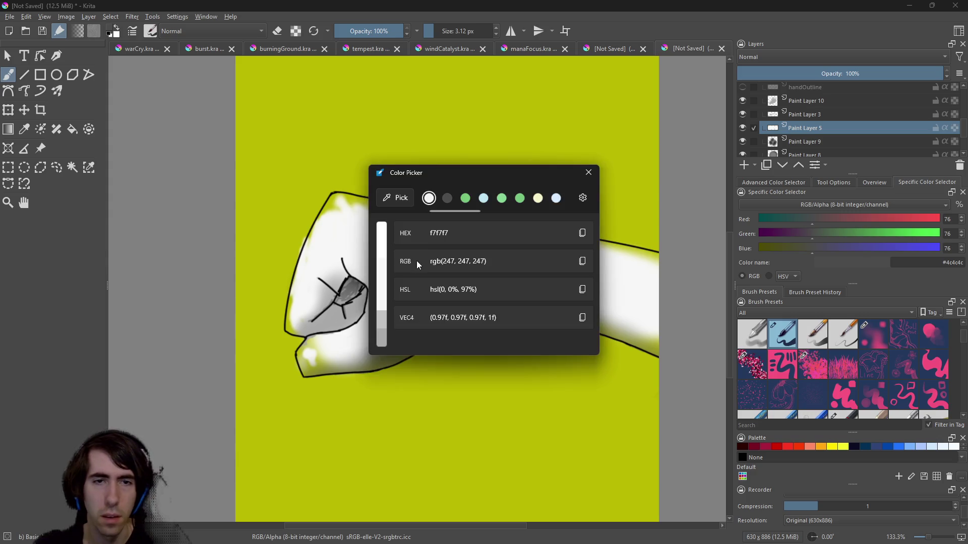
pyautogui.click(582, 233)
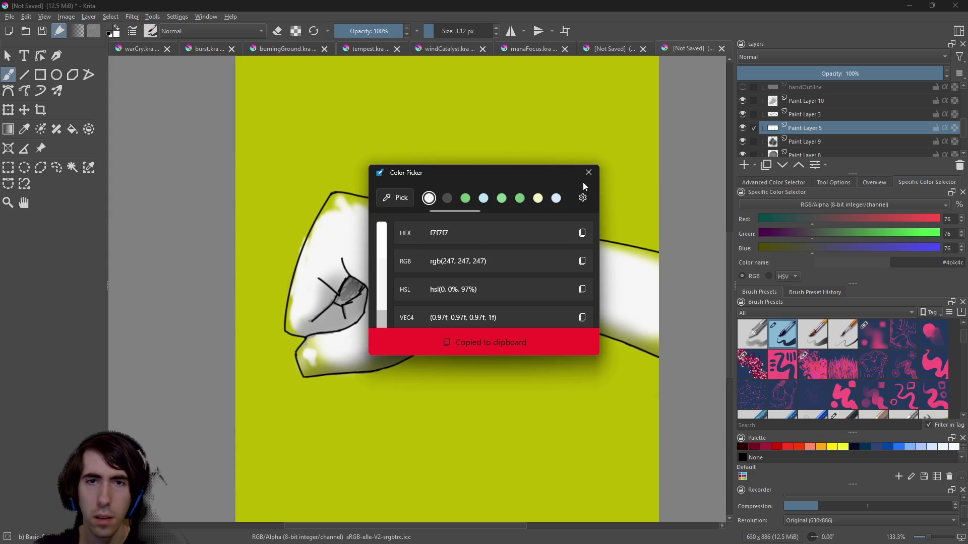
pyautogui.click(588, 171)
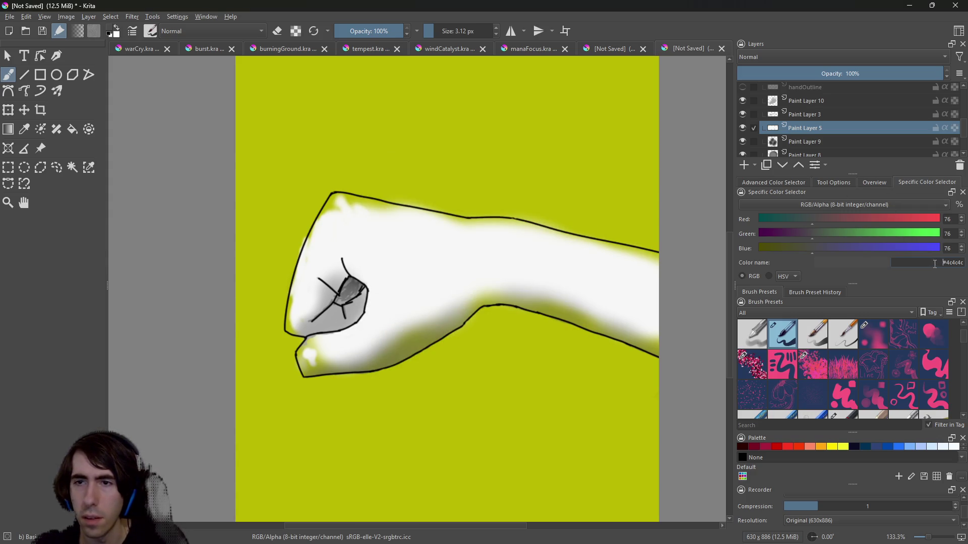
pyautogui.write('#f7f7f7')
pyautogui.press('Return')
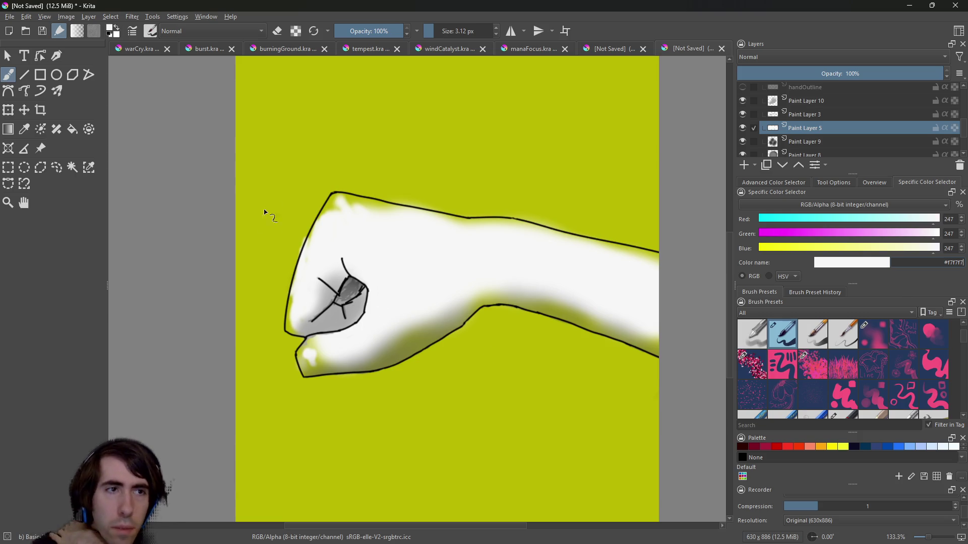
pyautogui.rightClick(392, 213)
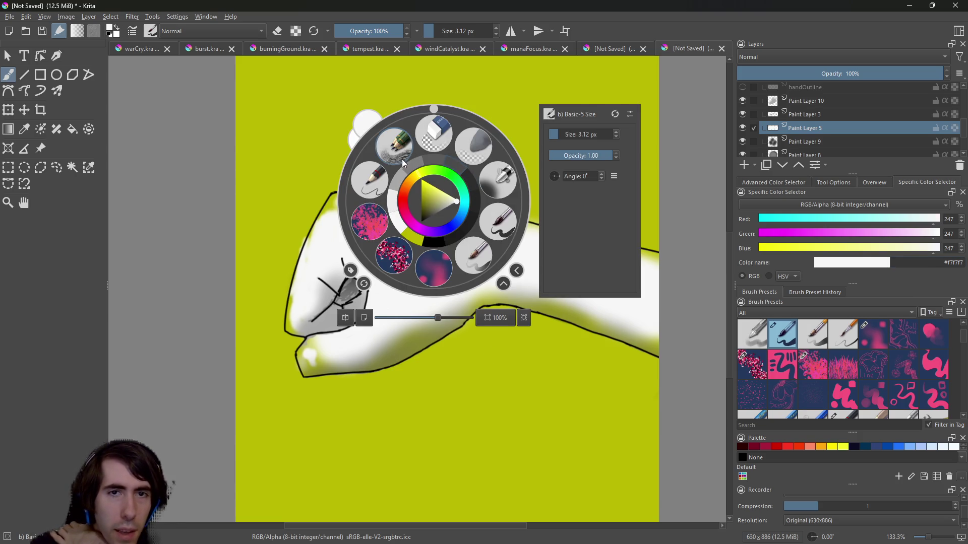
# With the Airbrush Soft preset, spray white haze over the knuckles and along the forearm's upper and lower edges.
pyautogui.click(499, 181)
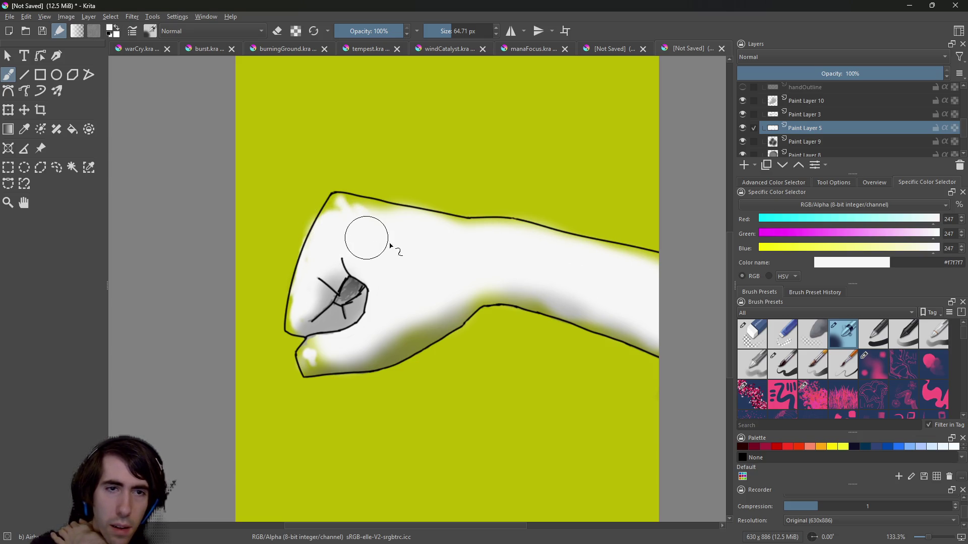
pyautogui.moveTo(422, 256)
pyautogui.mouseDown()
pyautogui.moveTo(398, 247)
pyautogui.moveTo(398, 260)
pyautogui.moveTo(347, 270)
pyautogui.mouseUp()
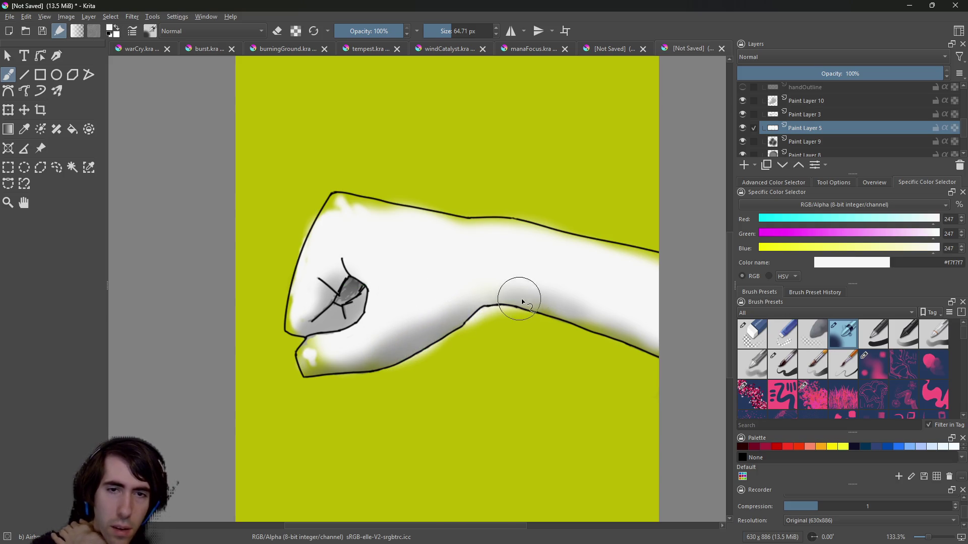
pyautogui.moveTo(551, 311)
pyautogui.mouseDown()
pyautogui.moveTo(614, 323)
pyautogui.moveTo(600, 265)
pyautogui.moveTo(626, 259)
pyautogui.moveTo(567, 258)
pyautogui.moveTo(580, 257)
pyautogui.moveTo(433, 225)
pyautogui.moveTo(495, 225)
pyautogui.moveTo(381, 208)
pyautogui.moveTo(367, 225)
pyautogui.moveTo(340, 210)
pyautogui.moveTo(400, 216)
pyautogui.moveTo(328, 211)
pyautogui.moveTo(315, 306)
pyautogui.moveTo(294, 312)
pyautogui.moveTo(321, 232)
pyautogui.moveTo(319, 336)
pyautogui.moveTo(295, 320)
pyautogui.moveTo(318, 367)
pyautogui.moveTo(320, 342)
pyautogui.moveTo(328, 362)
pyautogui.moveTo(356, 348)
pyautogui.moveTo(365, 353)
pyautogui.moveTo(311, 363)
pyautogui.moveTo(316, 373)
pyautogui.moveTo(313, 346)
pyautogui.moveTo(324, 346)
pyautogui.mouseUp()
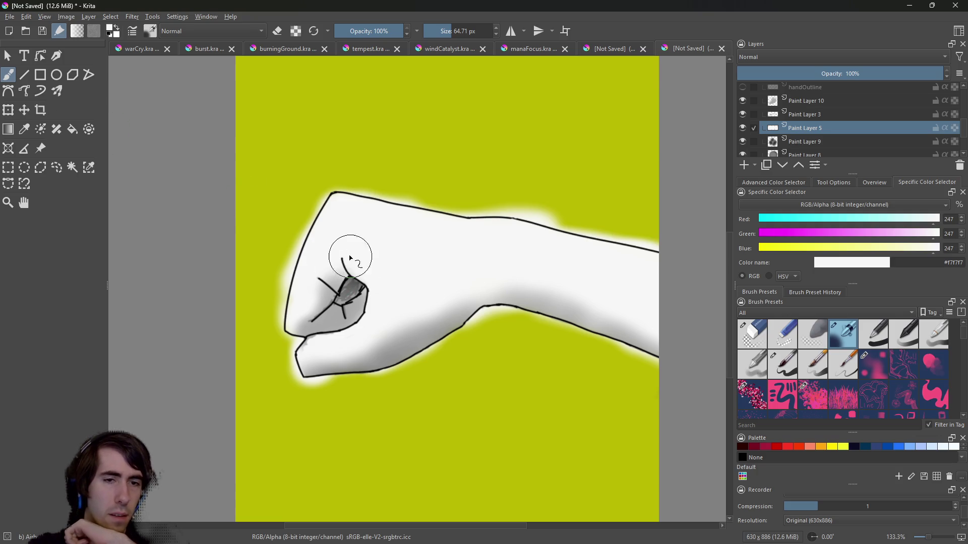
pyautogui.rightClick(296, 271)
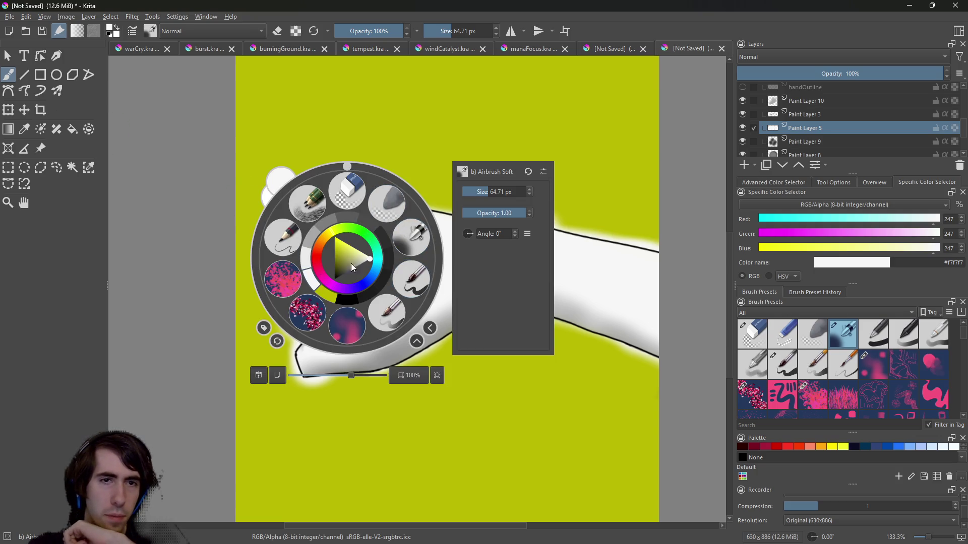
pyautogui.click(348, 191)
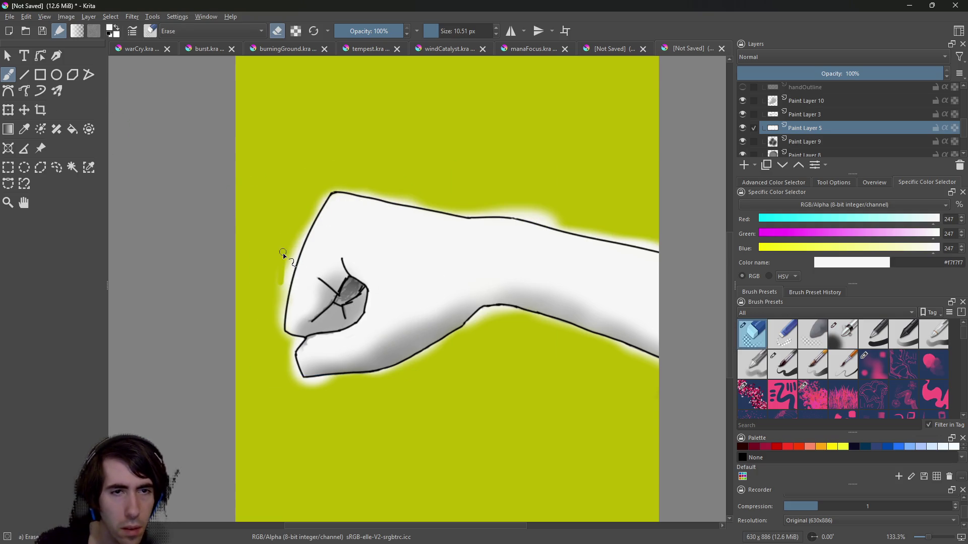
# Erase the white halo spilling outside the fist's left, lower-left and bottom outline.
pyautogui.moveTo(288, 268); pyautogui.dragTo(309, 227)
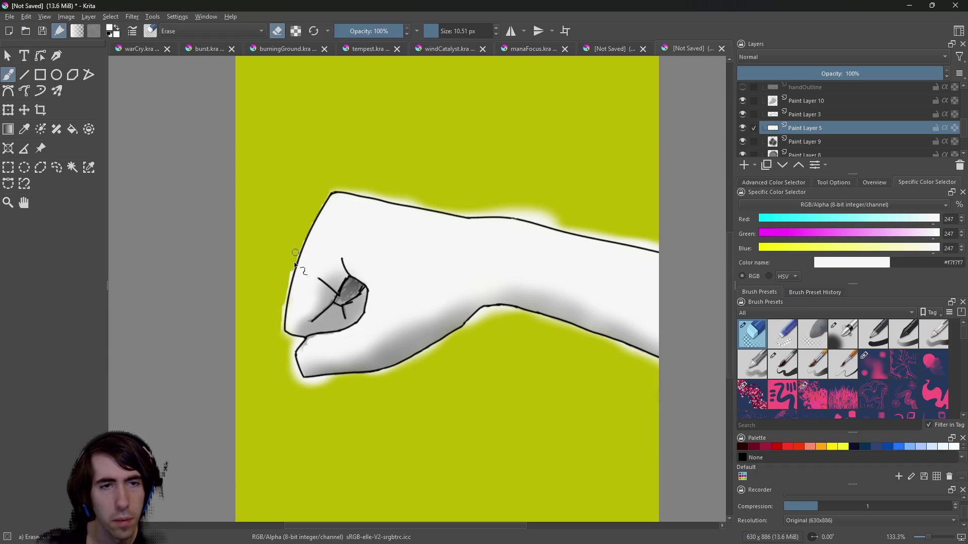
pyautogui.moveTo(288, 288); pyautogui.dragTo(281, 325)
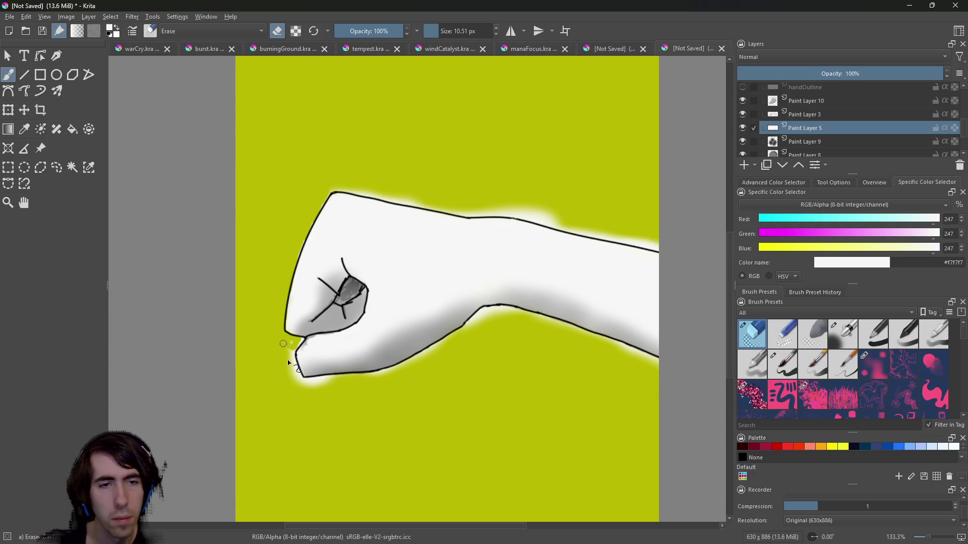
pyautogui.moveTo(293, 356); pyautogui.dragTo(293, 374)
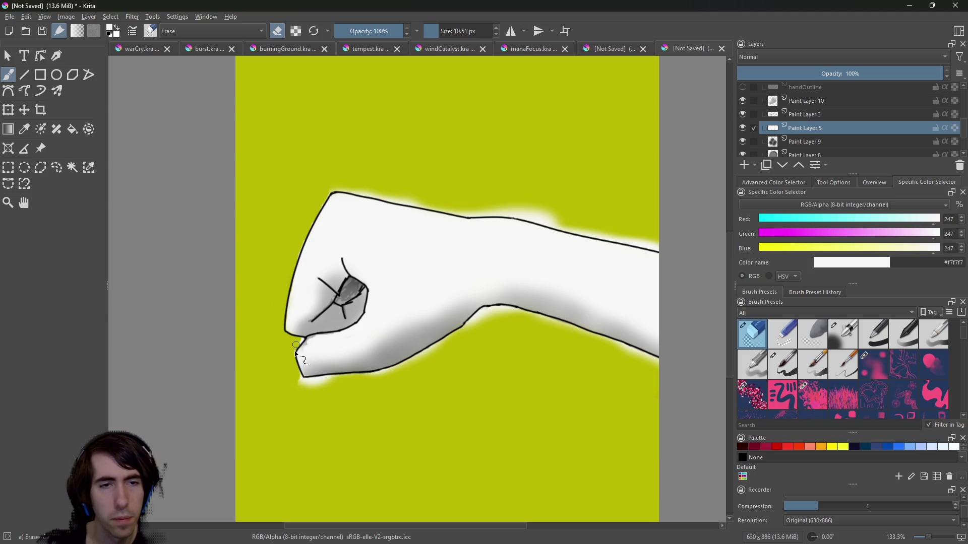
pyautogui.moveTo(292, 382)
pyautogui.mouseDown()
pyautogui.moveTo(319, 389)
pyautogui.moveTo(298, 379)
pyautogui.moveTo(320, 389)
pyautogui.moveTo(303, 386)
pyautogui.moveTo(297, 341)
pyautogui.mouseUp()
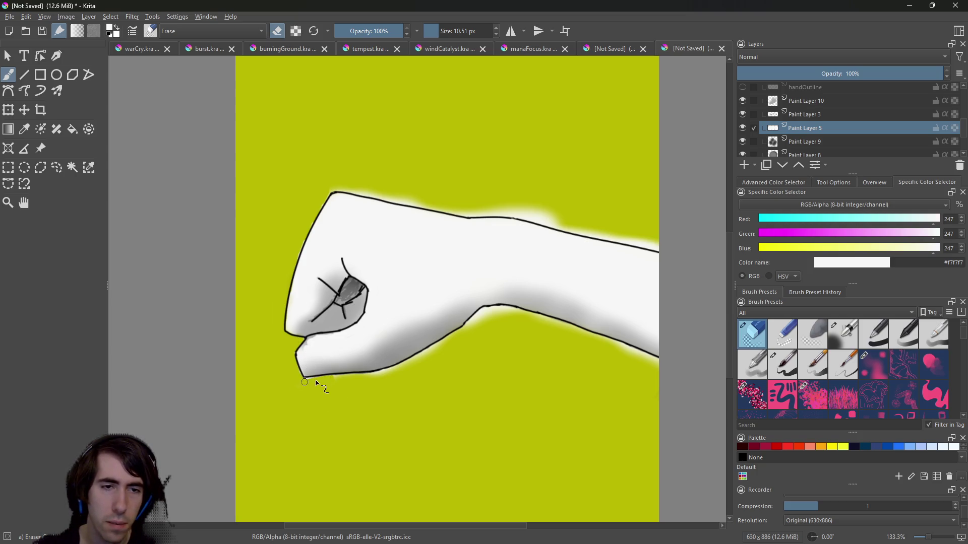
pyautogui.moveTo(296, 379)
pyautogui.mouseDown()
pyautogui.moveTo(334, 385)
pyautogui.moveTo(381, 374)
pyautogui.moveTo(301, 388)
pyautogui.mouseUp()
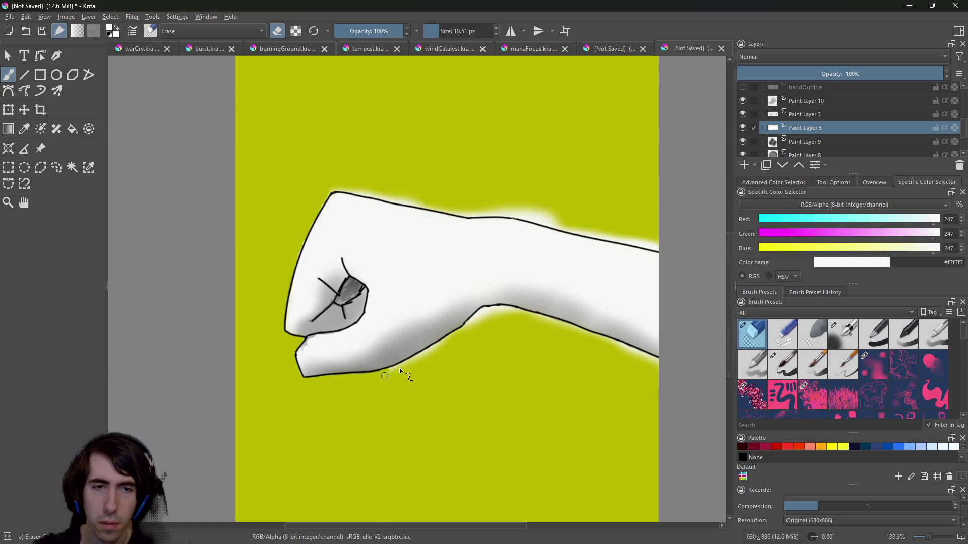
# Erase the halo along the forearm's lower and upper outlines and the fringe above the fist.
pyautogui.moveTo(405, 367); pyautogui.dragTo(443, 346)
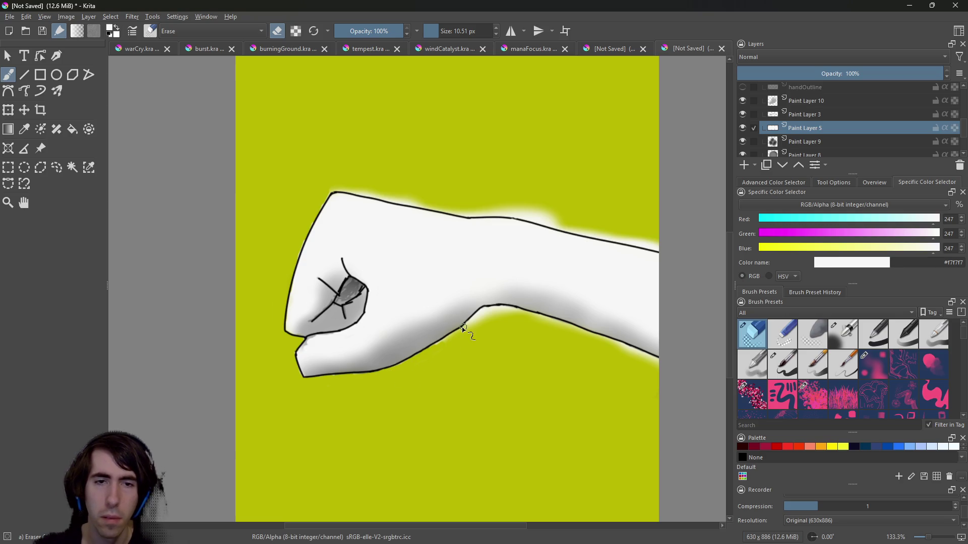
pyautogui.moveTo(448, 345)
pyautogui.mouseDown()
pyautogui.moveTo(483, 317)
pyautogui.moveTo(488, 330)
pyautogui.moveTo(499, 324)
pyautogui.moveTo(488, 316)
pyautogui.moveTo(501, 311)
pyautogui.mouseUp()
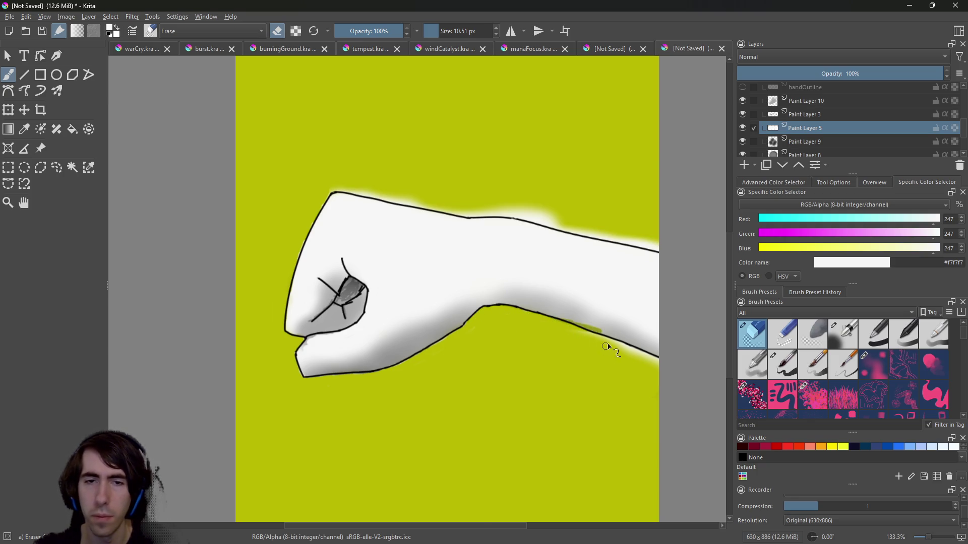
pyautogui.keyDown('ctrl'); pyautogui.click(555, 330); pyautogui.keyUp('ctrl')
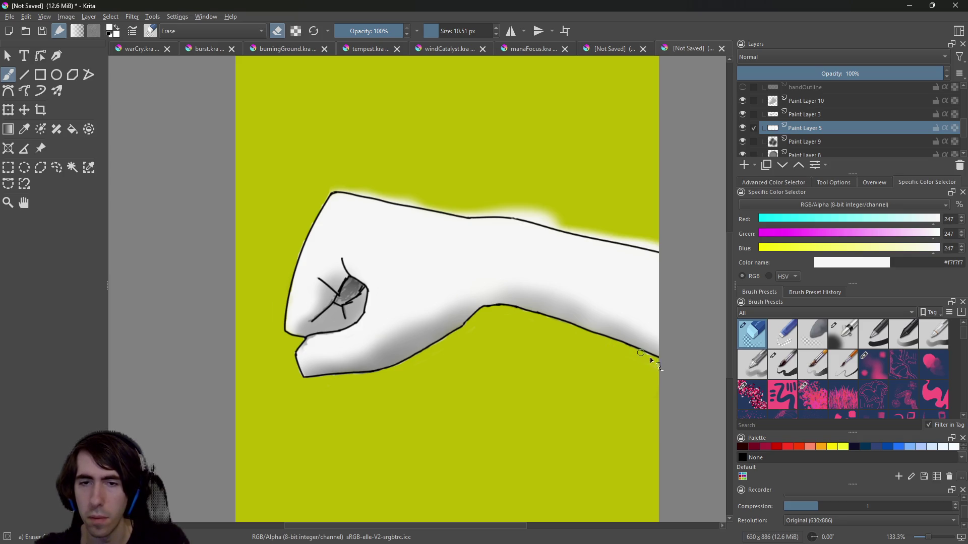
pyautogui.moveTo(491, 211)
pyautogui.mouseDown()
pyautogui.moveTo(653, 252)
pyautogui.moveTo(635, 240)
pyautogui.mouseUp()
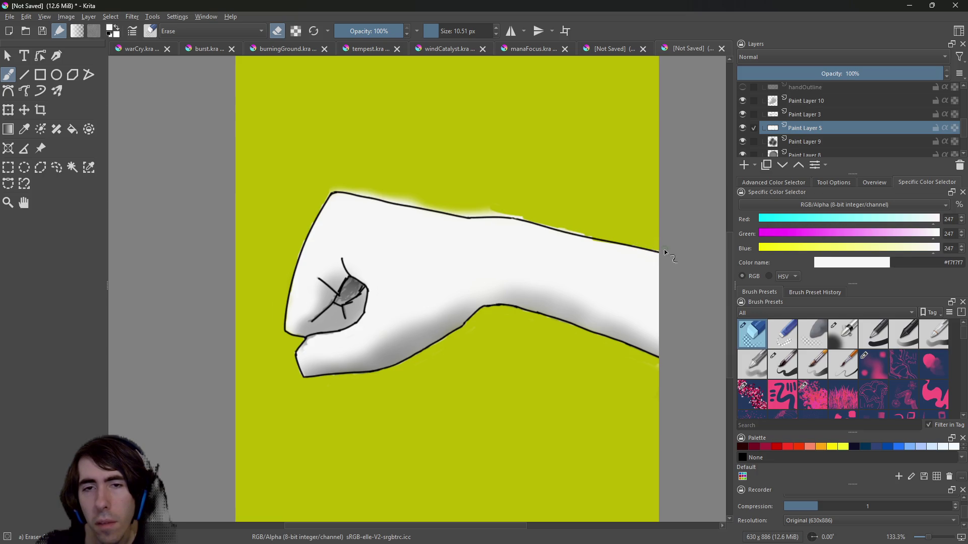
pyautogui.moveTo(602, 226); pyautogui.dragTo(611, 228)
pyautogui.press('+')
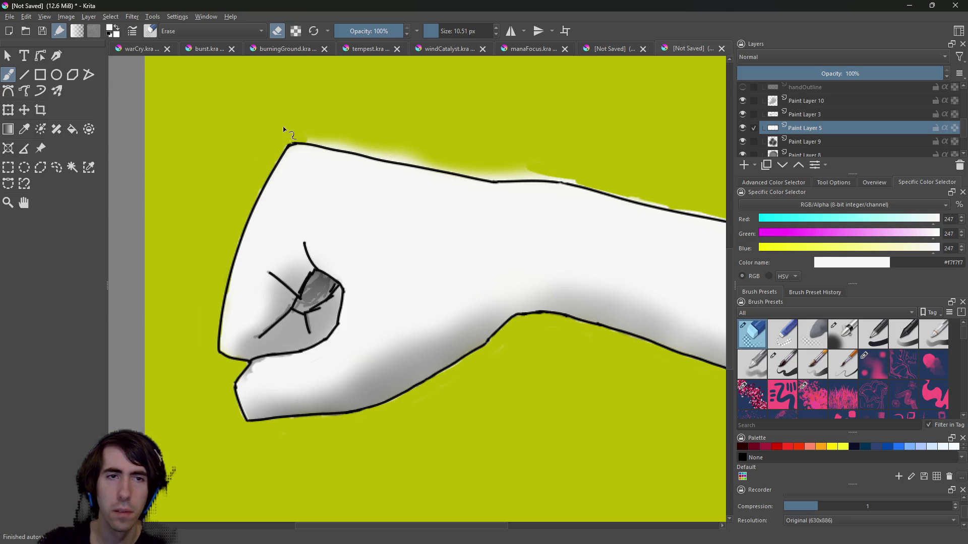
pyautogui.moveTo(284, 136)
pyautogui.mouseDown()
pyautogui.moveTo(373, 140)
pyautogui.moveTo(334, 144)
pyautogui.moveTo(382, 155)
pyautogui.moveTo(367, 151)
pyautogui.moveTo(434, 149)
pyautogui.moveTo(402, 145)
pyautogui.moveTo(400, 155)
pyautogui.moveTo(380, 155)
pyautogui.moveTo(525, 166)
pyautogui.moveTo(509, 167)
pyautogui.moveTo(570, 178)
pyautogui.moveTo(540, 184)
pyautogui.moveTo(579, 183)
pyautogui.moveTo(436, 164)
pyautogui.mouseUp()
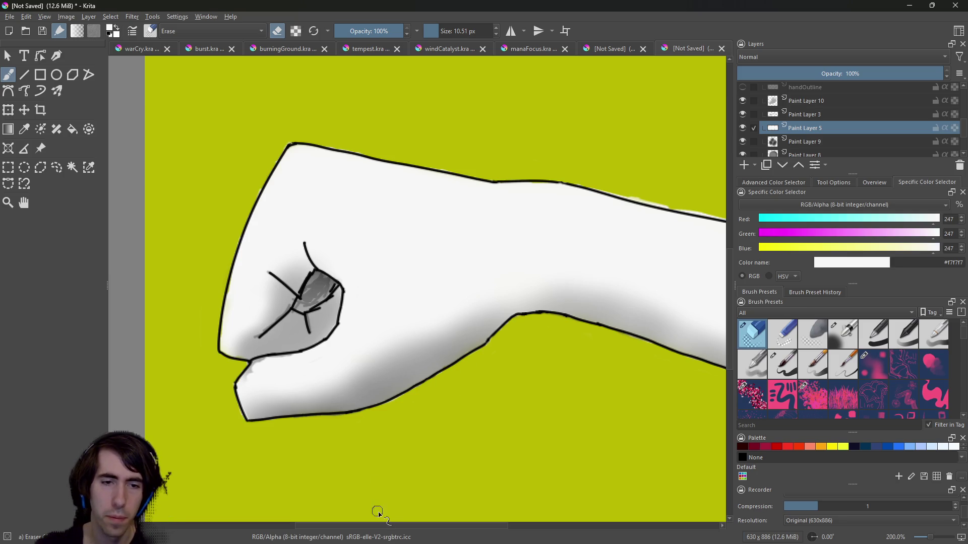
# Clean the remaining white specks above the forearm's upper outline.
pyautogui.moveTo(383, 526); pyautogui.dragTo(466, 527)
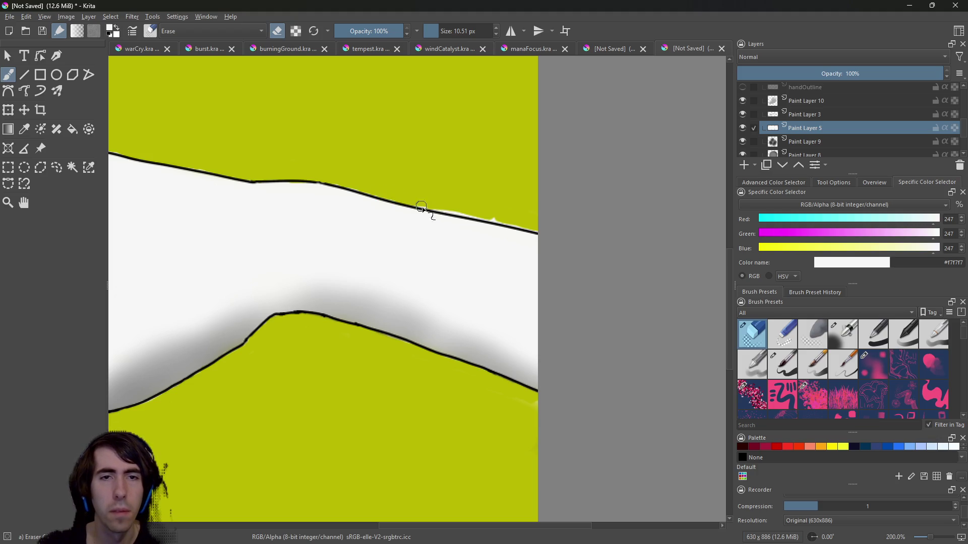
pyautogui.moveTo(462, 214); pyautogui.dragTo(526, 229)
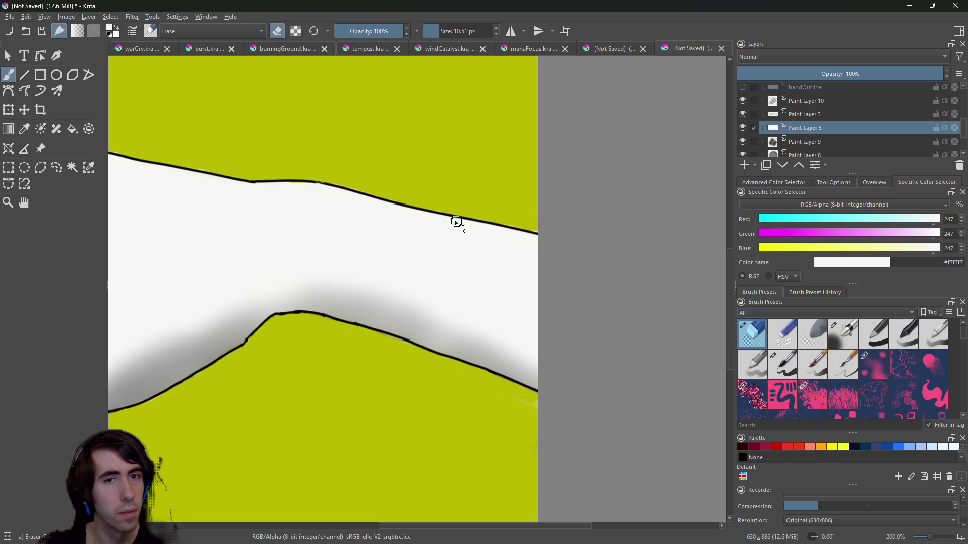
pyautogui.moveTo(426, 527)
pyautogui.mouseDown()
pyautogui.moveTo(330, 528)
pyautogui.moveTo(370, 528)
pyautogui.mouseUp()
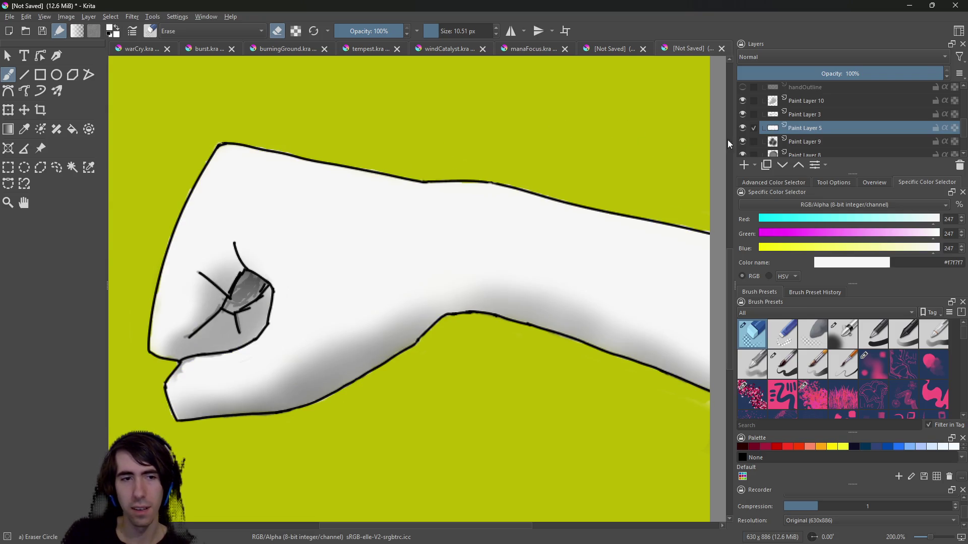
# Toggle Paint Layer 3 and Paint Layer 5 off and on to compare the shading, leaving both visible.
pyautogui.click(743, 115)
pyautogui.click(743, 115)
pyautogui.click(745, 125)
pyautogui.click(746, 124)
pyautogui.click(746, 125)
pyautogui.click(746, 125)
pyautogui.click(747, 125)
pyautogui.click(747, 125)
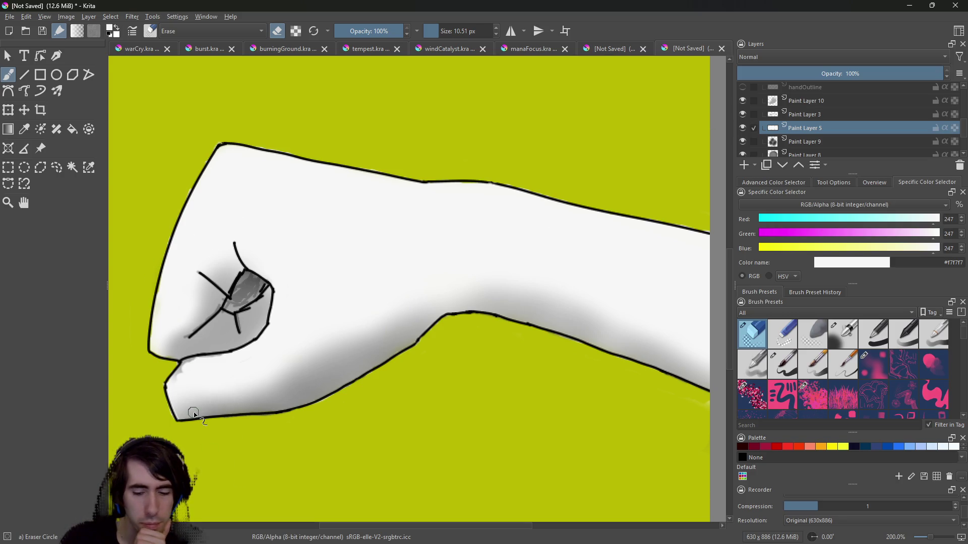
pyautogui.rightClick(188, 382)
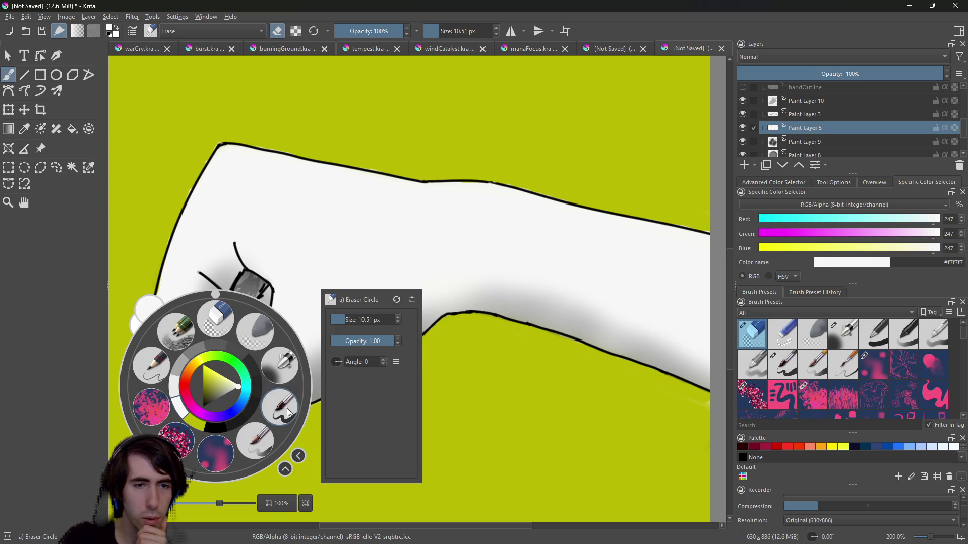
# Select Paint Layer 10 as the working layer, ending with the Eraser Circle preset active.
pyautogui.click(288, 409)
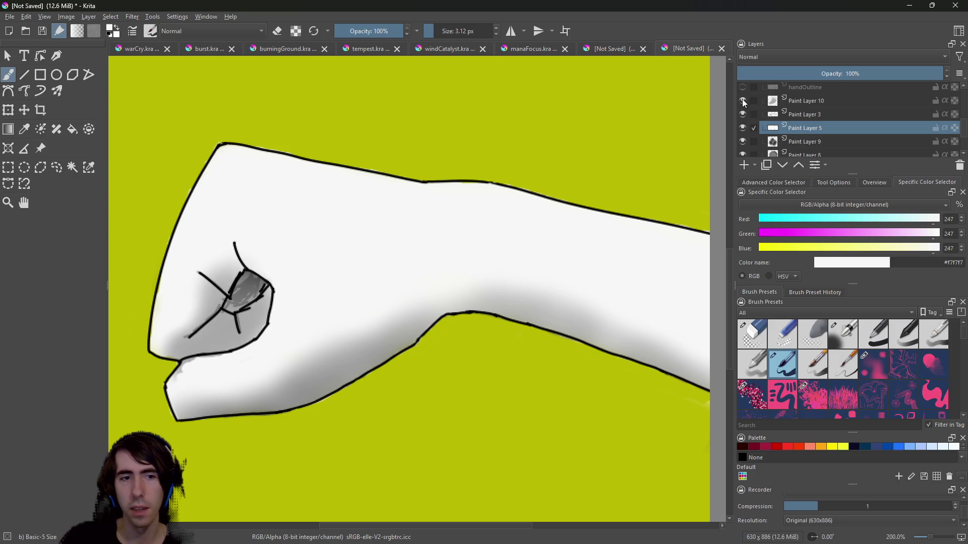
pyautogui.click(798, 100)
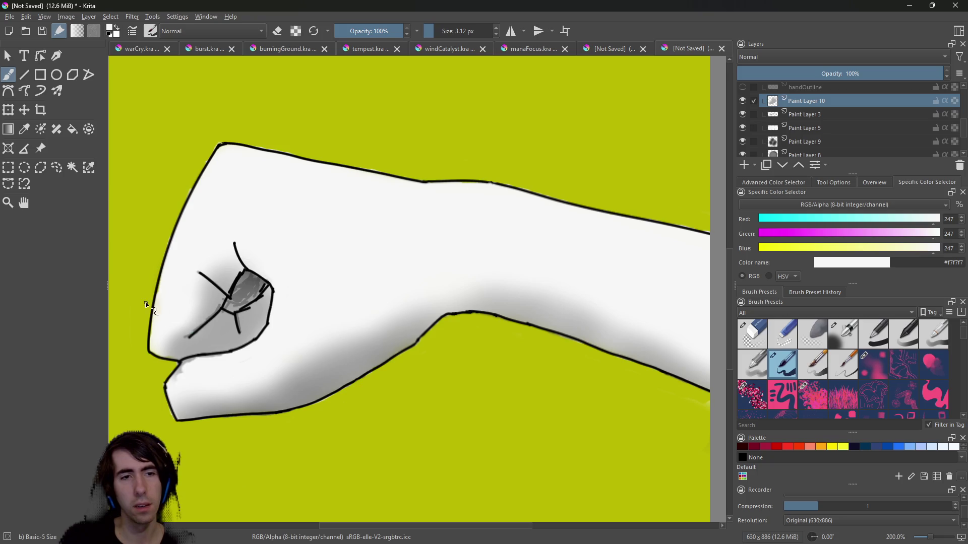
pyautogui.rightClick(188, 326)
pyautogui.click(256, 271)
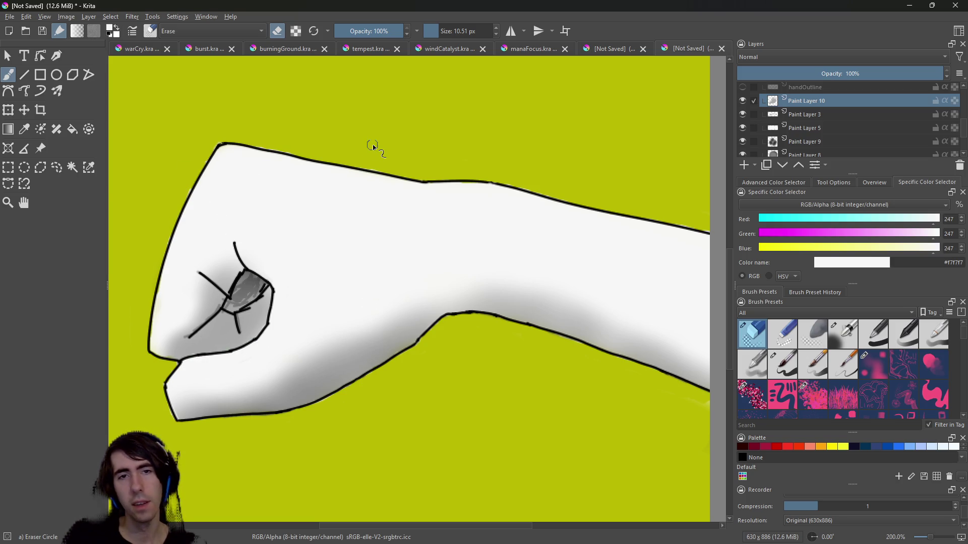
pyautogui.scroll(-1, 476, 140)
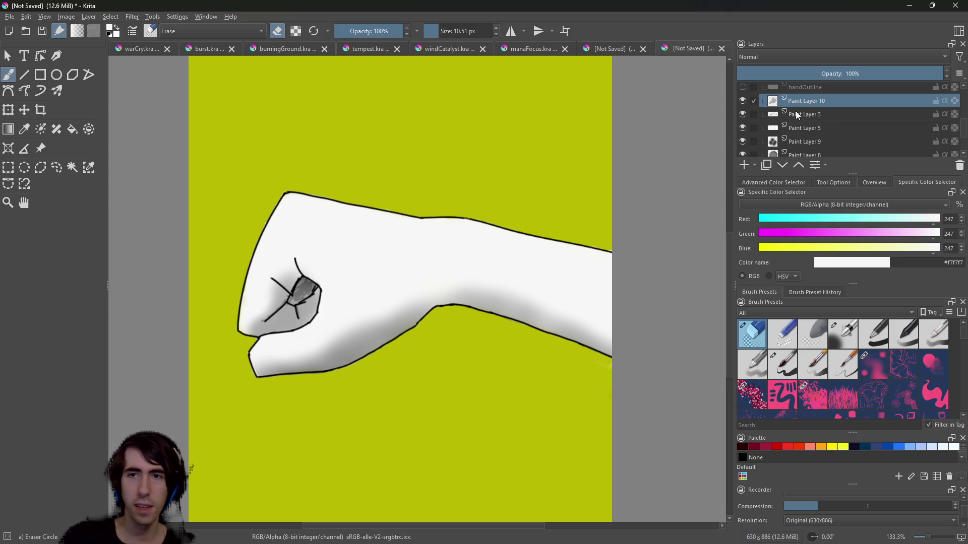
pyautogui.scroll(-2, 967, 152)
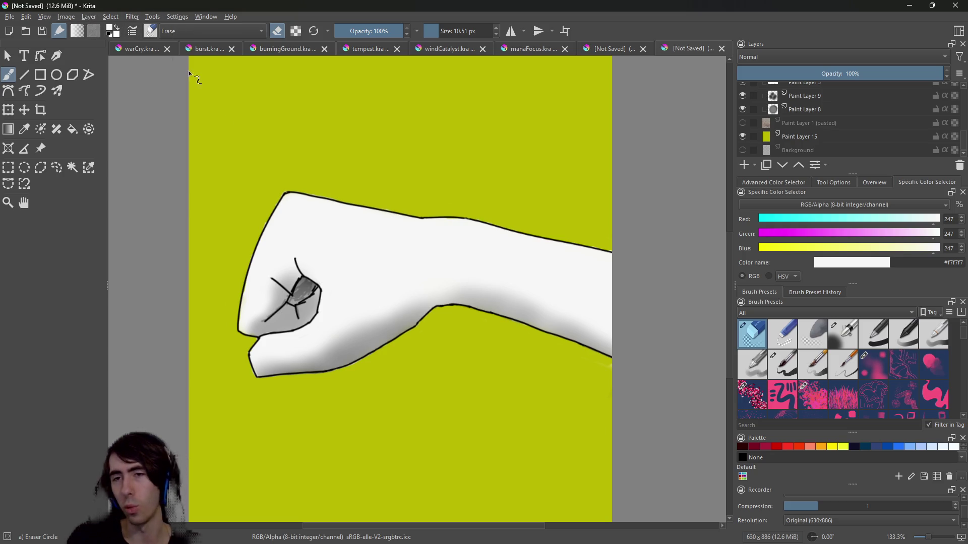
# Preview the Colors > Color Transfer filter on the drawing and cancel it without applying.
pyautogui.click(762, 179)
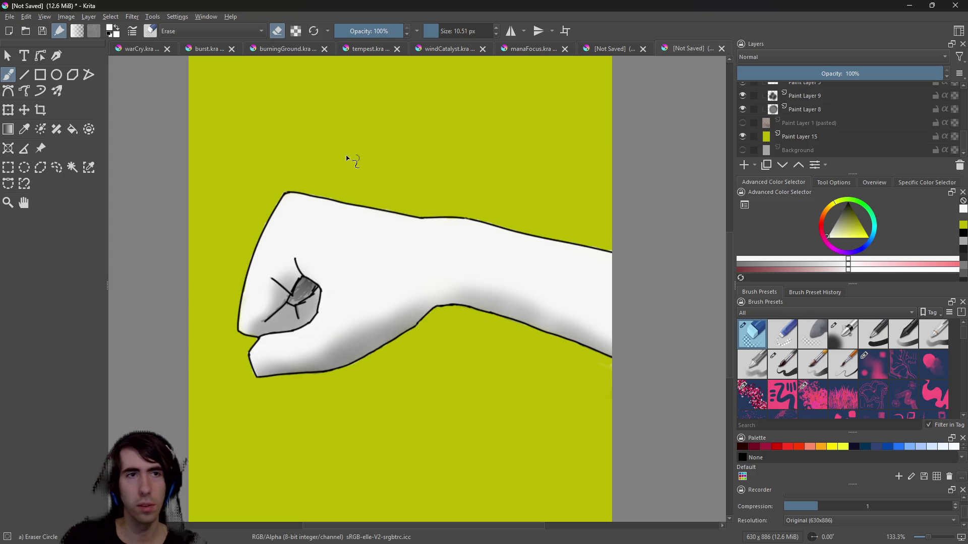
pyautogui.click(139, 18)
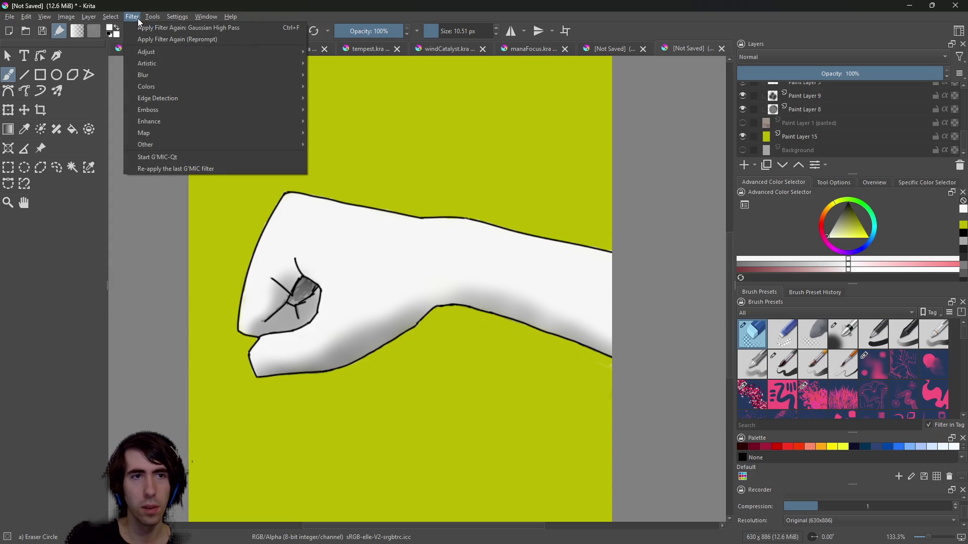
pyautogui.moveTo(240, 88)
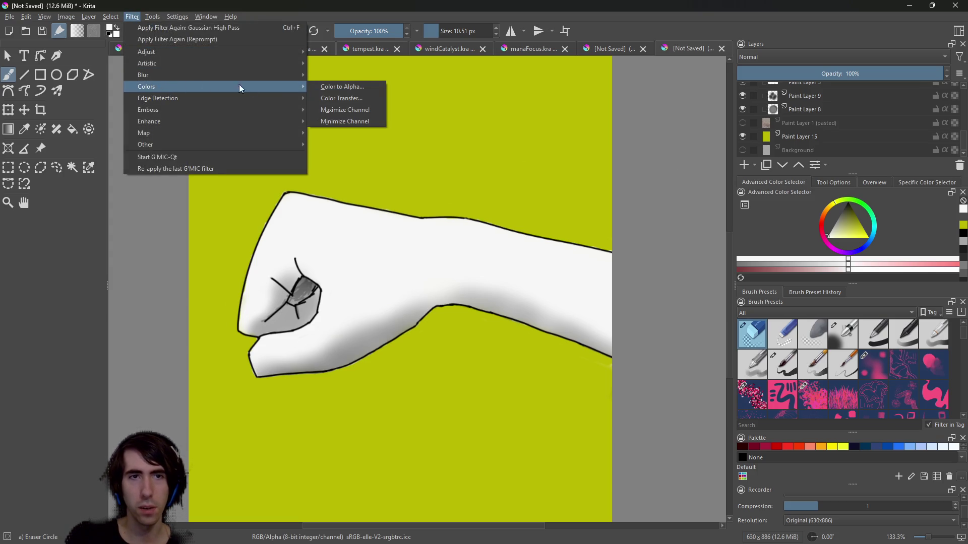
pyautogui.click(356, 98)
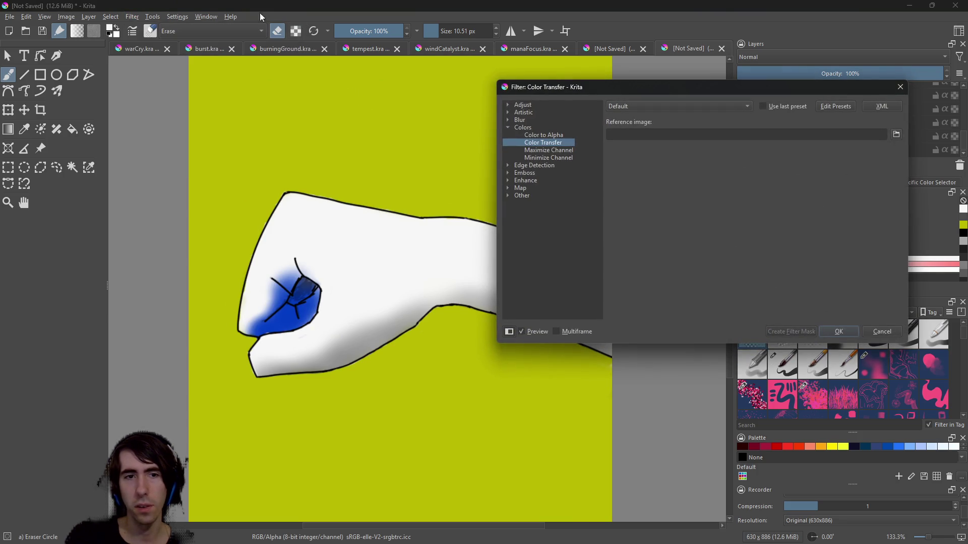
pyautogui.press('Escape')
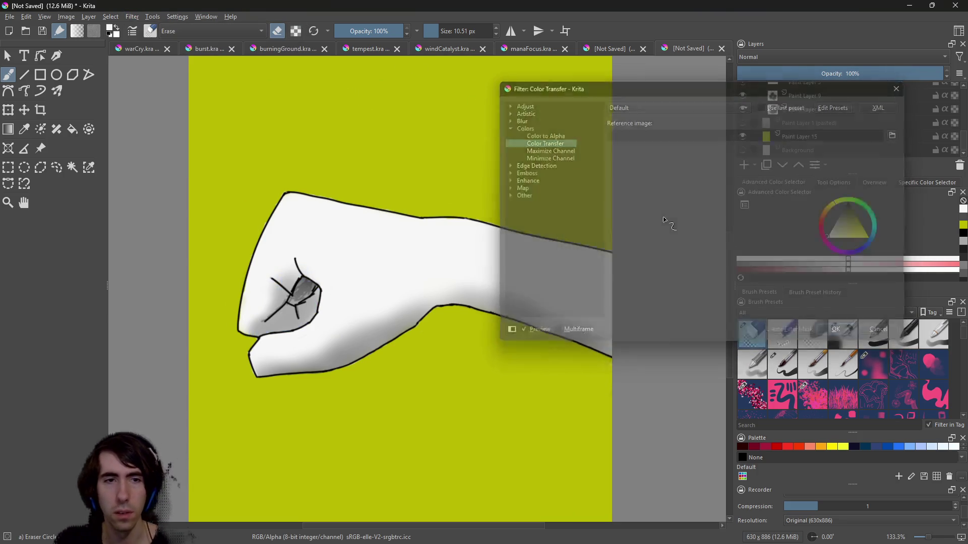
# Collapse Group 4 to shorten the layer list.
pyautogui.moveTo(964, 136); pyautogui.dragTo(966, 90)
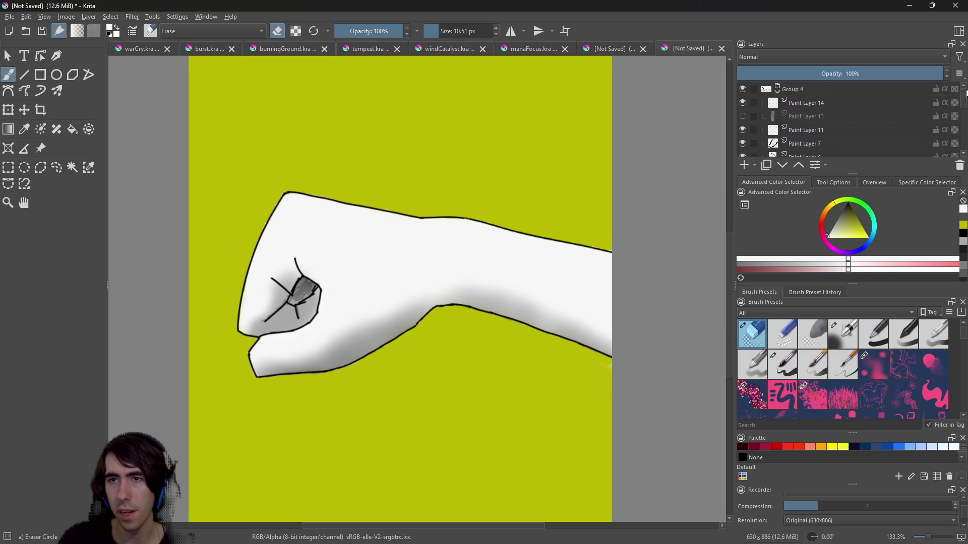
pyautogui.click(777, 92)
pyautogui.click(790, 89)
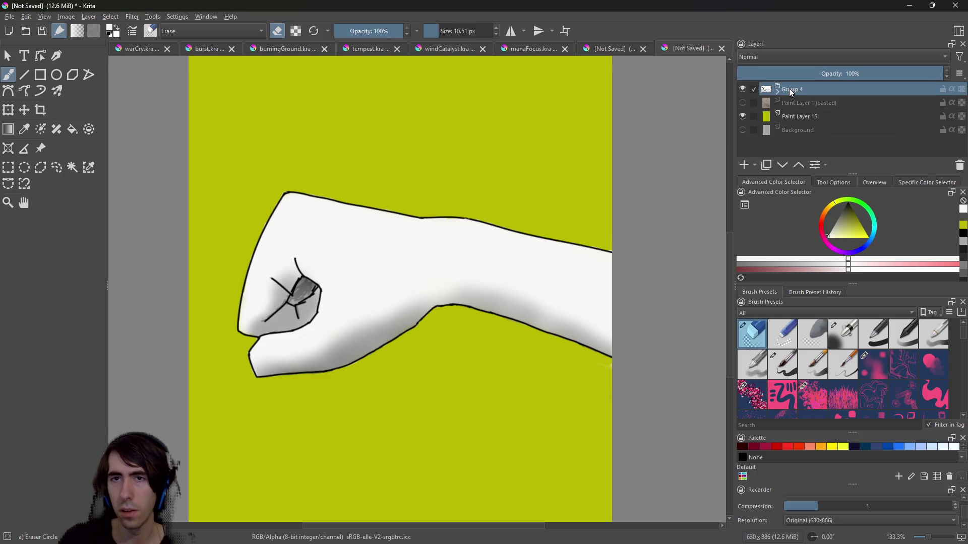
# Close the Filter menu without choosing a filter, then hide Paint Layer 15's yellow background.
pyautogui.click(132, 16)
pyautogui.moveTo(172, 87)
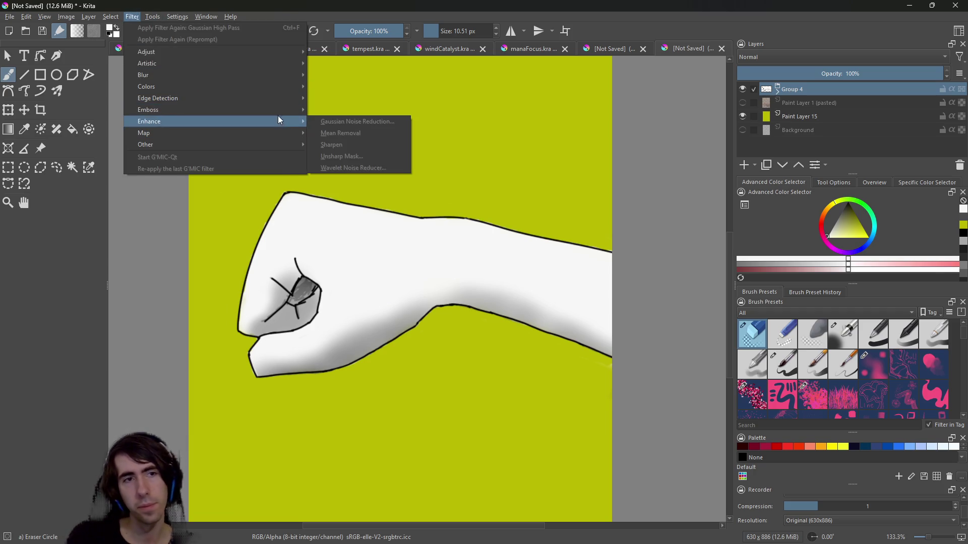
pyautogui.moveTo(213, 134)
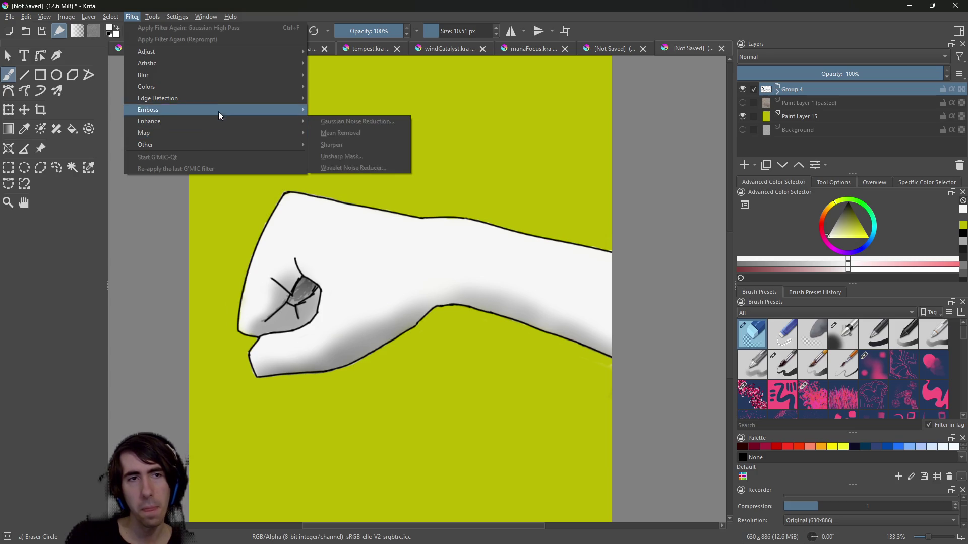
pyautogui.moveTo(216, 62)
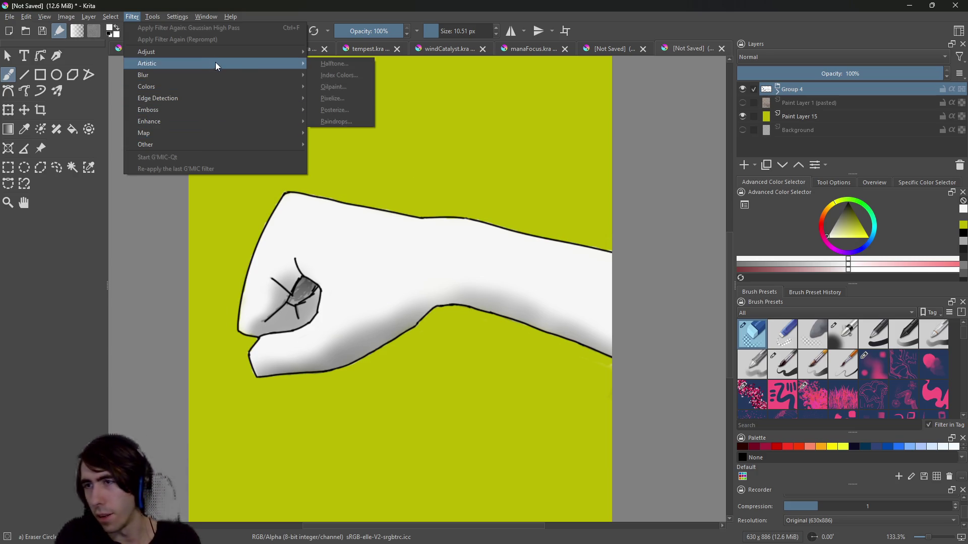
pyautogui.click(265, 5)
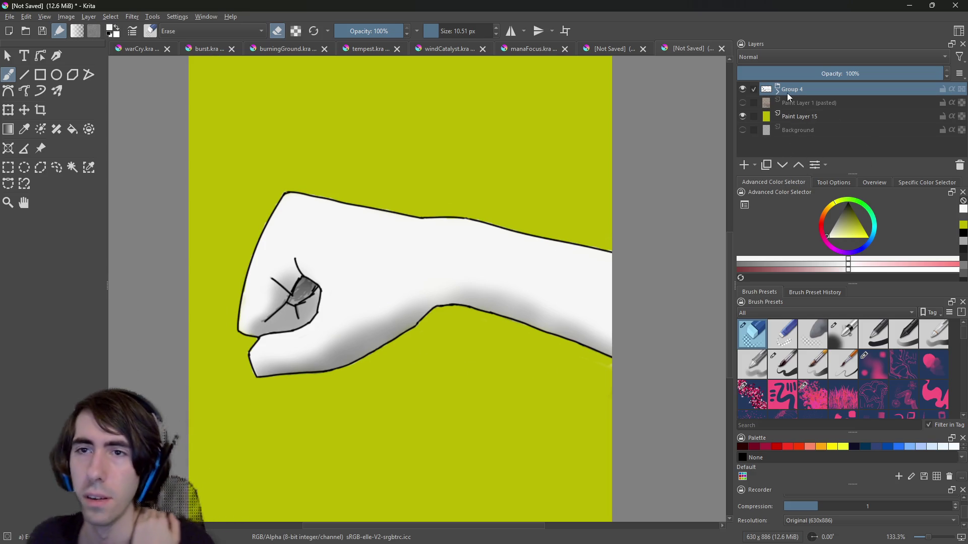
pyautogui.click(743, 117)
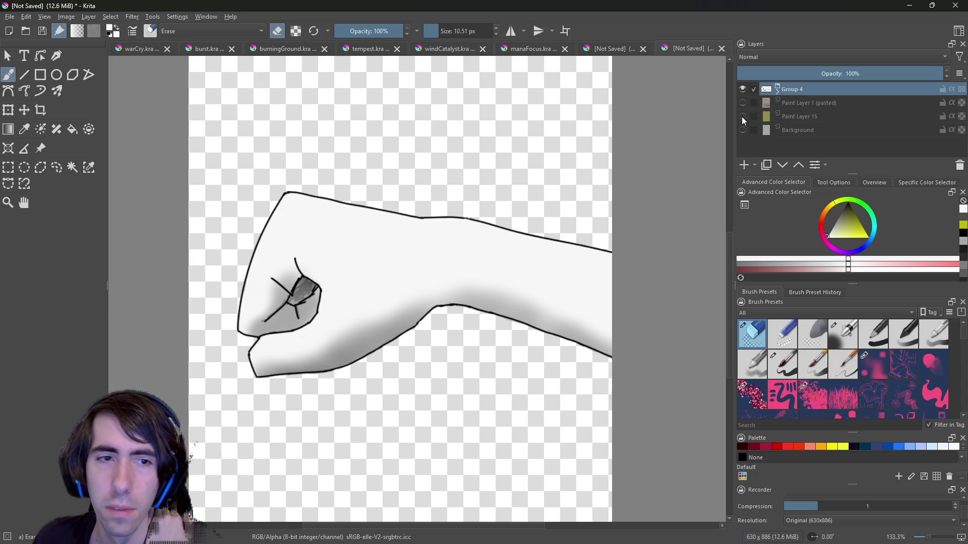
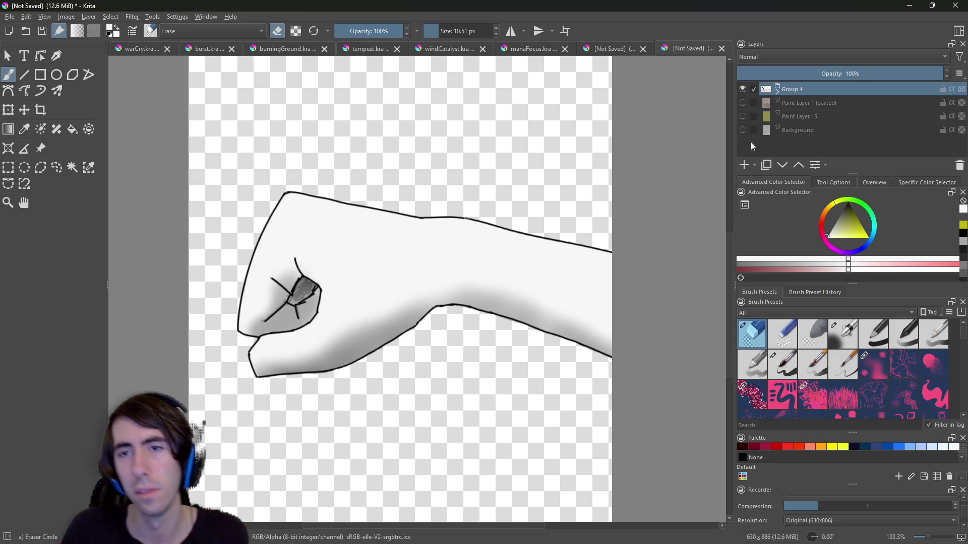
# Show the white Background layer behind the fist and view the canvas at 100%.
pyautogui.click(742, 129)
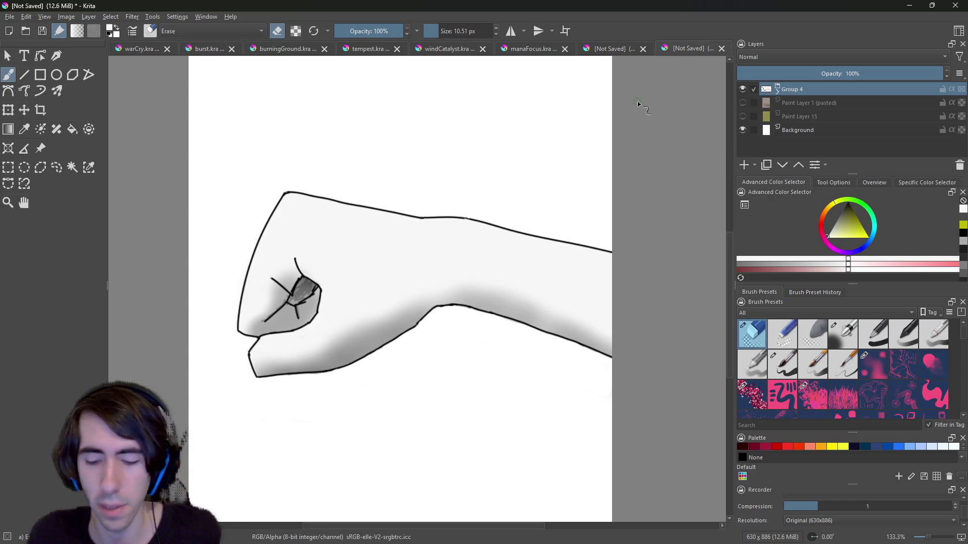
pyautogui.press('1')
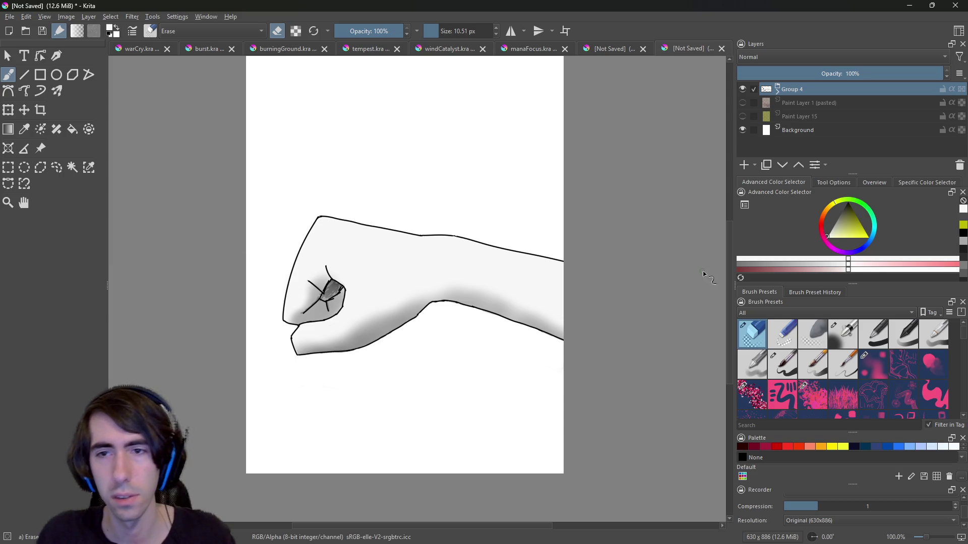
pyautogui.scroll(1, 726, 261)
pyautogui.scroll(-2, 727, 250)
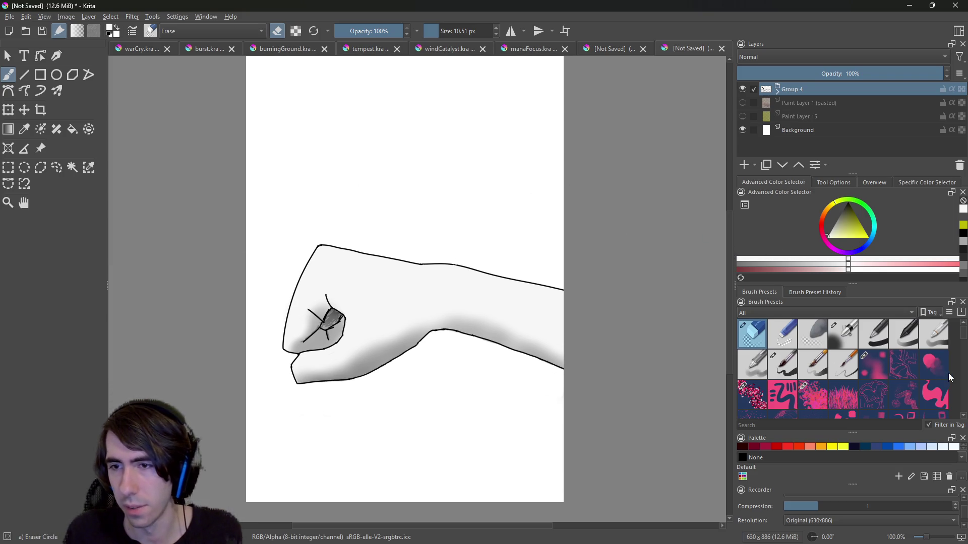
# Pick the bug) Foliage brush and add a new paint layer just above Background.
pyautogui.moveTo(964, 334); pyautogui.dragTo(964, 339)
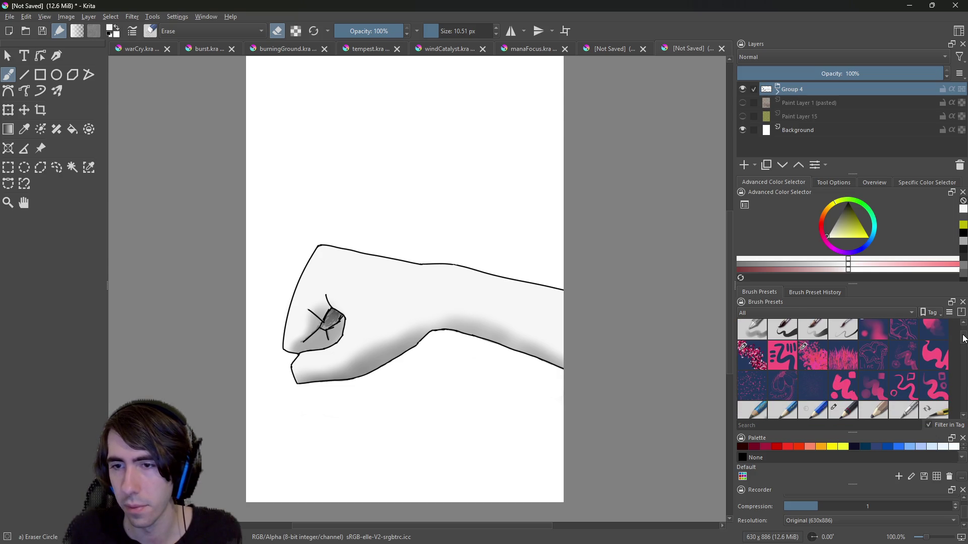
pyautogui.click(805, 347)
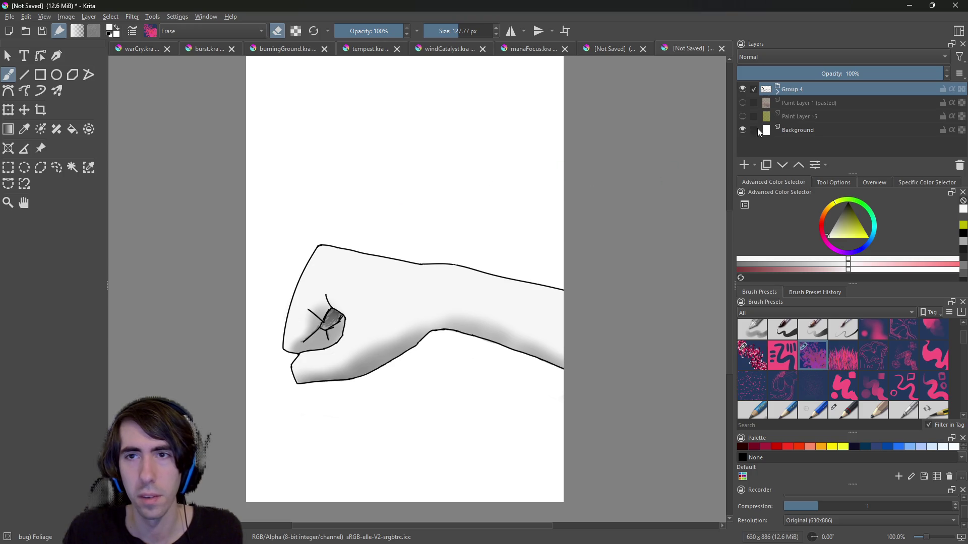
pyautogui.click(745, 165)
pyautogui.moveTo(816, 94); pyautogui.dragTo(811, 134)
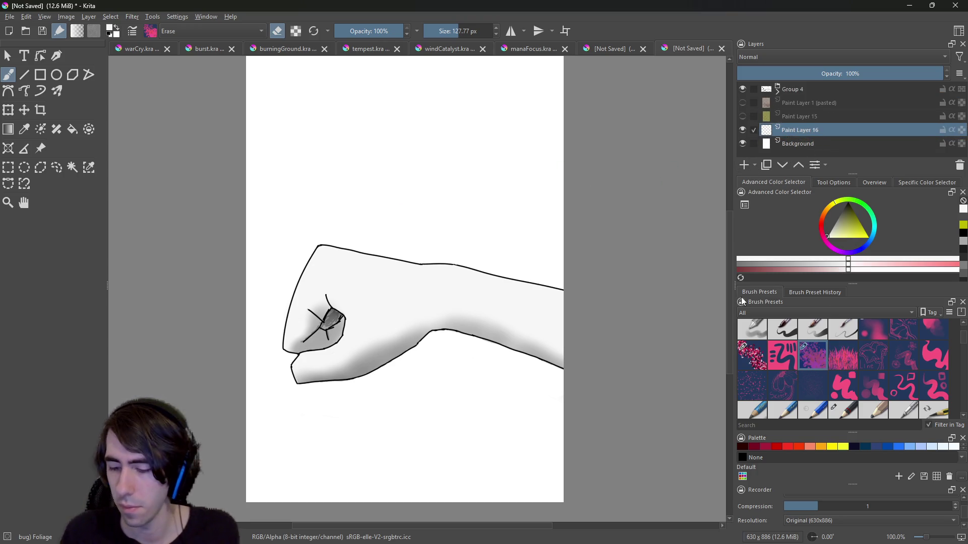
# Spray grey grain around the fist with the bug) Airbrush in a dark colour.
pyautogui.rightClick(355, 204)
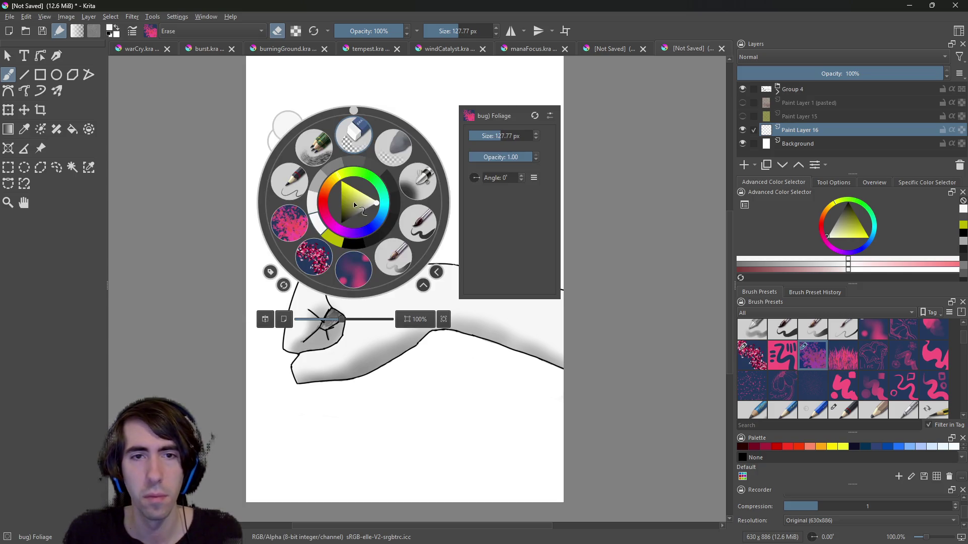
pyautogui.click(358, 259)
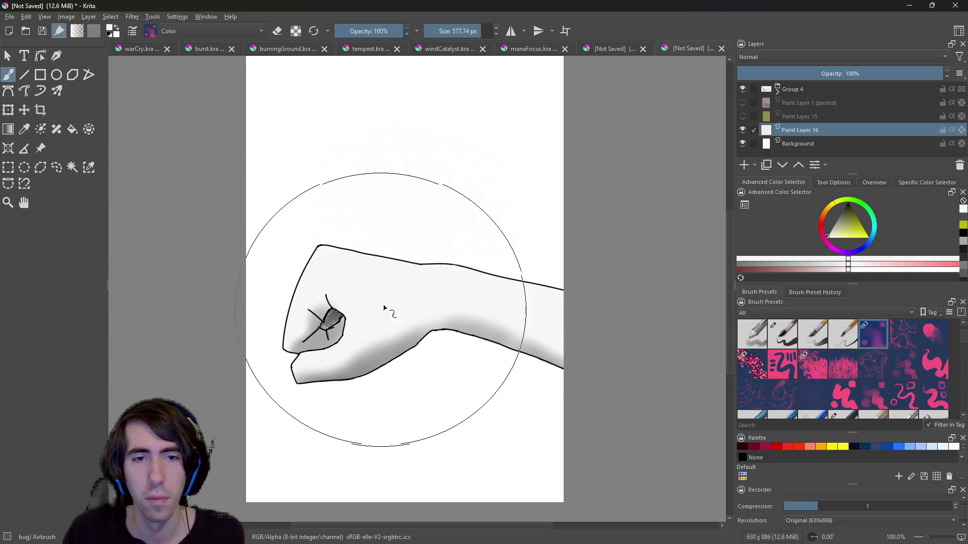
pyautogui.rightClick(401, 232)
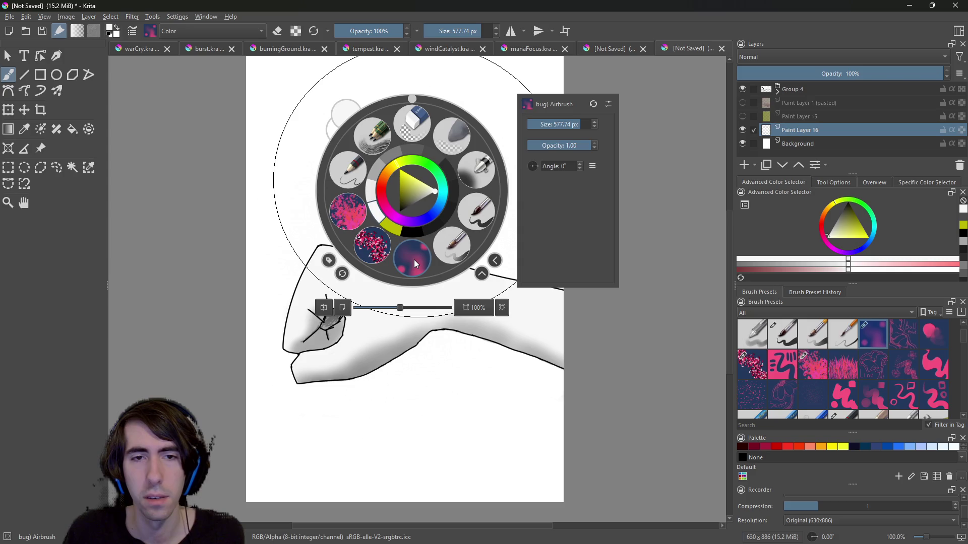
pyautogui.click(414, 261)
pyautogui.click(846, 210)
pyautogui.moveTo(420, 200)
pyautogui.mouseDown()
pyautogui.moveTo(421, 297)
pyautogui.moveTo(471, 368)
pyautogui.moveTo(342, 171)
pyautogui.moveTo(421, 428)
pyautogui.moveTo(410, 143)
pyautogui.moveTo(410, 432)
pyautogui.moveTo(483, 400)
pyautogui.moveTo(518, 200)
pyautogui.moveTo(496, 312)
pyautogui.mouseUp()
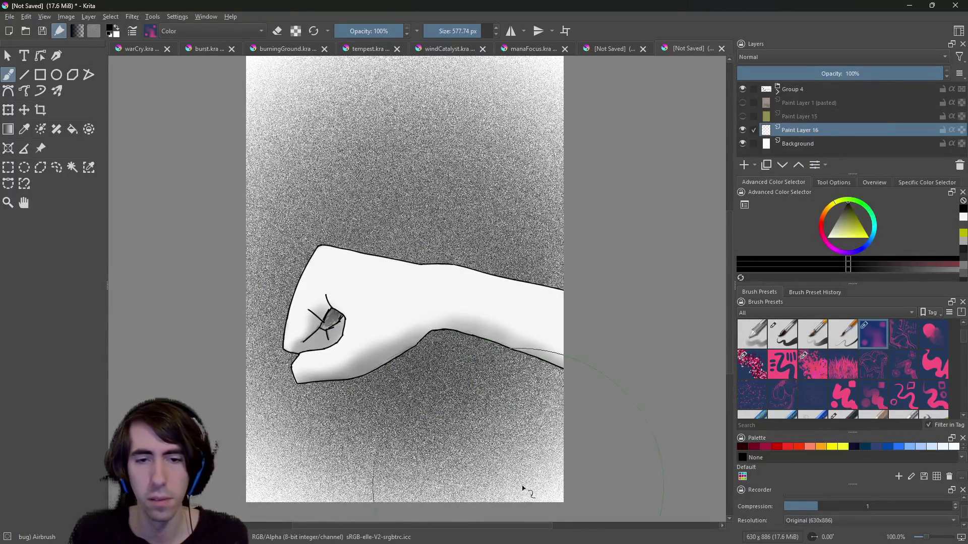
# Try ballpoint, Blending and Crystals brush strokes, undoing each test.
pyautogui.click(904, 336)
pyautogui.moveTo(382, 219); pyautogui.dragTo(515, 222)
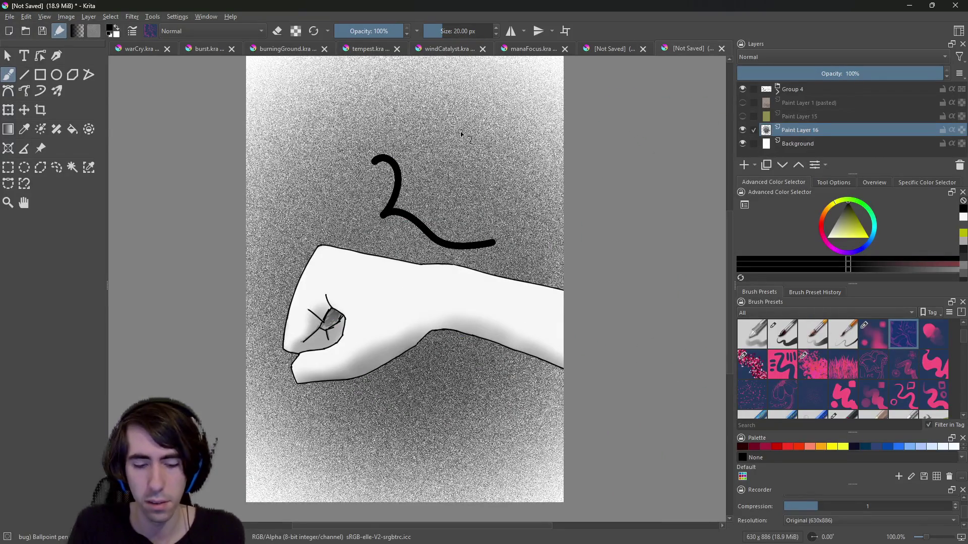
pyautogui.hotkey('ctrl', 'z')
pyautogui.click(925, 347)
pyautogui.moveTo(360, 146)
pyautogui.mouseDown()
pyautogui.moveTo(404, 209)
pyautogui.moveTo(529, 227)
pyautogui.moveTo(501, 175)
pyautogui.mouseUp()
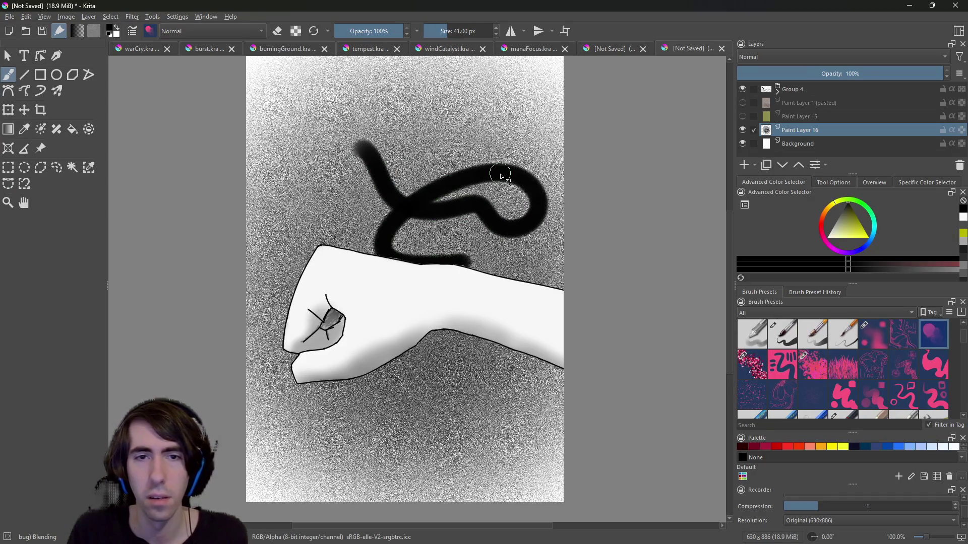
pyautogui.hotkey('ctrl', 'z')
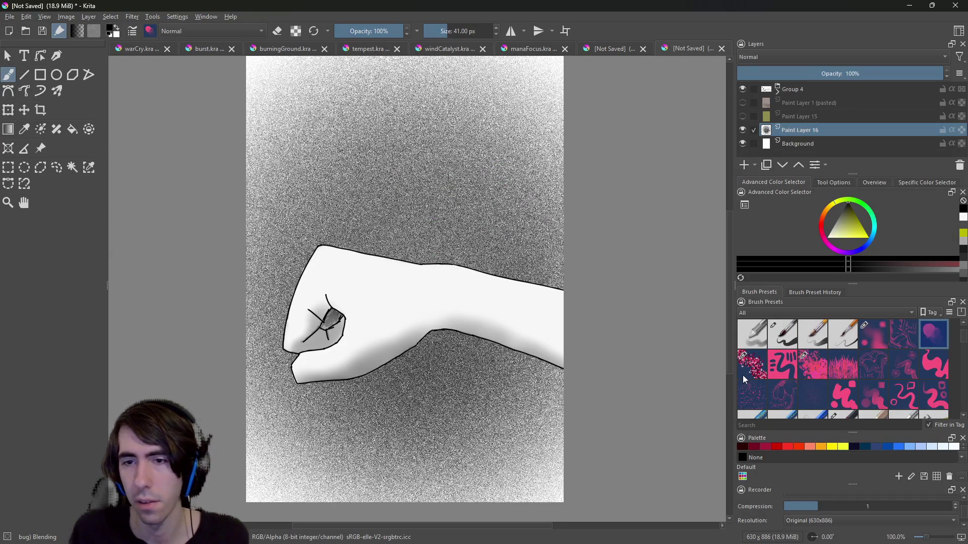
pyautogui.click(744, 377)
pyautogui.moveTo(369, 179)
pyautogui.mouseDown()
pyautogui.moveTo(393, 186)
pyautogui.moveTo(336, 124)
pyautogui.mouseUp()
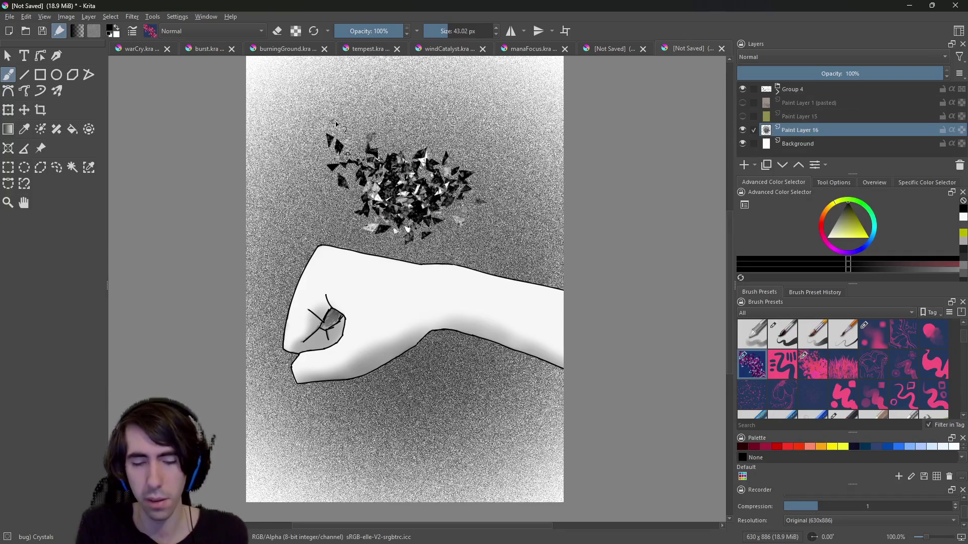
pyautogui.hotkey('ctrl', 'z')
pyautogui.moveTo(279, 232)
pyautogui.mouseDown()
pyautogui.moveTo(262, 383)
pyautogui.moveTo(296, 246)
pyautogui.mouseUp()
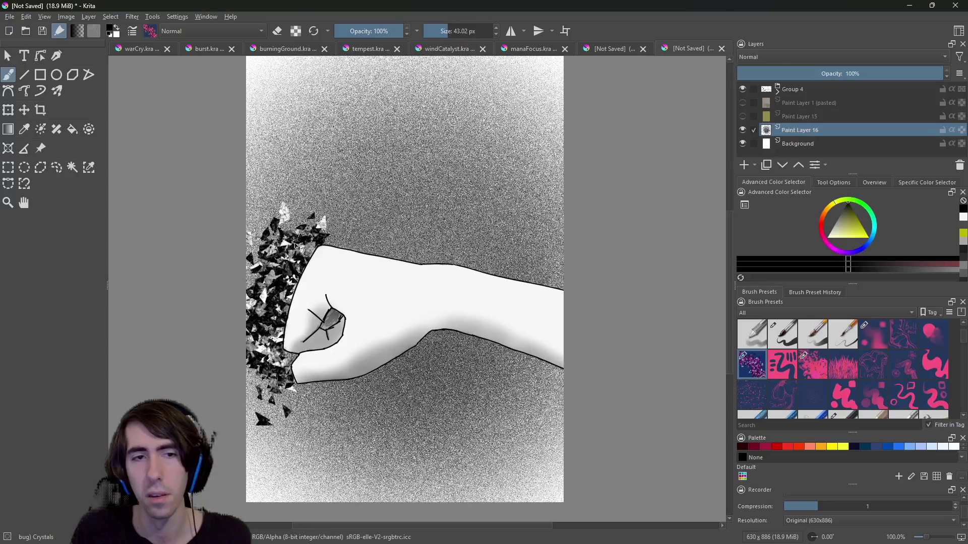
pyautogui.hotkey('ctrl', 'z')
pyautogui.hotkey('ctrl', 'z')
pyautogui.hotkey('ctrl', 'z')
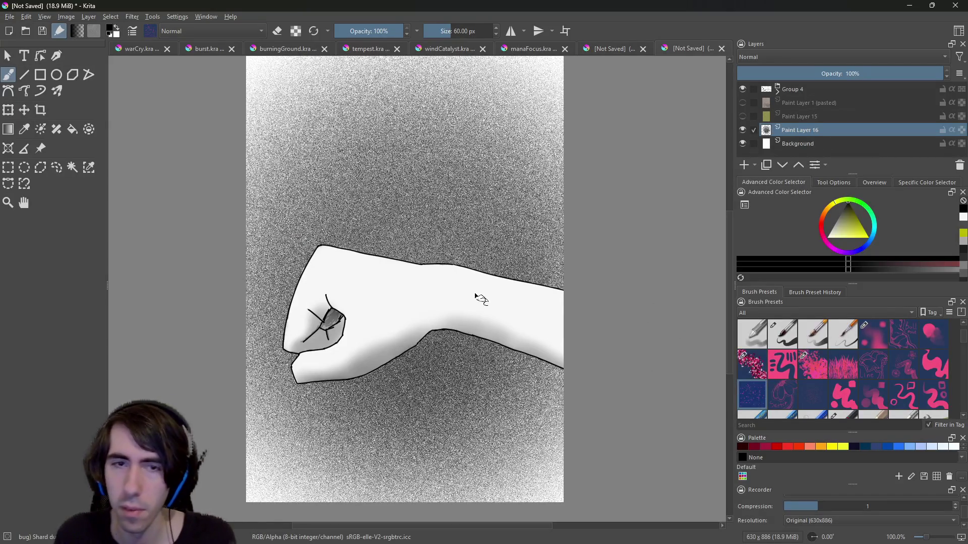
# Remove the remaining crystal shards and test other brush presets, undoing each stroke.
pyautogui.hotkey('ctrl', 'z')
pyautogui.click(776, 393)
pyautogui.moveTo(458, 237)
pyautogui.mouseDown()
pyautogui.moveTo(479, 192)
pyautogui.moveTo(464, 231)
pyautogui.mouseUp()
pyautogui.hotkey('ctrl', 'z')
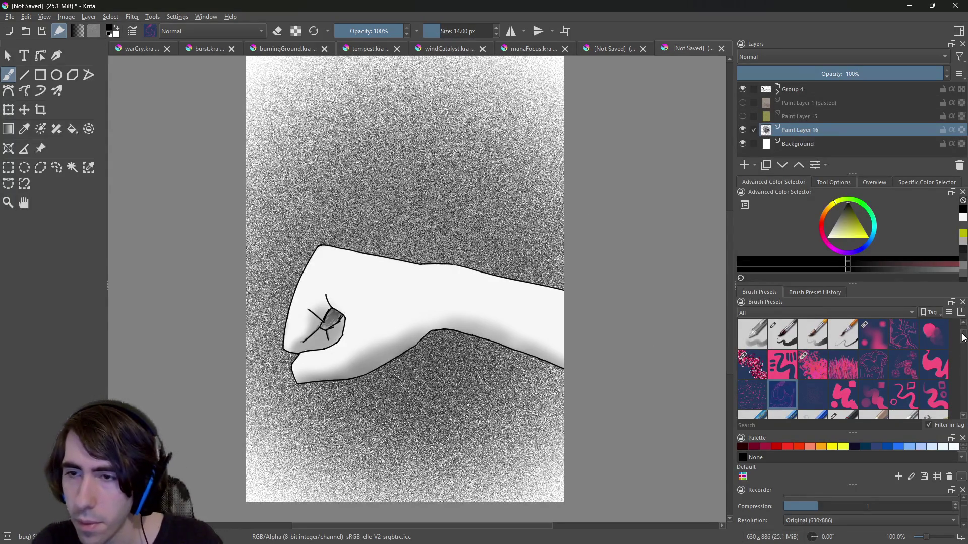
pyautogui.scroll(-1, 903, 353)
pyautogui.click(903, 325)
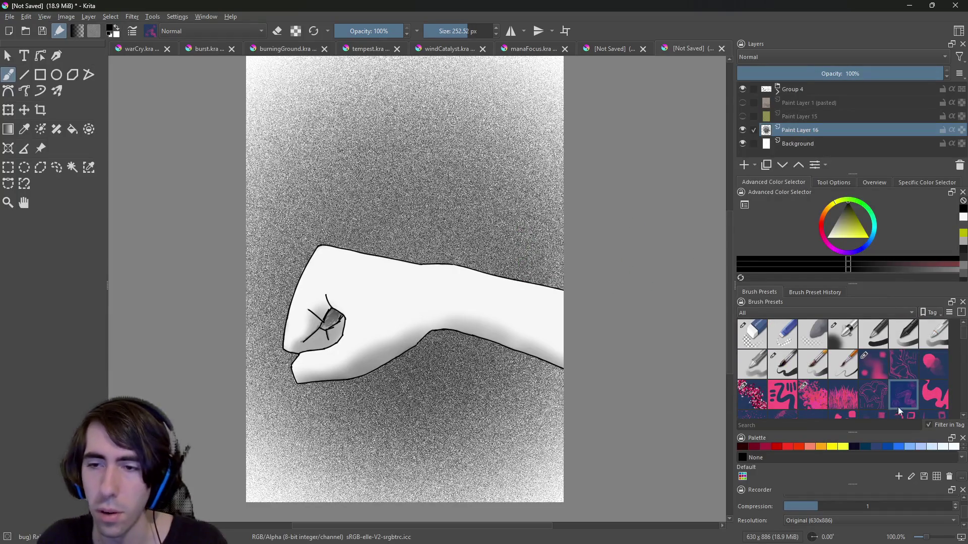
pyautogui.click(874, 393)
pyautogui.moveTo(445, 209)
pyautogui.mouseDown()
pyautogui.moveTo(499, 201)
pyautogui.moveTo(501, 232)
pyautogui.mouseUp()
pyautogui.hotkey('ctrl', 'z')
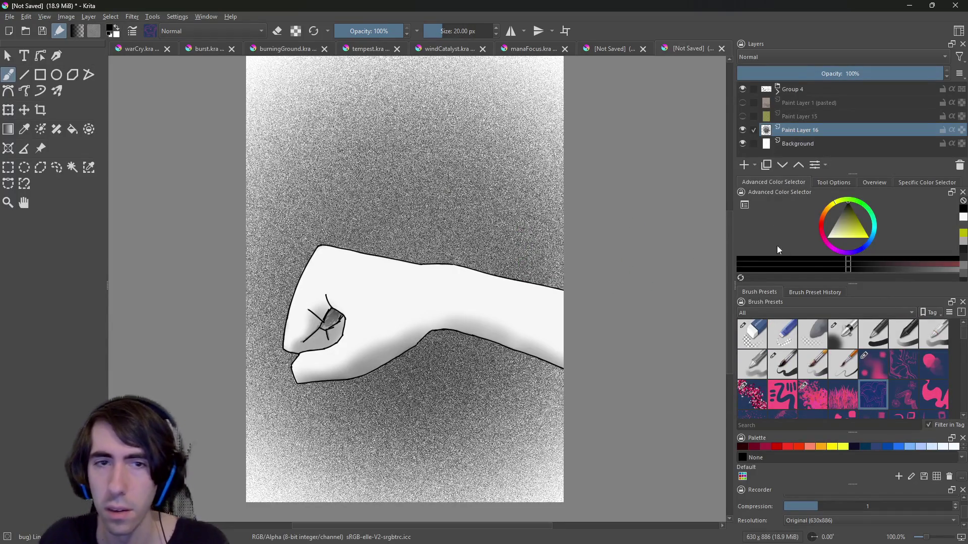
# Test the large rock-texture brush with dabs above the fist, undoing them.
pyautogui.moveTo(963, 339); pyautogui.dragTo(954, 392)
pyautogui.click(933, 335)
pyautogui.moveTo(393, 211); pyautogui.dragTo(376, 189)
pyautogui.hotkey('ctrl', 'z')
pyautogui.click(346, 171)
pyautogui.click(446, 152)
pyautogui.hotkey('ctrl', 'z')
pyautogui.hotkey('ctrl', 'z')
pyautogui.click(455, 158)
pyautogui.click(344, 167)
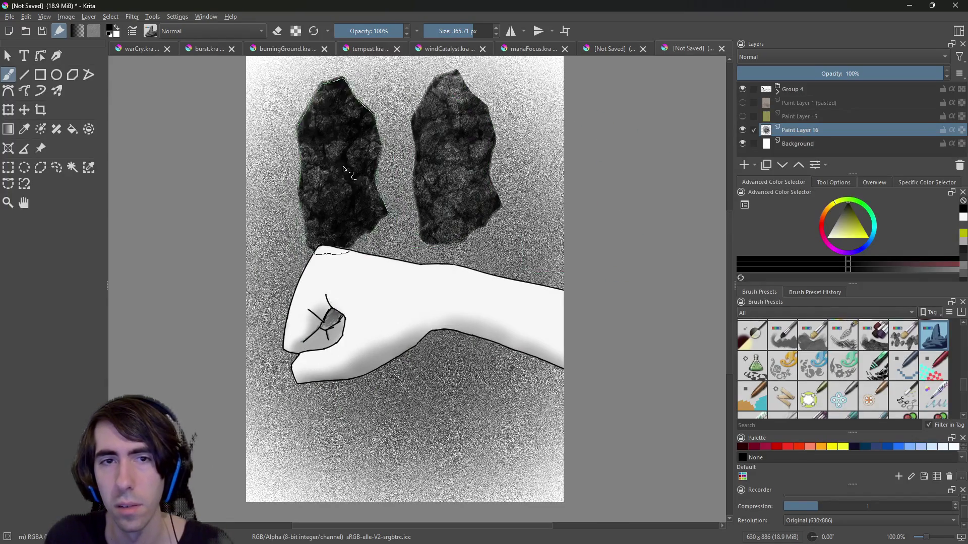
pyautogui.hotkey('ctrl', 'z')
pyautogui.hotkey('ctrl', 'z')
# Paint dark rock along the left edge, up high and below the fist.
pyautogui.moveTo(308, 307)
pyautogui.mouseDown()
pyautogui.moveTo(290, 313)
pyautogui.moveTo(285, 353)
pyautogui.moveTo(297, 227)
pyautogui.moveTo(282, 444)
pyautogui.mouseUp()
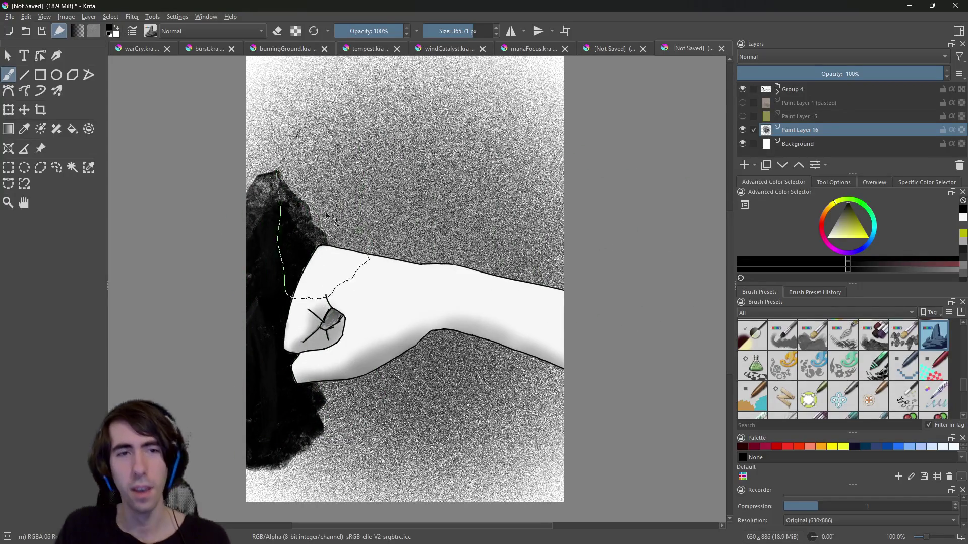
pyautogui.click(290, 222)
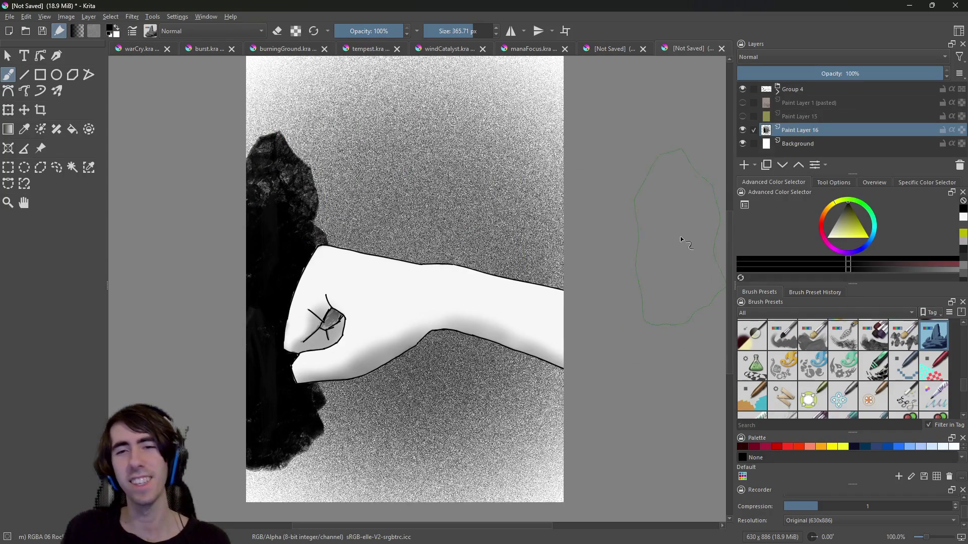
pyautogui.moveTo(321, 431)
pyautogui.mouseDown()
pyautogui.moveTo(307, 363)
pyautogui.moveTo(295, 449)
pyautogui.mouseUp()
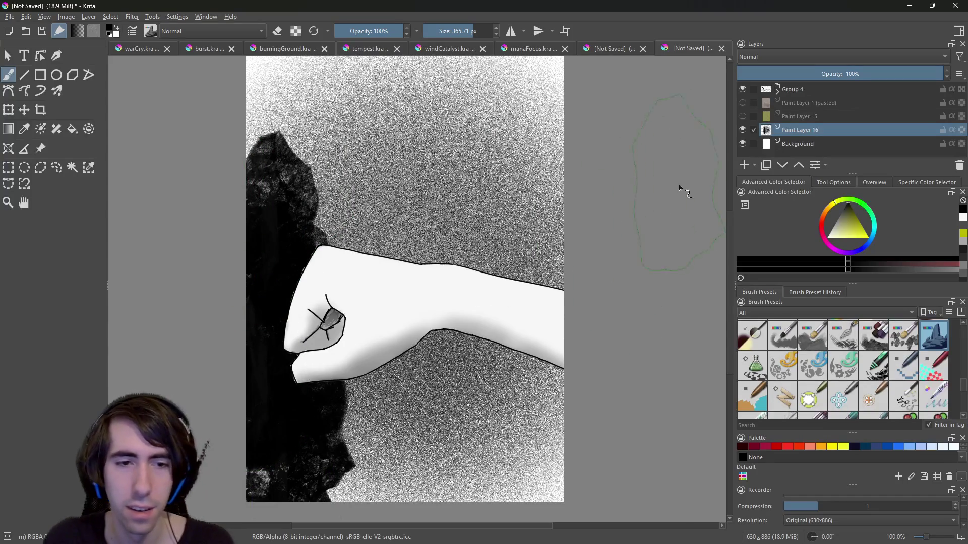
pyautogui.scroll(-2, 728, 264)
pyautogui.scroll(3, 729, 252)
pyautogui.scroll(-2, 737, 247)
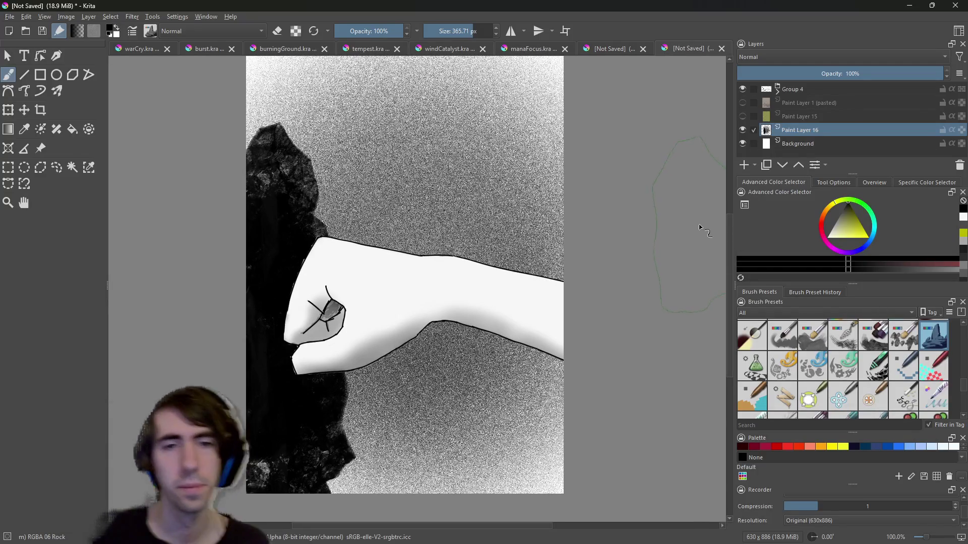
pyautogui.moveTo(298, 519)
pyautogui.mouseDown()
pyautogui.moveTo(335, 522)
pyautogui.moveTo(342, 479)
pyautogui.moveTo(323, 454)
pyautogui.moveTo(353, 459)
pyautogui.moveTo(348, 439)
pyautogui.mouseUp()
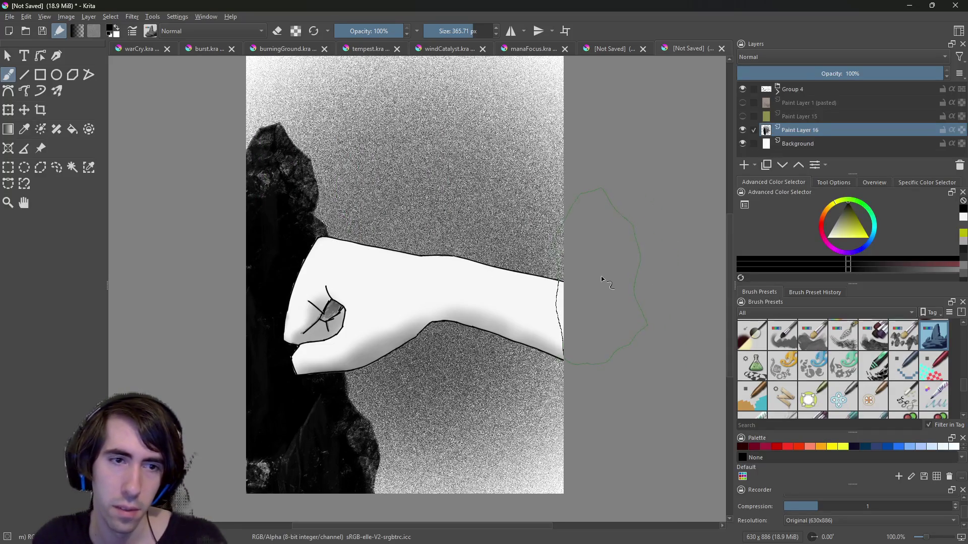
pyautogui.click(904, 335)
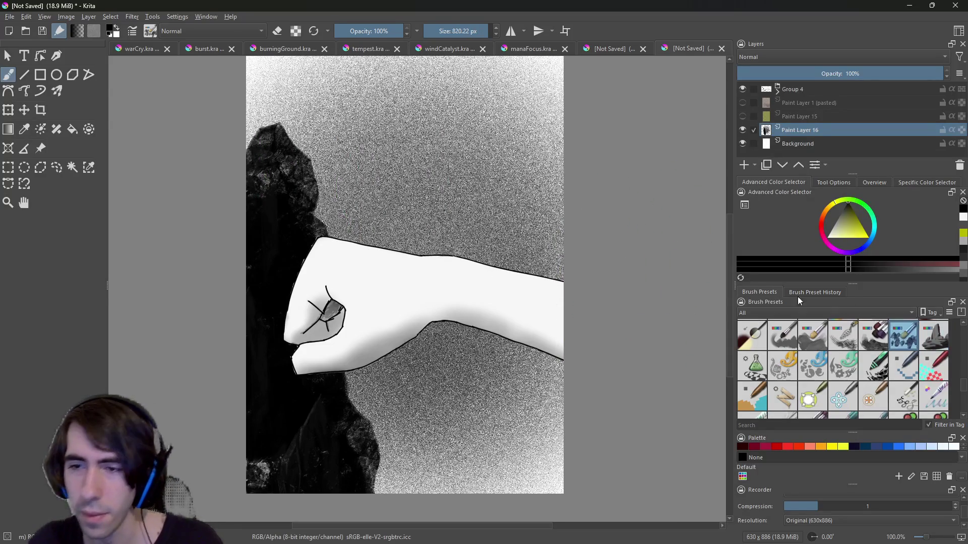
# Try dark textured and Color-mode strokes over the sky, undoing each one.
pyautogui.moveTo(504, 126)
pyautogui.mouseDown()
pyautogui.moveTo(464, 166)
pyautogui.moveTo(447, 164)
pyautogui.mouseUp()
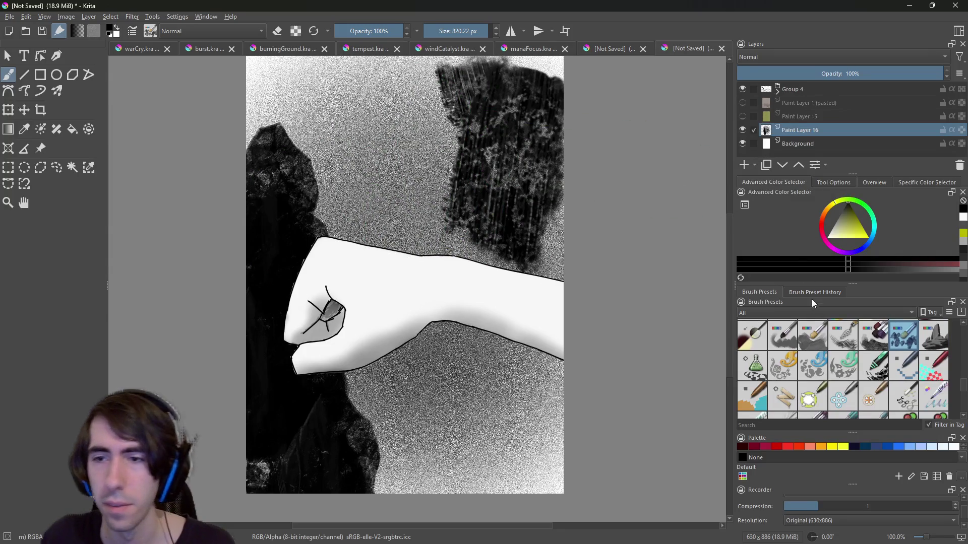
pyautogui.hotkey('ctrl', 'z')
pyautogui.click(873, 335)
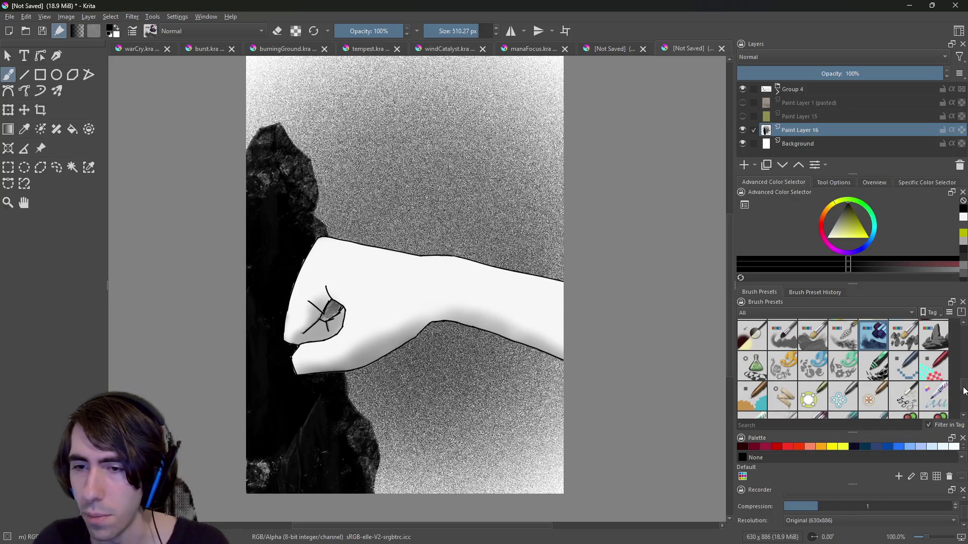
pyautogui.scroll(3, 964, 391)
pyautogui.click(842, 374)
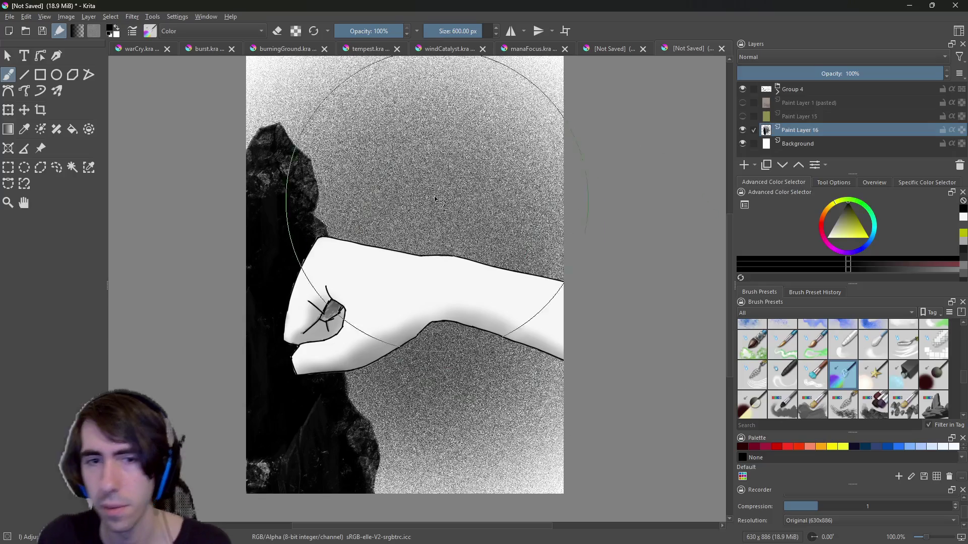
pyautogui.moveTo(442, 173); pyautogui.dragTo(442, 216)
pyautogui.hotkey('ctrl', 'z')
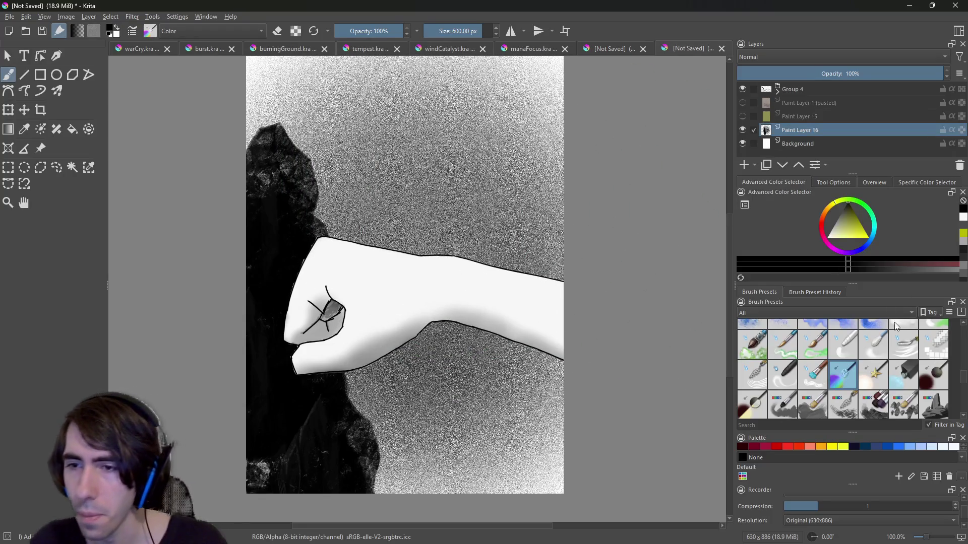
# Add the empty Paint Layer 17 above Paint Layer 16.
pyautogui.moveTo(964, 384); pyautogui.dragTo(961, 379)
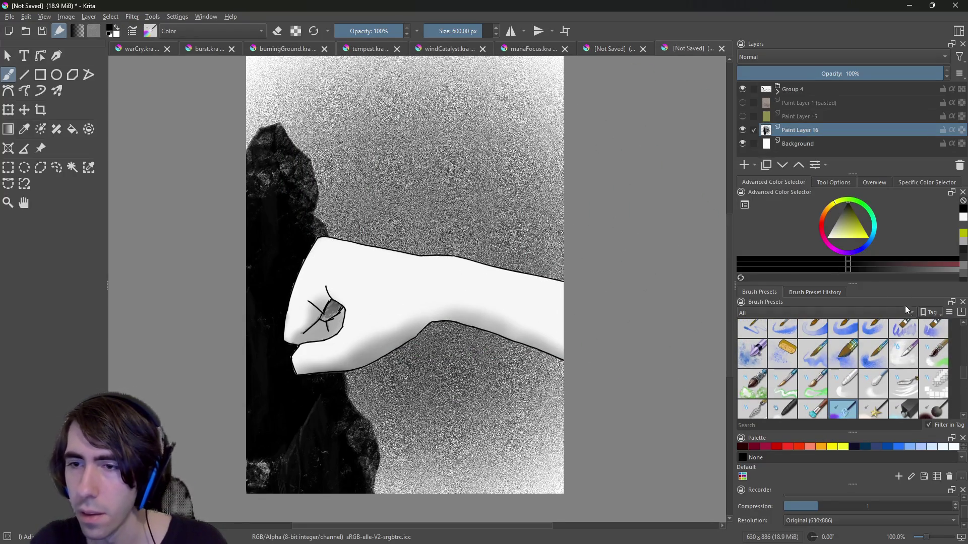
pyautogui.click(745, 165)
pyautogui.scroll(3, 956, 376)
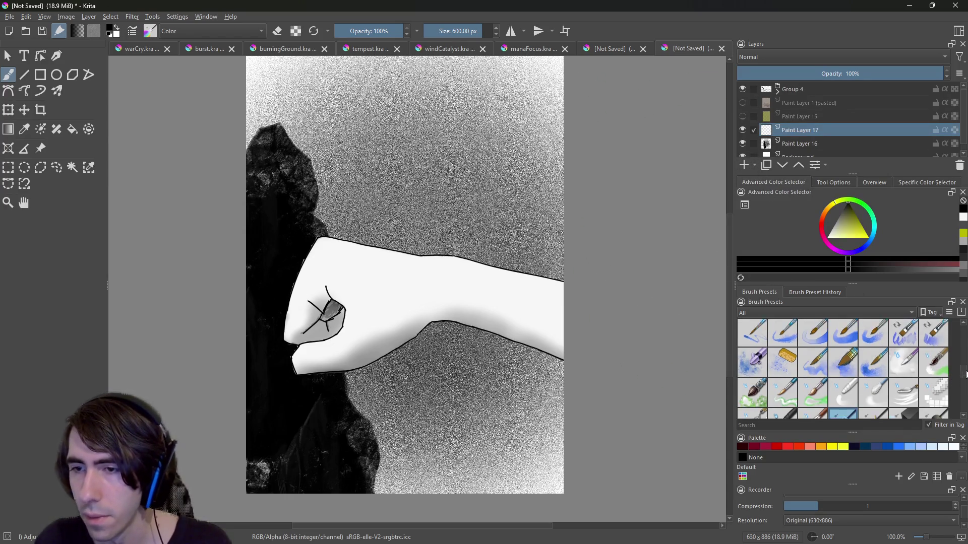
pyautogui.moveTo(963, 366)
pyautogui.mouseDown()
pyautogui.moveTo(965, 342)
pyautogui.moveTo(829, 333)
pyautogui.mouseUp()
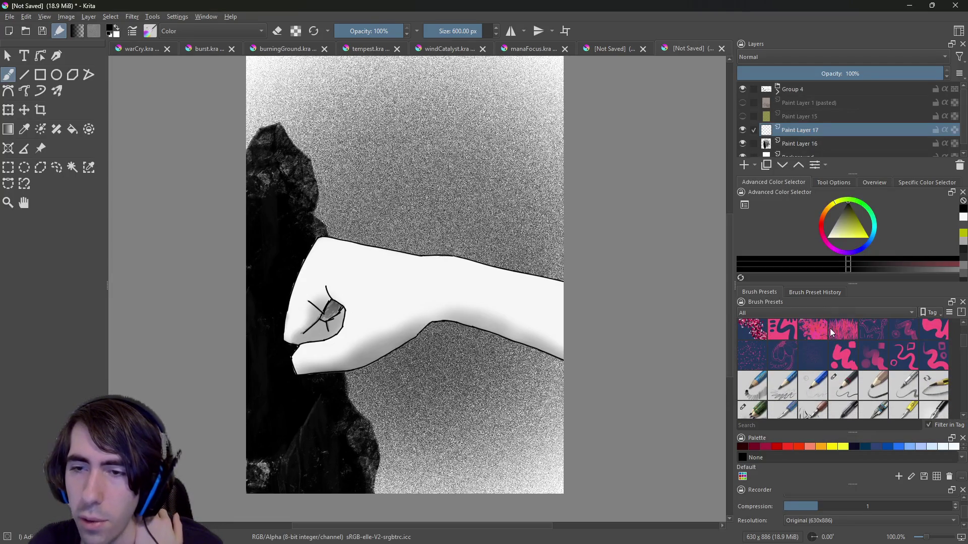
pyautogui.moveTo(332, 433); pyautogui.dragTo(524, 434)
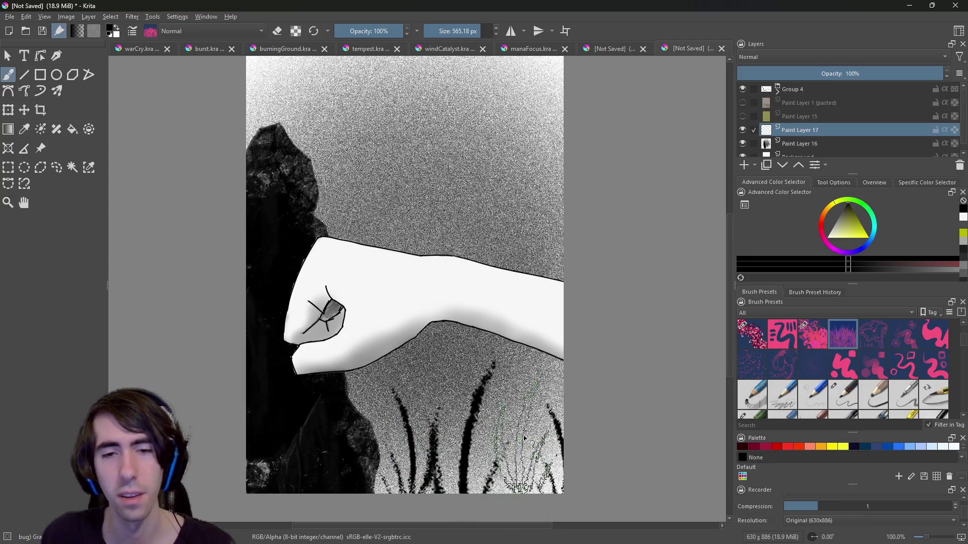
pyautogui.hotkey('ctrl', 'z')
pyautogui.moveTo(445, 424)
pyautogui.mouseDown()
pyautogui.moveTo(529, 383)
pyautogui.moveTo(418, 453)
pyautogui.moveTo(453, 353)
pyautogui.moveTo(407, 447)
pyautogui.moveTo(398, 414)
pyautogui.moveTo(424, 434)
pyautogui.moveTo(414, 429)
pyautogui.moveTo(424, 417)
pyautogui.mouseUp()
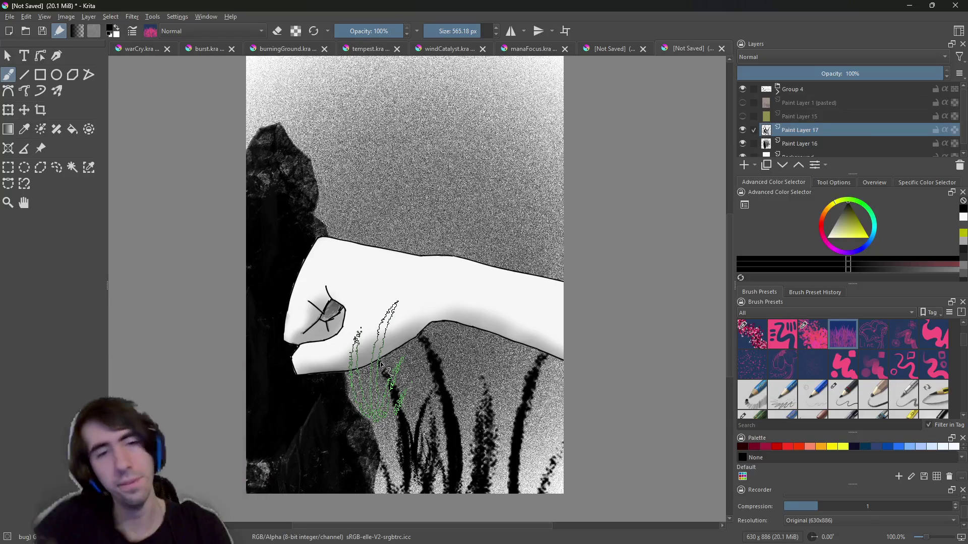
pyautogui.hotkey('ctrl', 'z')
pyautogui.hotkey('ctrl', 'z')
pyautogui.hotkey('ctrl', 'z')
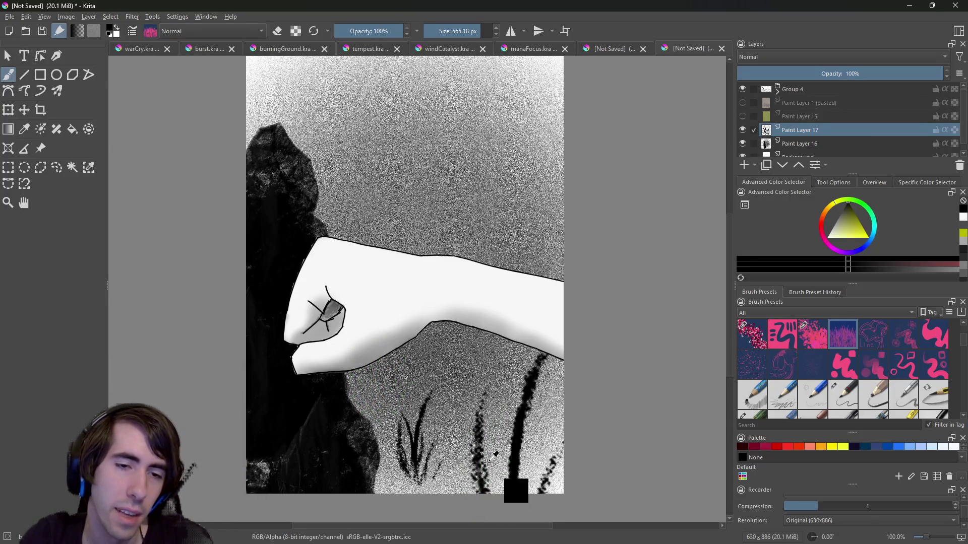
pyautogui.hotkey('ctrl', 'z')
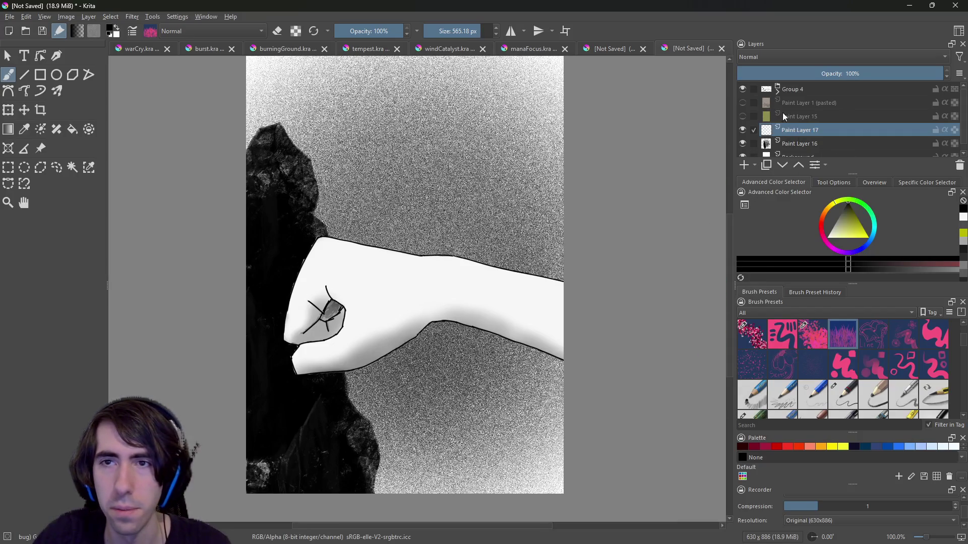
pyautogui.click(796, 91)
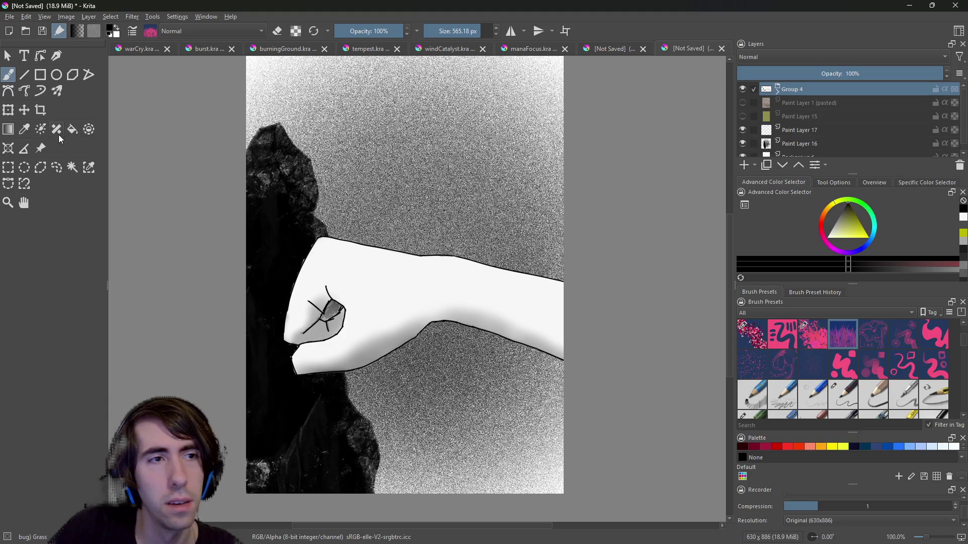
pyautogui.click(24, 110)
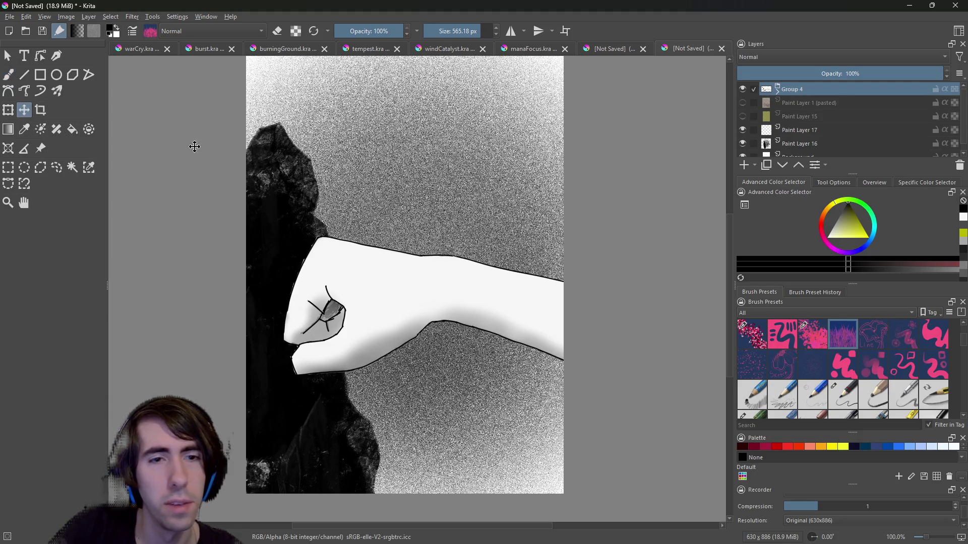
# Drag the Group 4 fist higher and slightly right over the rocky backdrop.
pyautogui.moveTo(376, 281)
pyautogui.mouseDown()
pyautogui.moveTo(432, 231)
pyautogui.moveTo(436, 242)
pyautogui.moveTo(372, 216)
pyautogui.moveTo(349, 222)
pyautogui.moveTo(401, 226)
pyautogui.moveTo(404, 245)
pyautogui.moveTo(424, 207)
pyautogui.moveTo(444, 220)
pyautogui.mouseUp()
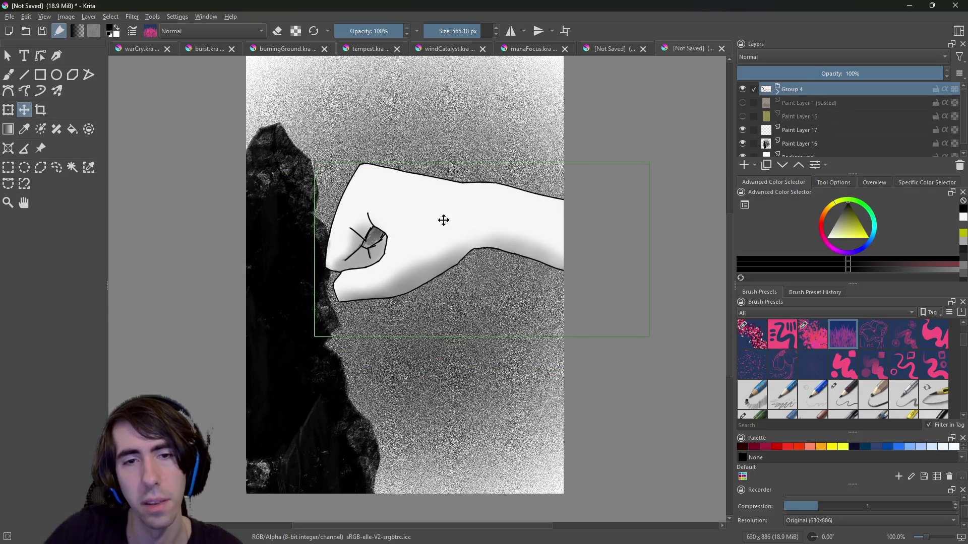
pyautogui.moveTo(734, 295); pyautogui.dragTo(732, 296)
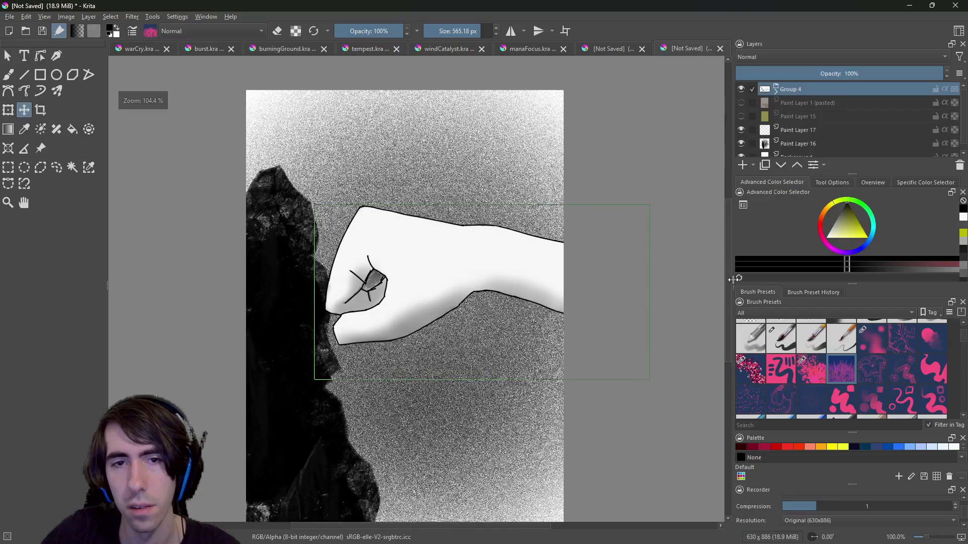
pyautogui.moveTo(414, 233)
pyautogui.mouseDown()
pyautogui.moveTo(421, 263)
pyautogui.moveTo(434, 250)
pyautogui.moveTo(431, 258)
pyautogui.mouseUp()
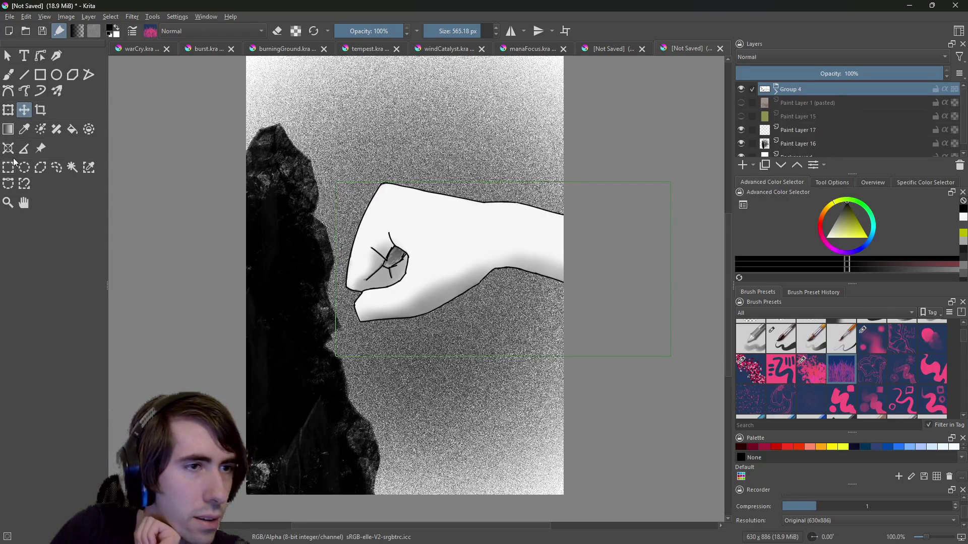
pyautogui.click(42, 114)
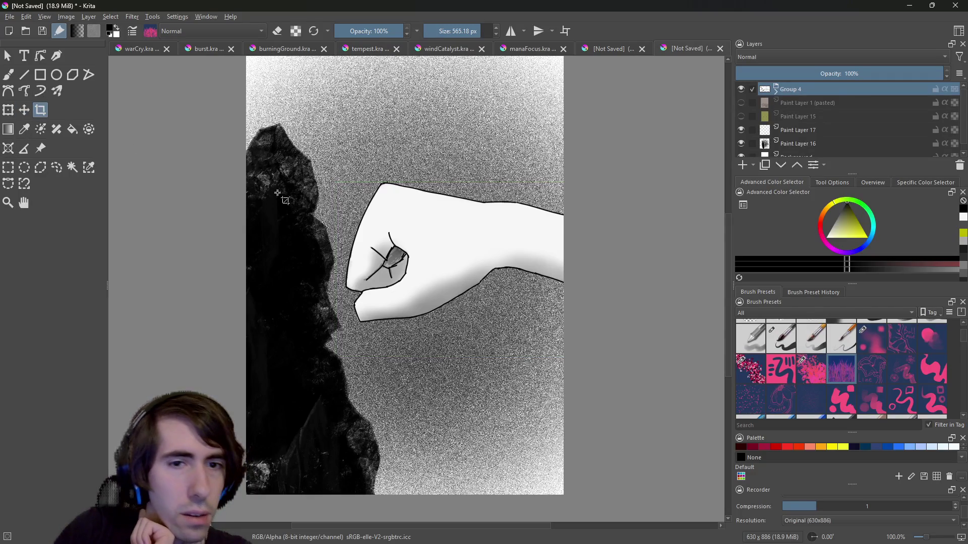
# Try the Transform and Crop tools, then browse the Filter and Layer menus.
pyautogui.click(9, 111)
pyautogui.click(43, 114)
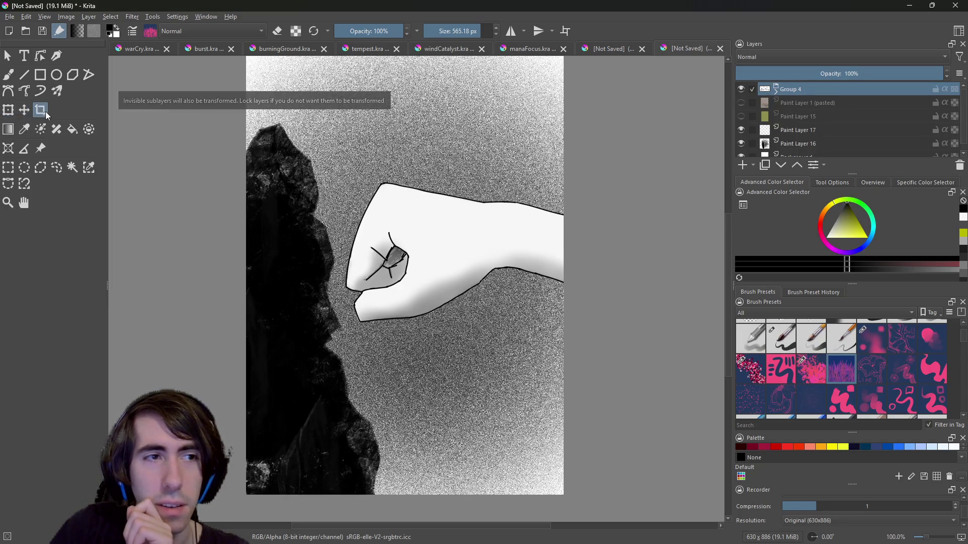
pyautogui.click(131, 18)
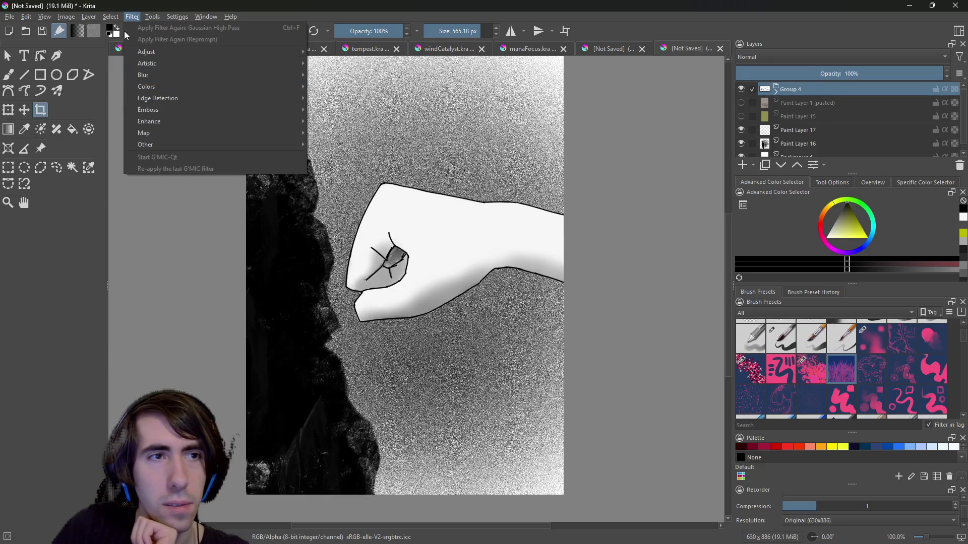
pyautogui.moveTo(89, 20)
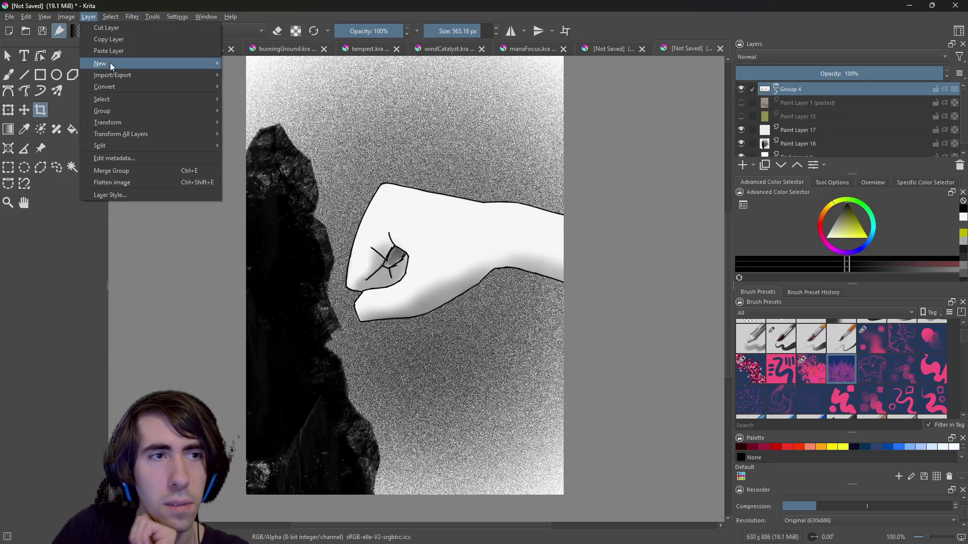
pyautogui.moveTo(121, 112)
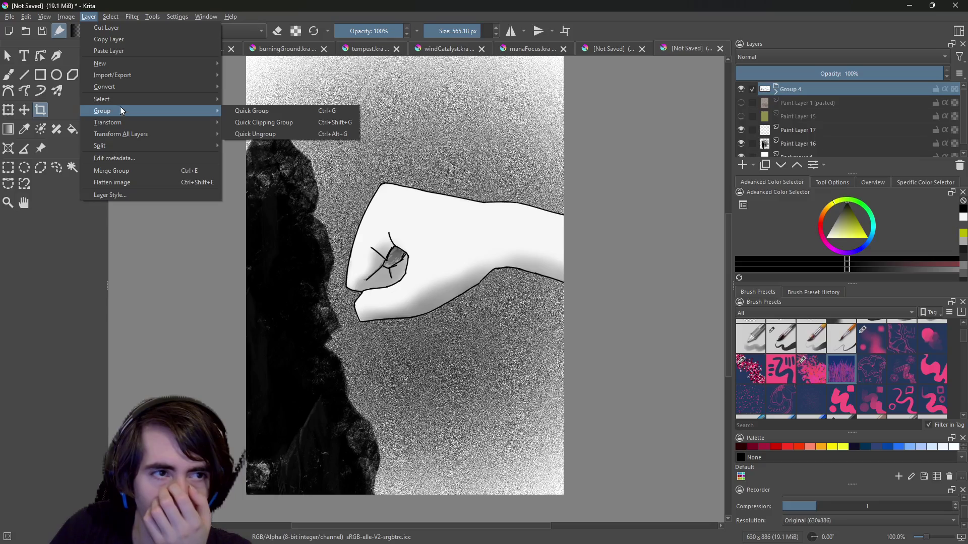
pyautogui.moveTo(118, 84)
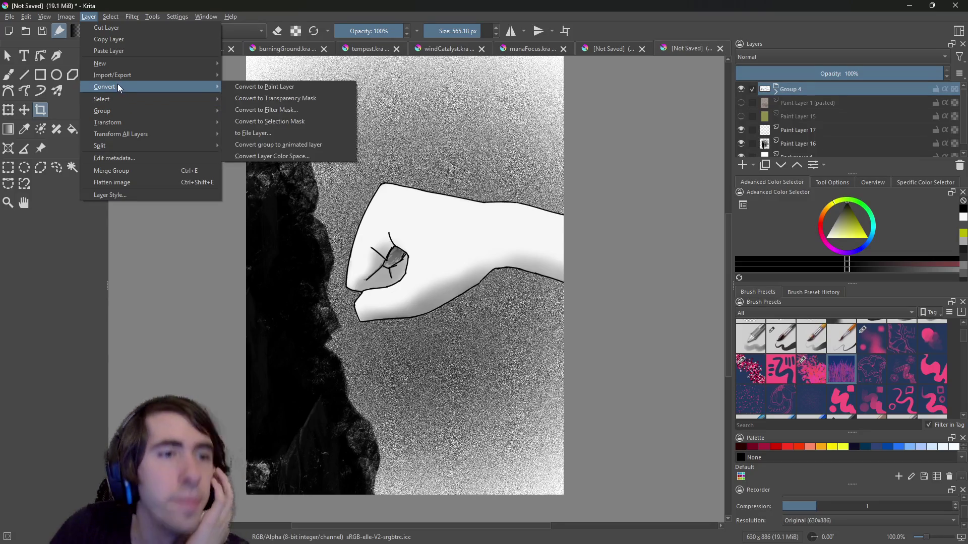
# Rotate Group 4 left by a custom 11 degrees with Rotate Layer.
pyautogui.moveTo(307, 158)
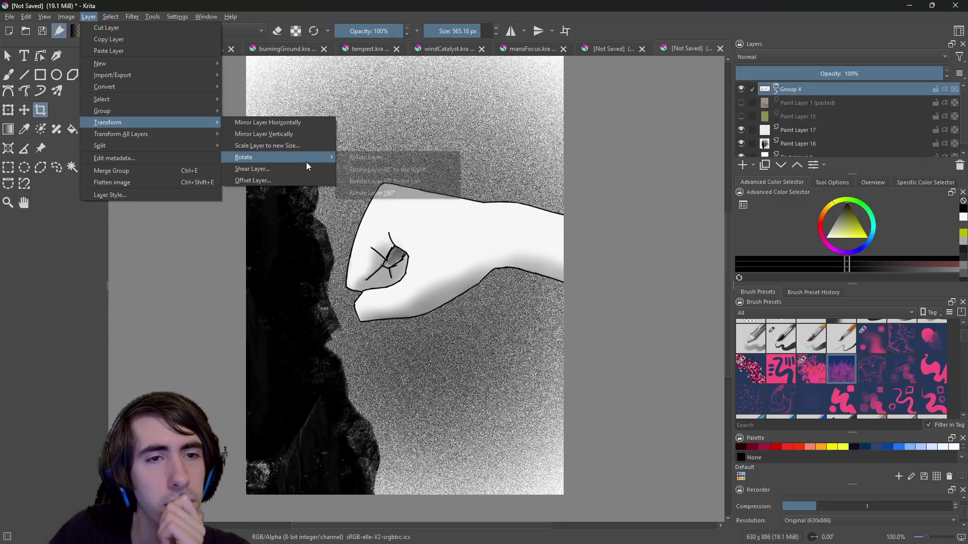
pyautogui.click(367, 158)
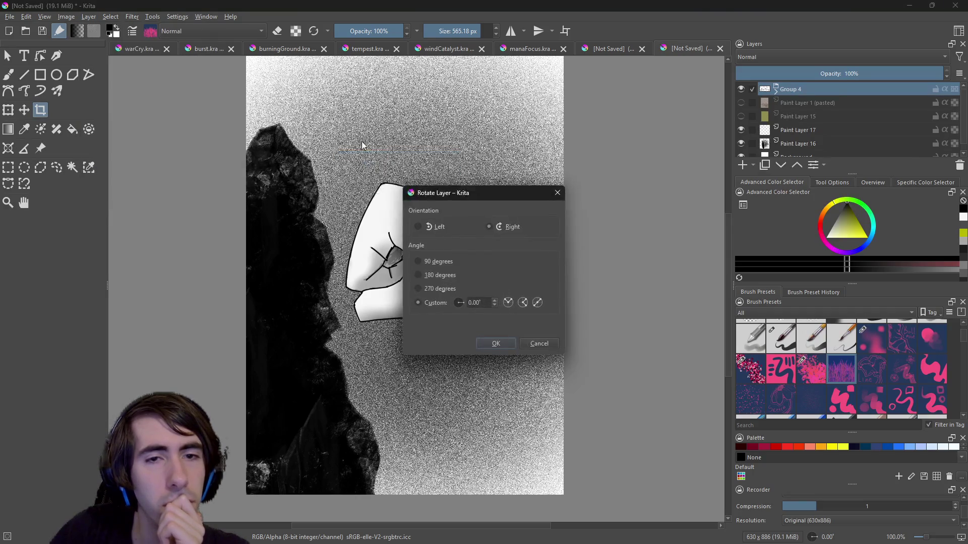
pyautogui.moveTo(491, 193); pyautogui.dragTo(594, 184)
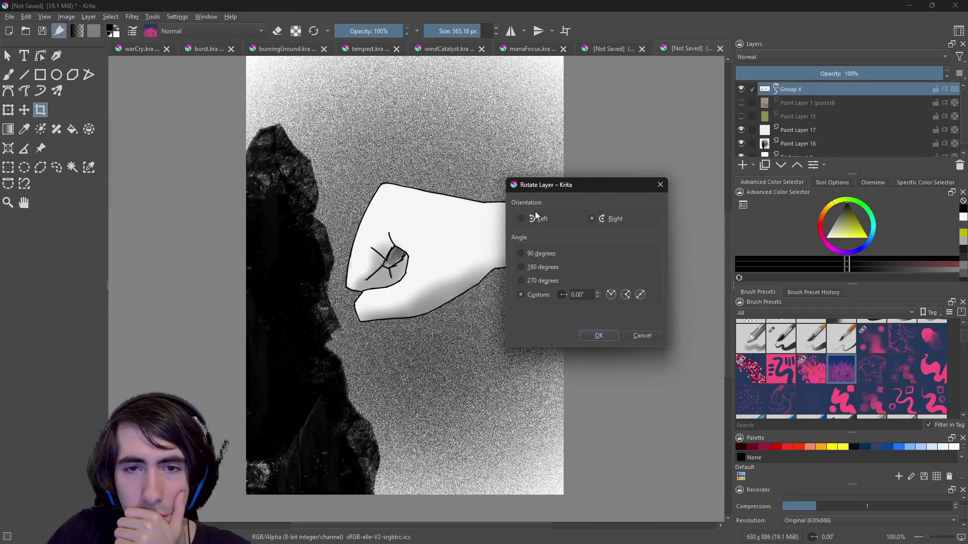
pyautogui.click(598, 293)
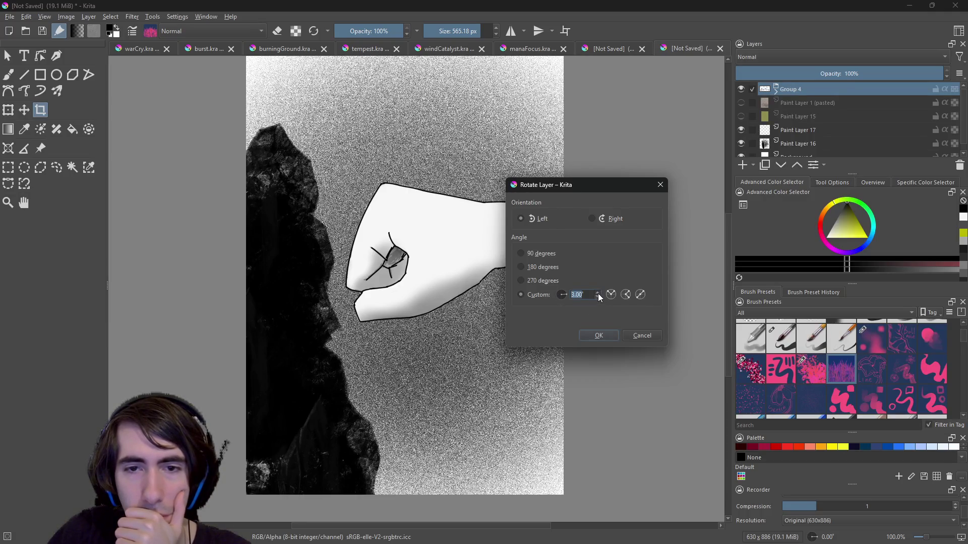
pyautogui.click(597, 337)
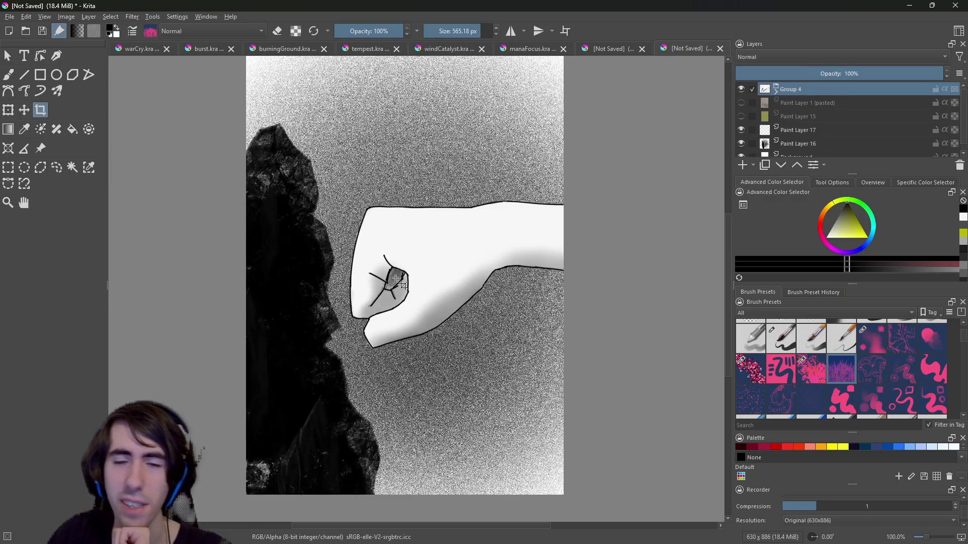
# Undo and redo the fist rotation to compare before and after.
pyautogui.hotkey('ctrl', 'z')
pyautogui.hotkey('ctrl', 'y')
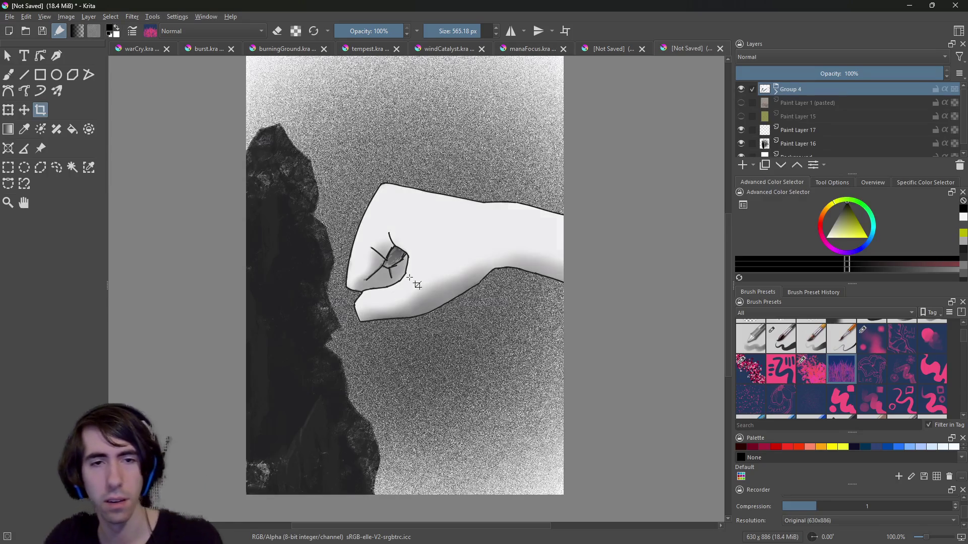
pyautogui.hotkey('ctrl', 'y')
pyautogui.hotkey('ctrl', 'shift', 'z')
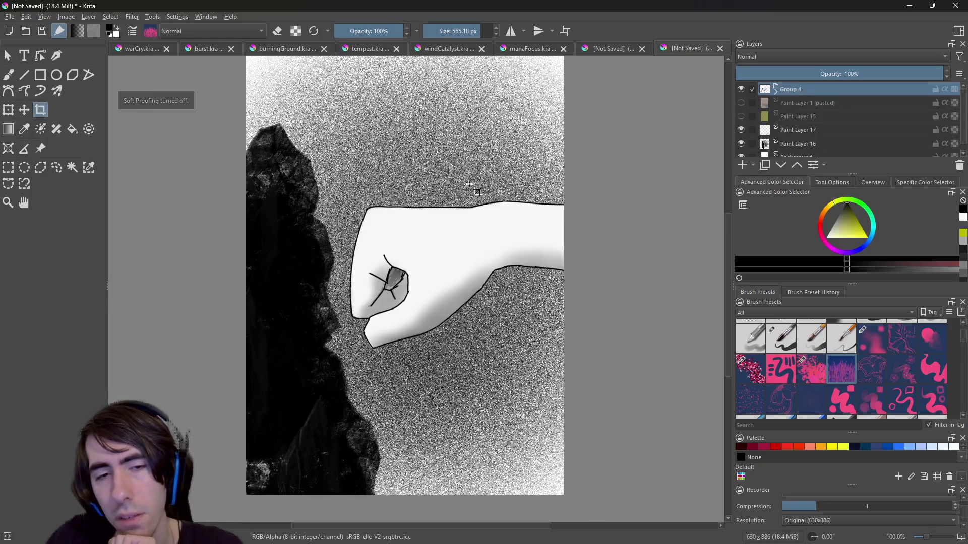
pyautogui.hotkey('ctrl', 'z')
pyautogui.hotkey('ctrl', 'shift', 'z')
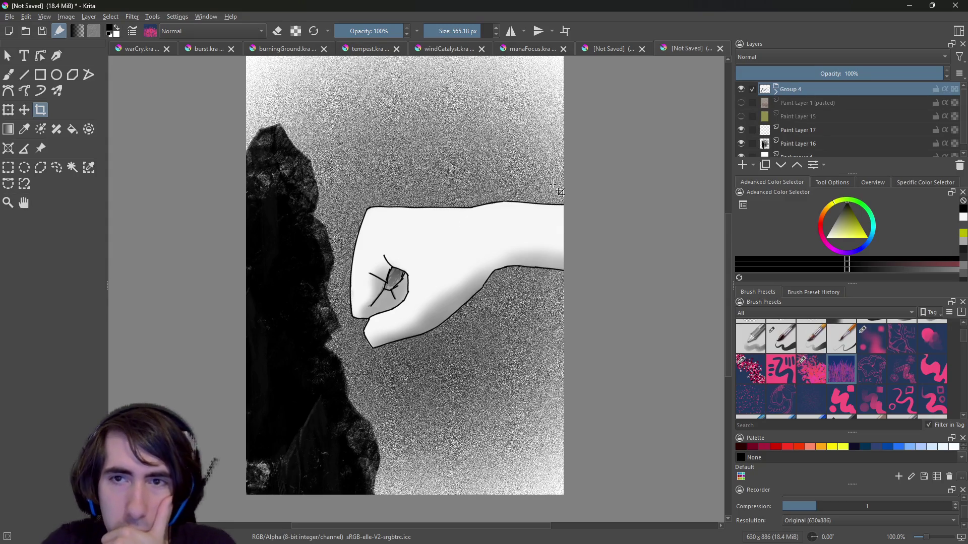
# Select Paint Layers 17 and 16 and toggle the rock layer's visibility to inspect it.
pyautogui.click(808, 132)
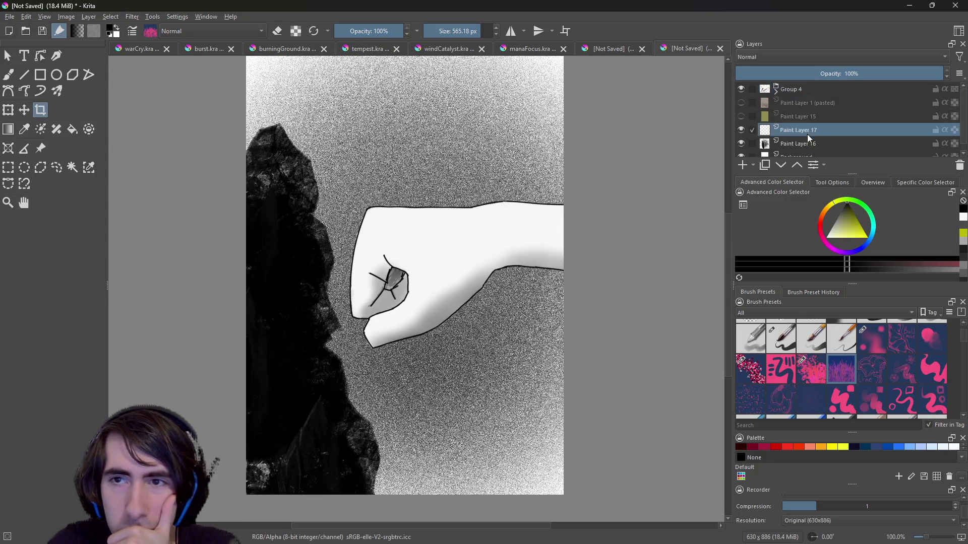
pyautogui.click(809, 144)
pyautogui.scroll(-1, 869, 120)
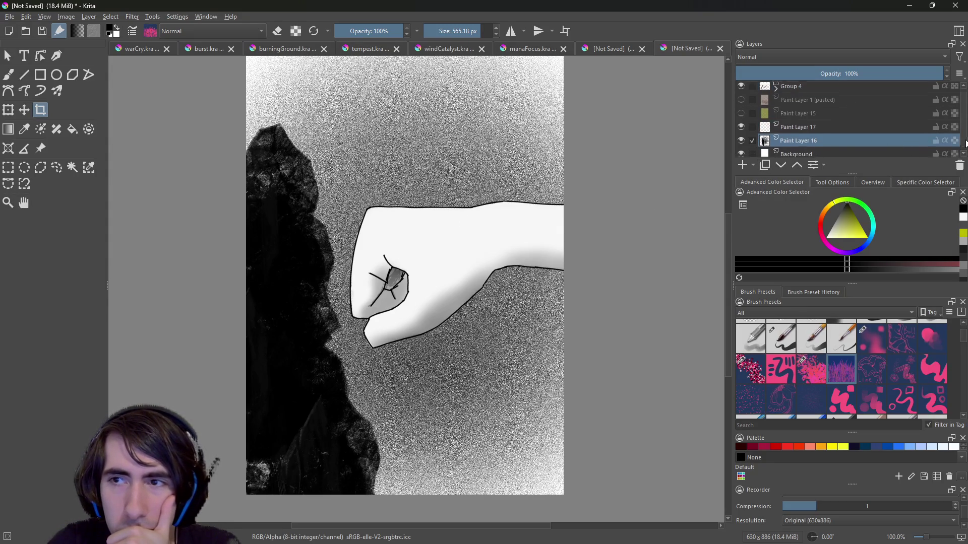
pyautogui.click(741, 135)
pyautogui.click(742, 135)
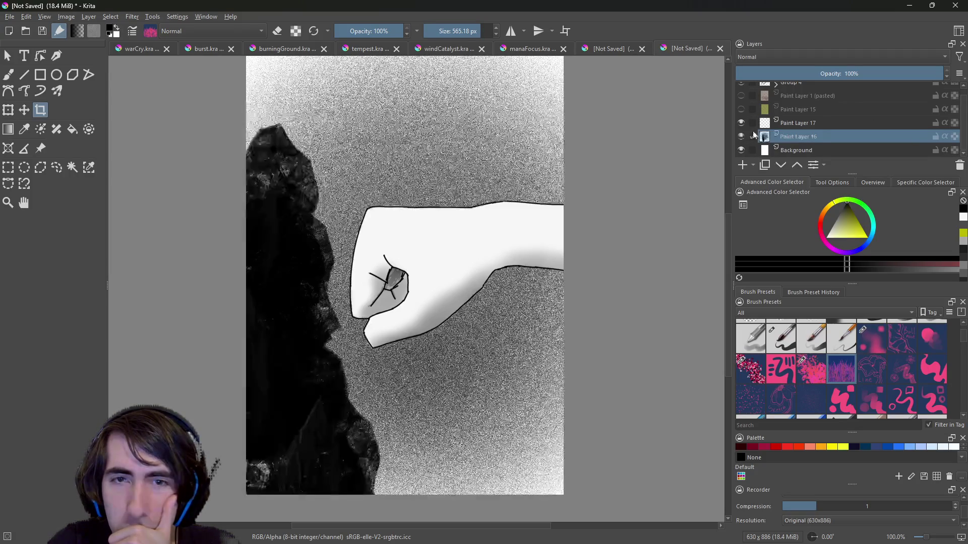
pyautogui.scroll(1, 965, 141)
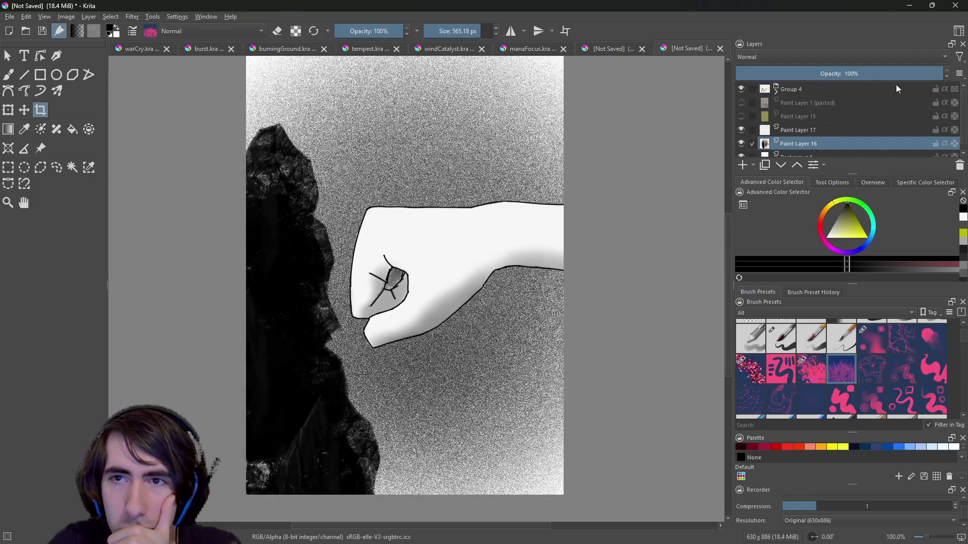
# Expand Group 4 and toggle Paint Layers 9, 5 and 8 off and on.
pyautogui.click(825, 90)
pyautogui.click(776, 91)
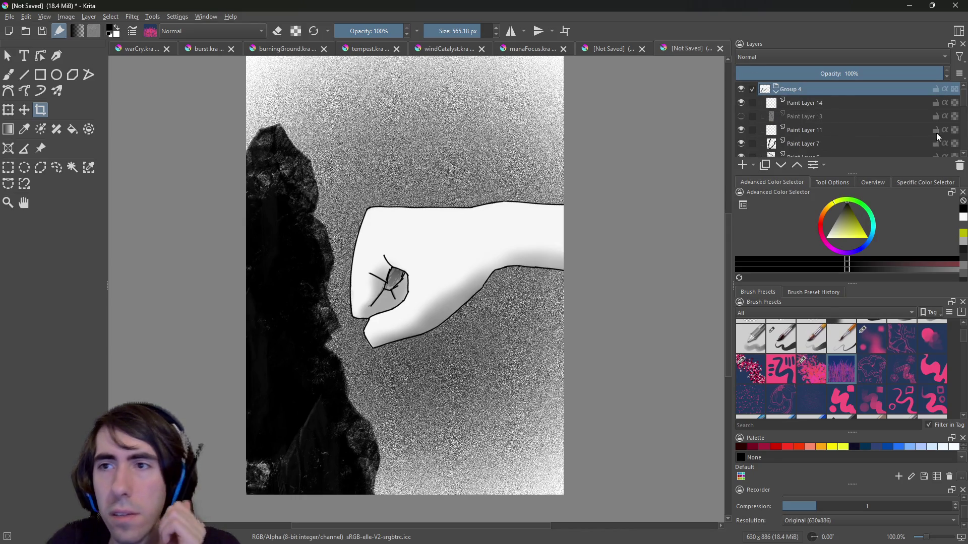
pyautogui.scroll(-5, 965, 103)
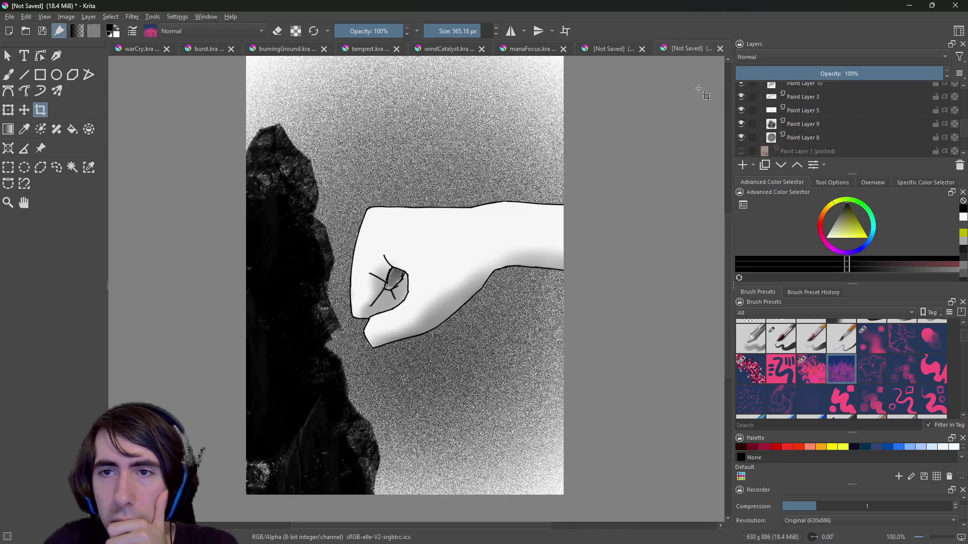
pyautogui.click(741, 124)
pyautogui.click(740, 124)
pyautogui.click(740, 110)
pyautogui.click(740, 110)
pyautogui.click(741, 137)
pyautogui.click(740, 137)
# Select Paint Layer 8 and add the new empty Paint Layer 18 beside it.
pyautogui.click(770, 138)
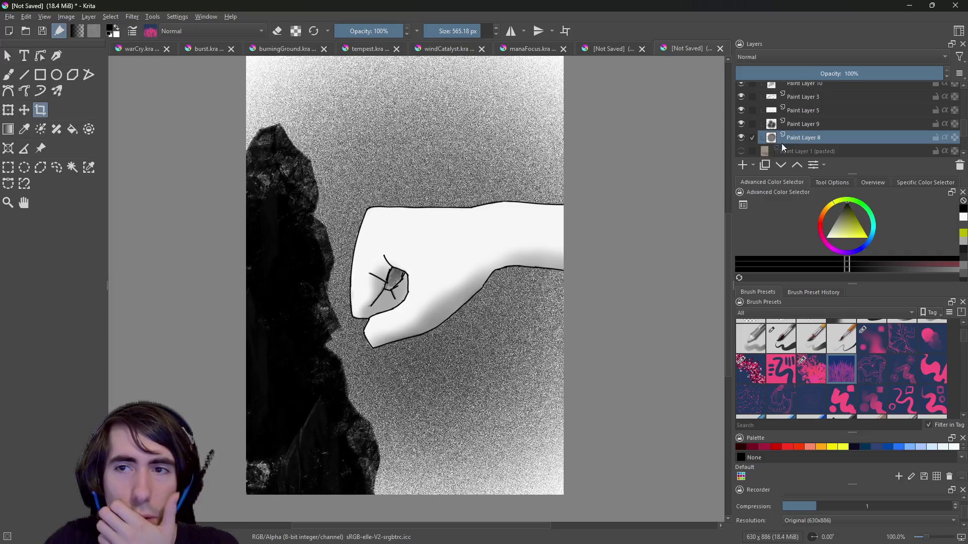
pyautogui.click(741, 165)
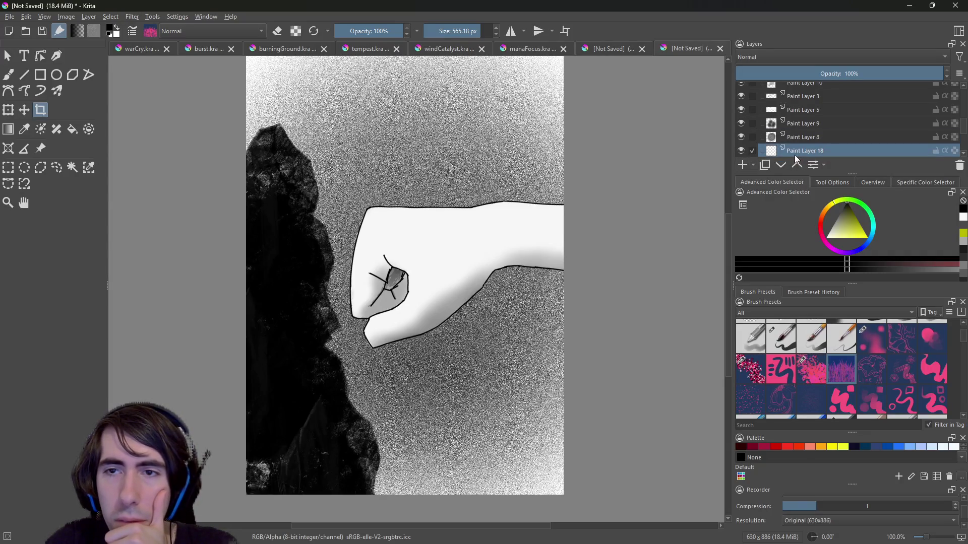
pyautogui.click(8, 75)
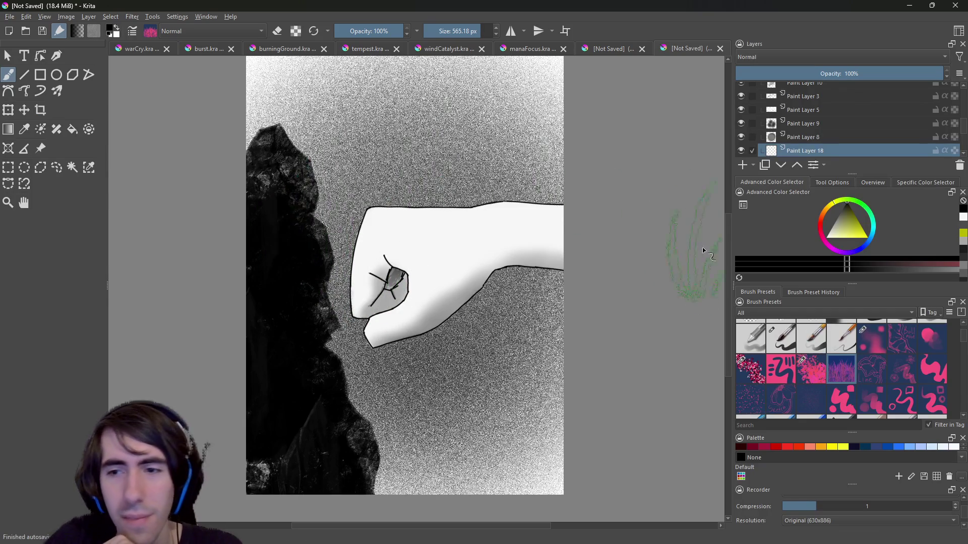
# Choose Basic-5, undo a test stroke, and keep Paint Layer 18 below Paint Layer 8.
pyautogui.press('/')
pyautogui.rightClick(458, 232)
pyautogui.rightClick(455, 260)
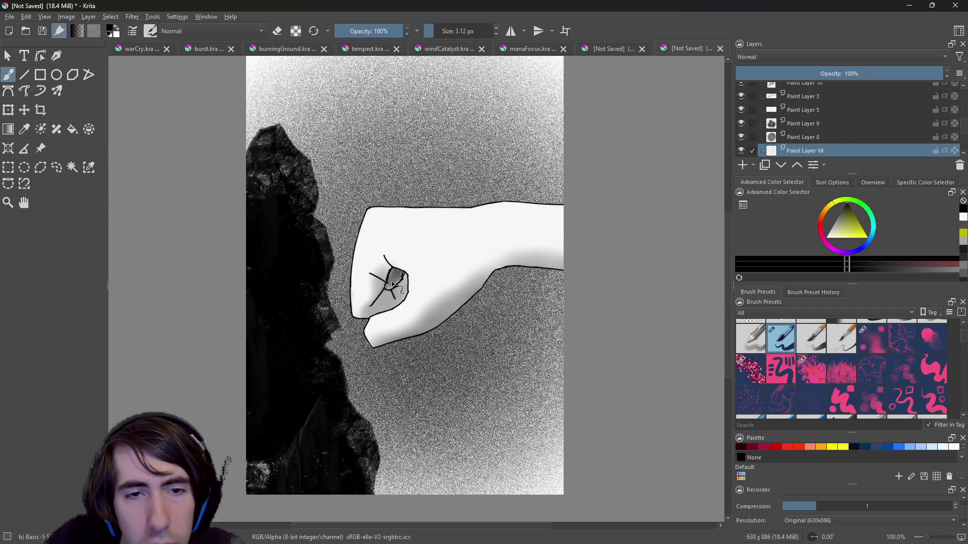
pyautogui.moveTo(434, 155); pyautogui.dragTo(469, 207)
pyautogui.hotkey('ctrl', 'z')
pyautogui.hotkey('ctrl', 'pageup')
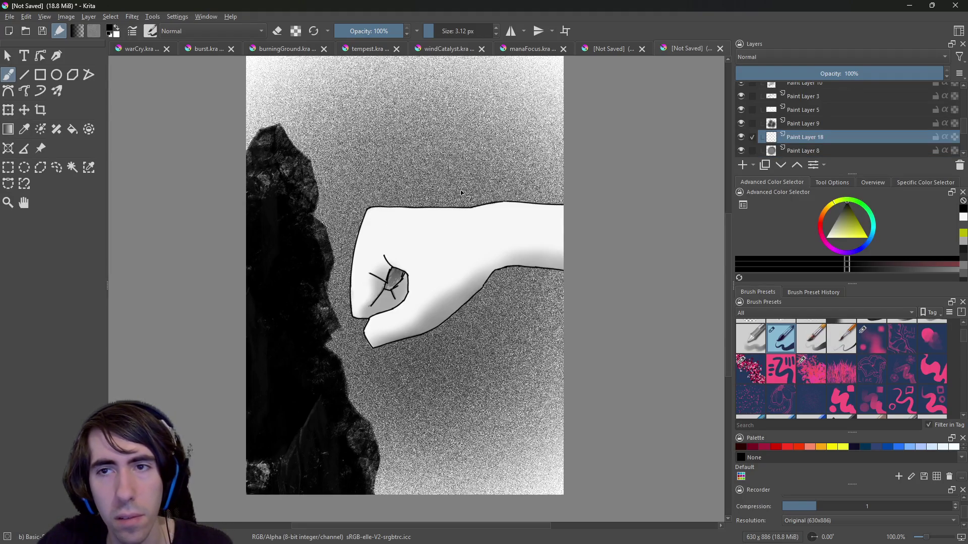
pyautogui.hotkey('ctrl', 'pagedown')
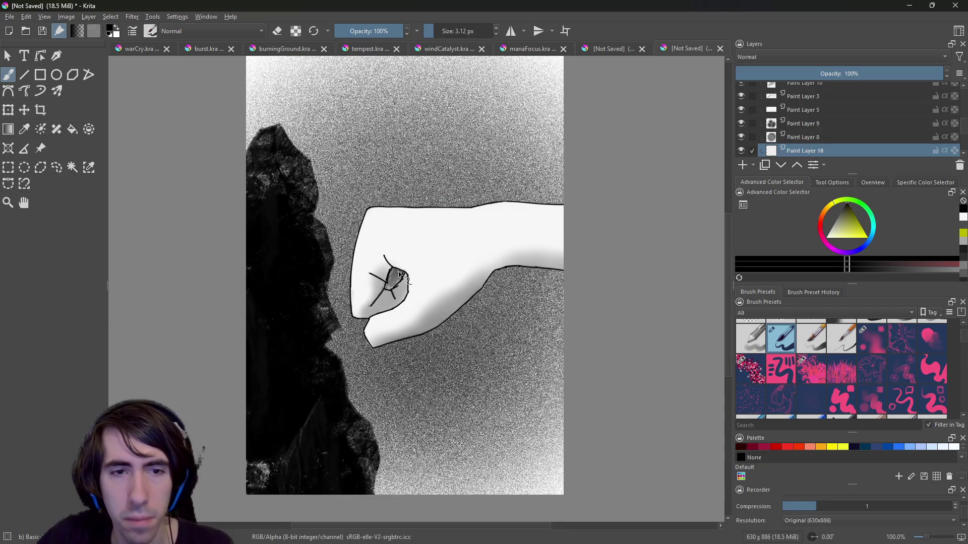
# Toggle Paint Layers 8, 9, 5 and 3 off and on to compare the fist.
pyautogui.click(740, 137)
pyautogui.click(740, 137)
pyautogui.click(740, 123)
pyautogui.click(741, 124)
pyautogui.click(741, 109)
pyautogui.click(742, 110)
pyautogui.click(740, 96)
pyautogui.click(741, 96)
pyautogui.click(740, 123)
pyautogui.click(741, 123)
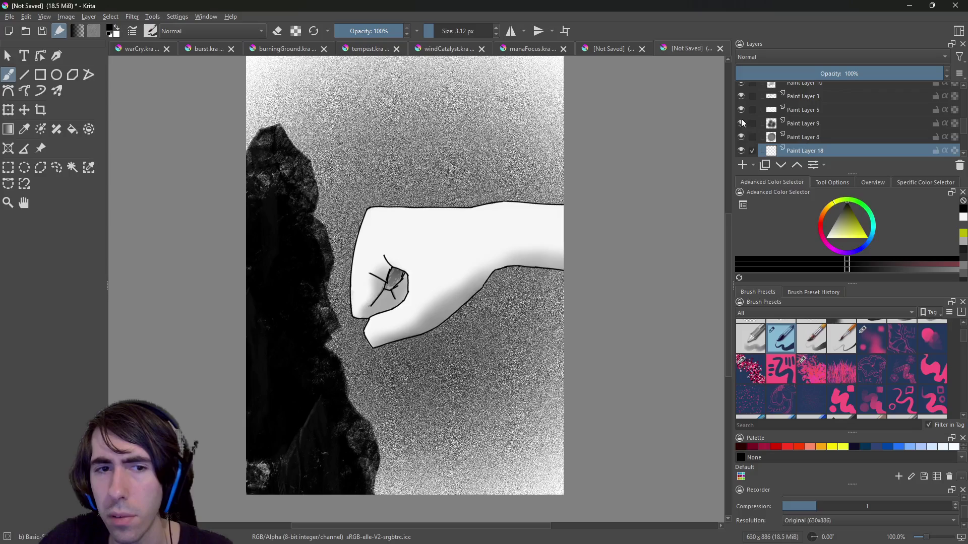
# Toggle Paint Layer 3's wrist shading and Paint Layer 10's knuckle shading to check them.
pyautogui.scroll(2, 956, 92)
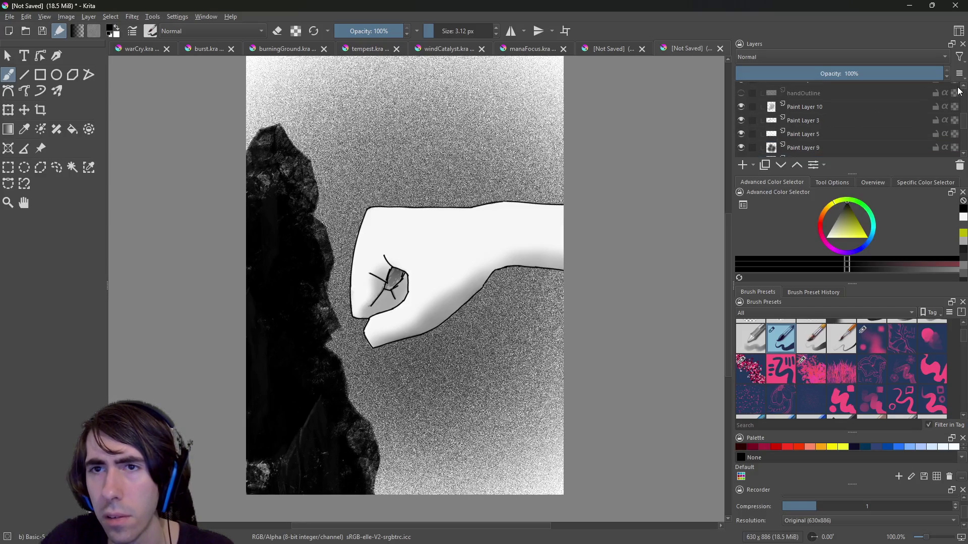
pyautogui.click(742, 119)
pyautogui.click(742, 120)
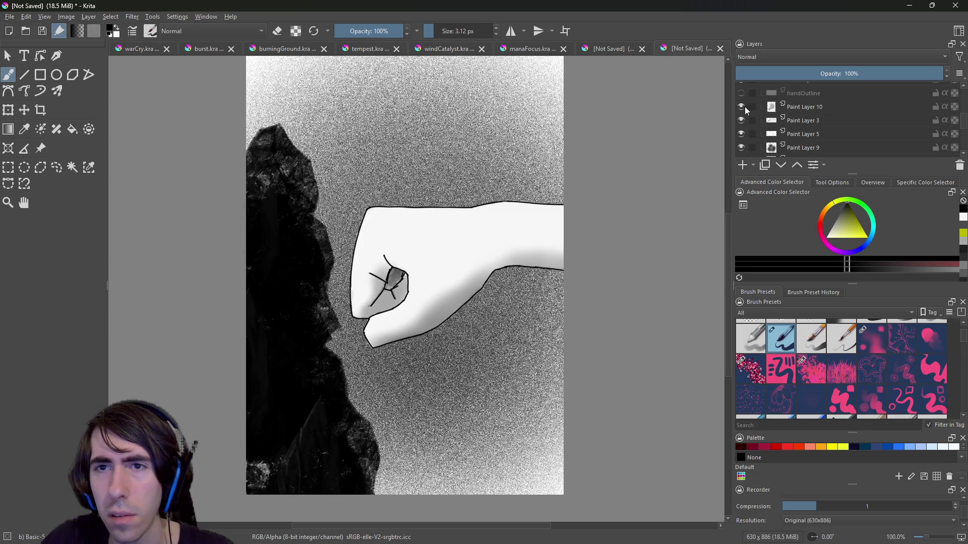
pyautogui.click(740, 106)
pyautogui.click(739, 105)
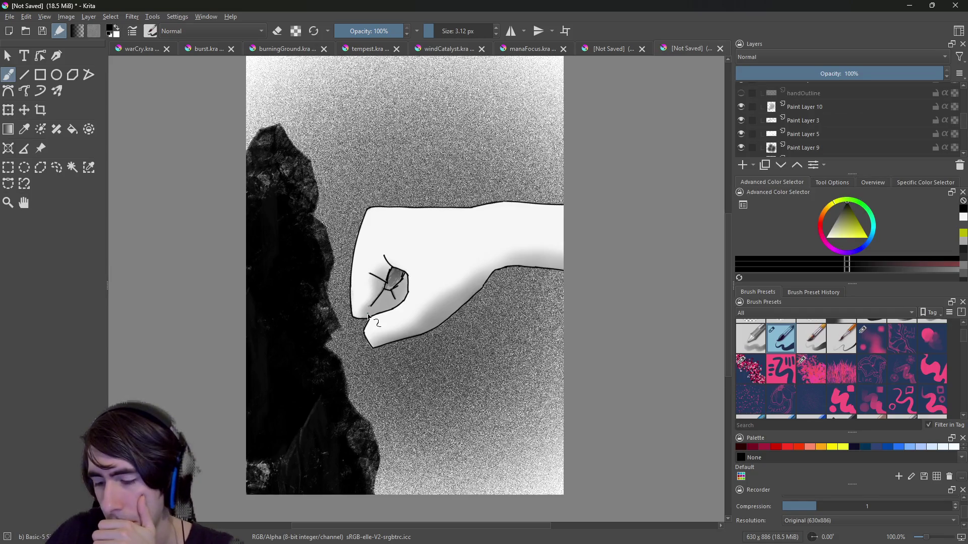
# Switch to the 10.51 px Eraser preset from the pop-up palette.
pyautogui.rightClick(324, 205)
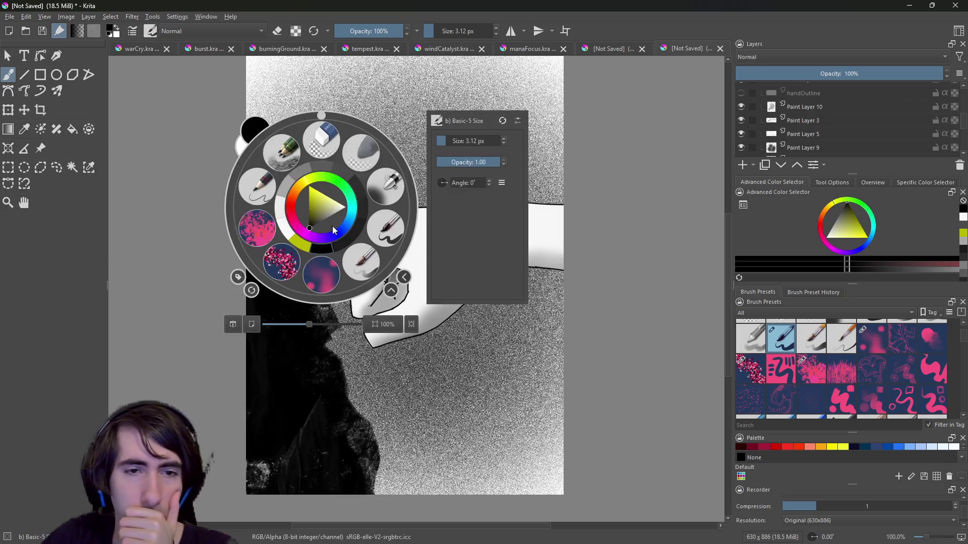
pyautogui.click(319, 153)
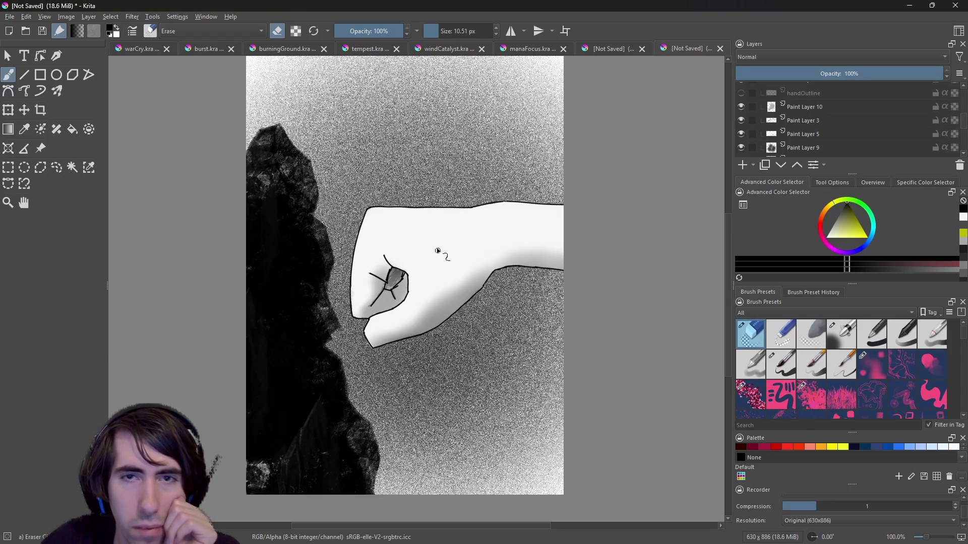
pyautogui.scroll(-2, 966, 126)
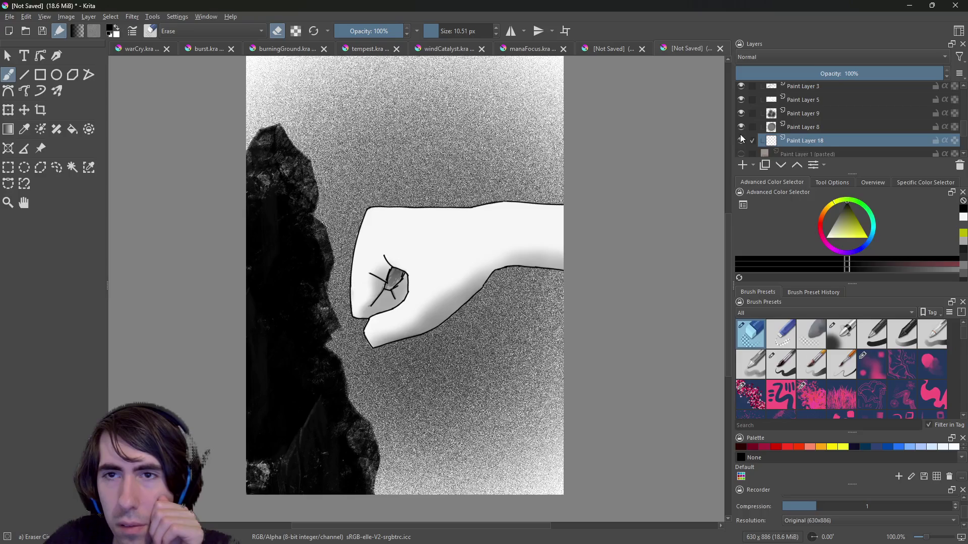
# Toggle Paint Layers 5 and 3 off and on to compare the fist.
pyautogui.click(743, 100)
pyautogui.click(742, 101)
pyautogui.click(743, 100)
pyautogui.click(743, 100)
pyautogui.click(742, 101)
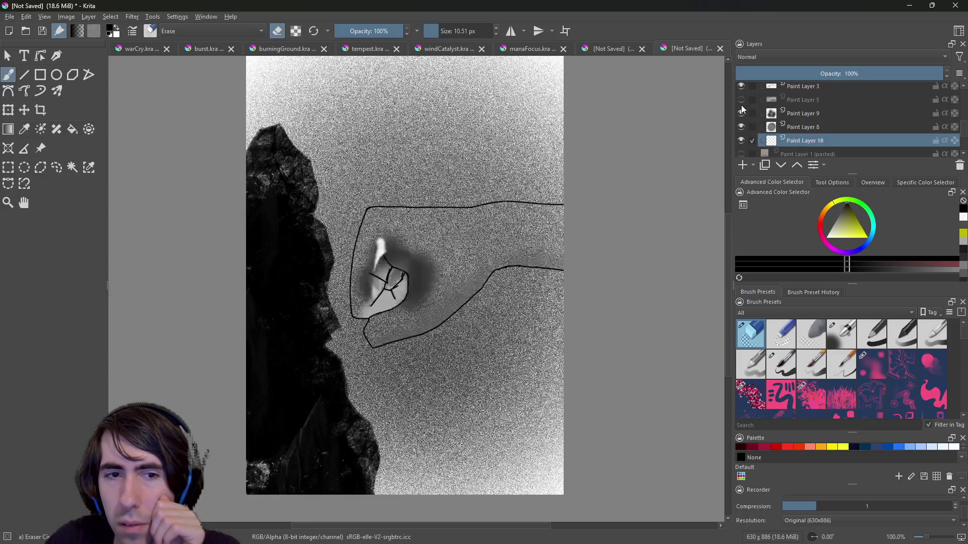
pyautogui.click(742, 101)
pyautogui.click(742, 88)
pyautogui.click(742, 89)
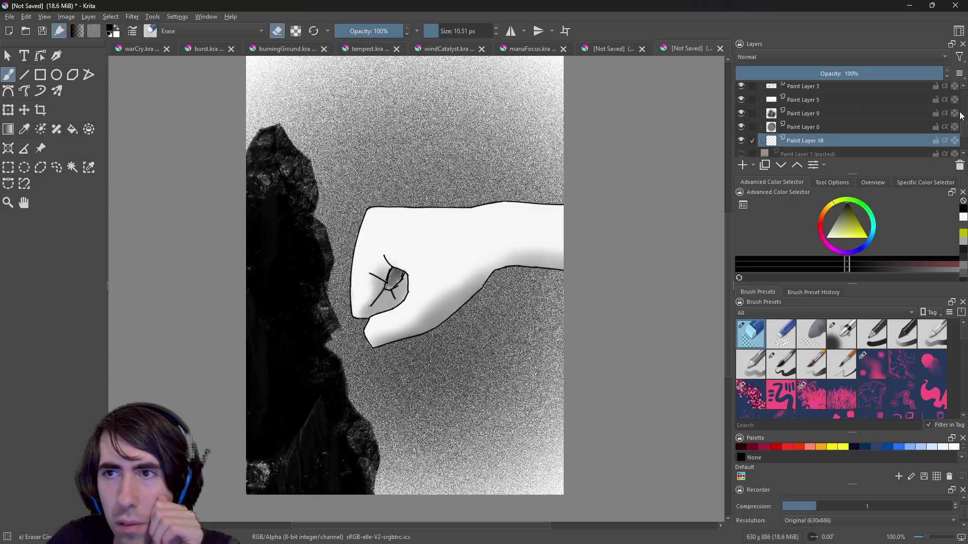
pyautogui.scroll(3, 962, 89)
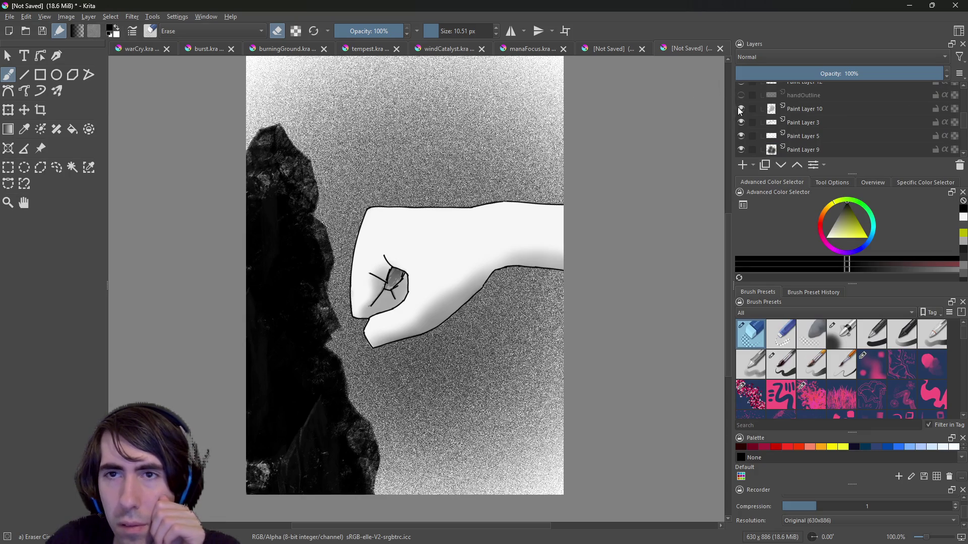
# Check Paint Layer 10, select it, and zoom to 200% on the fist.
pyautogui.click(740, 108)
pyautogui.click(741, 108)
pyautogui.click(740, 108)
pyautogui.click(741, 108)
pyautogui.click(775, 110)
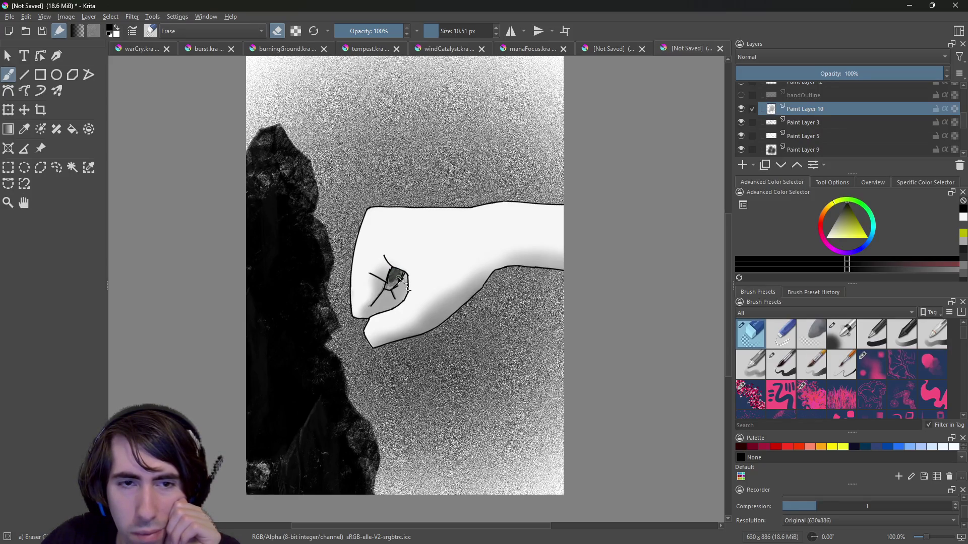
pyautogui.hotkey('ctrl', '+')
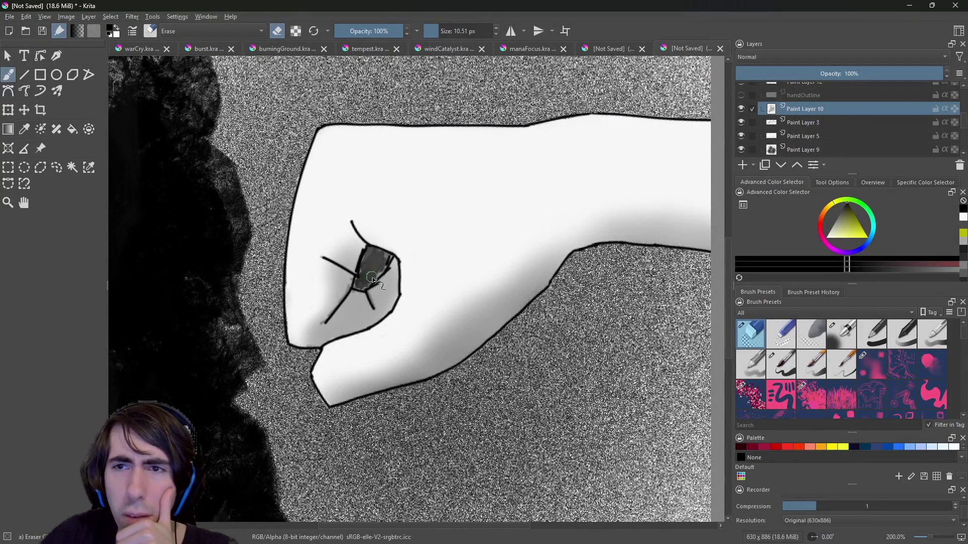
# Erase part of the knuckle shading on Paint Layer 10, then hide Paint Layer 2.
pyautogui.moveTo(367, 271)
pyautogui.mouseDown()
pyautogui.moveTo(390, 263)
pyautogui.moveTo(378, 272)
pyautogui.moveTo(377, 258)
pyautogui.moveTo(388, 260)
pyautogui.moveTo(361, 288)
pyautogui.moveTo(373, 262)
pyautogui.moveTo(369, 277)
pyautogui.mouseUp()
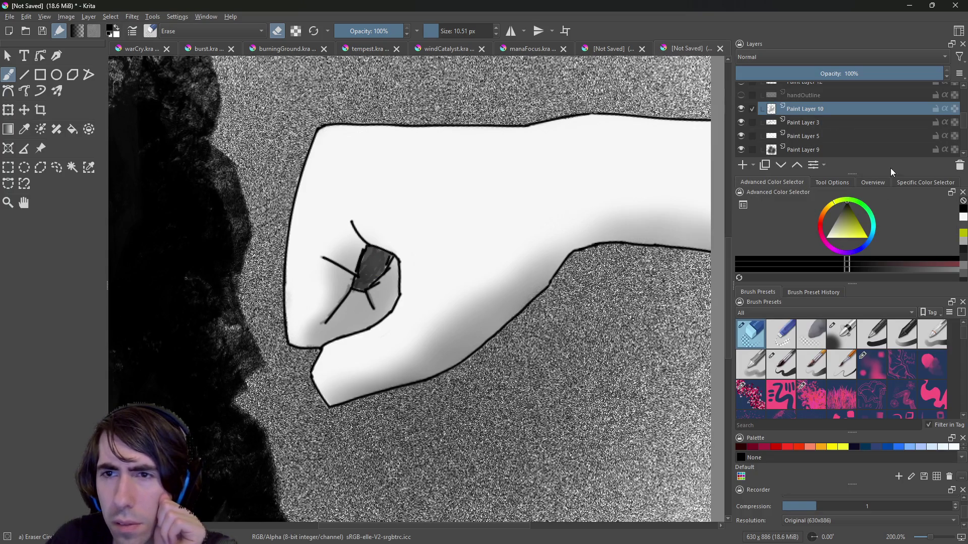
pyautogui.scroll(4, 962, 90)
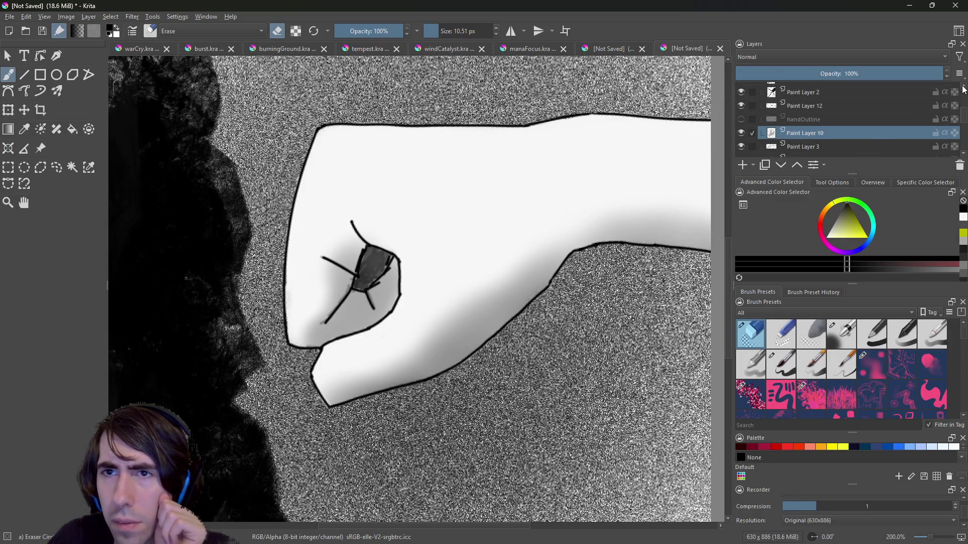
pyautogui.click(845, 119)
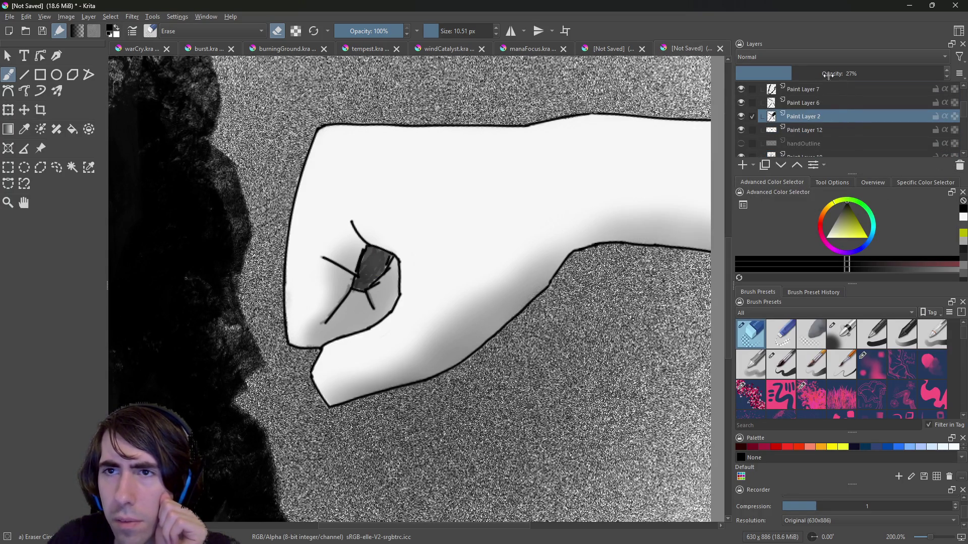
pyautogui.click(741, 117)
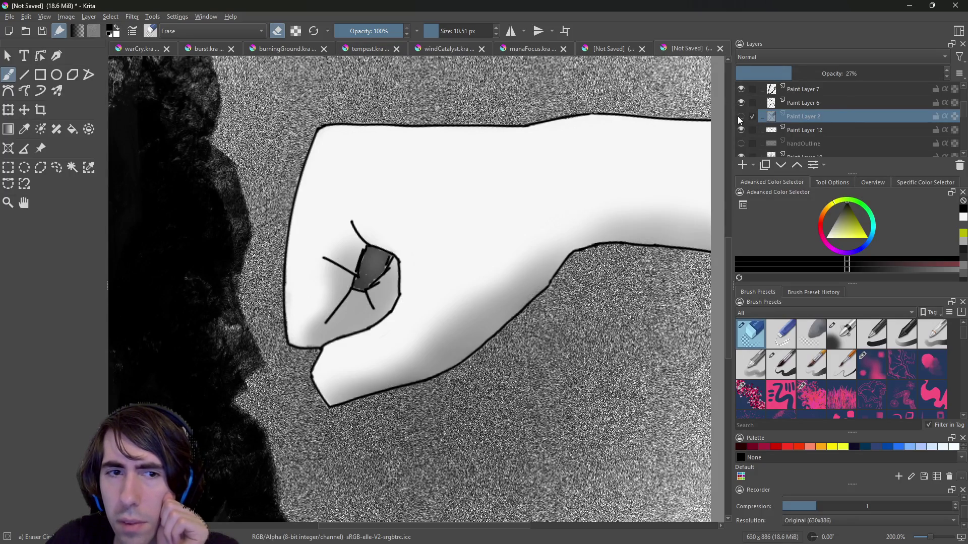
# Toggle Paint Layer 8's visibility to compare the knuckle, then make Paint Layer 8 active.
pyautogui.click(812, 153)
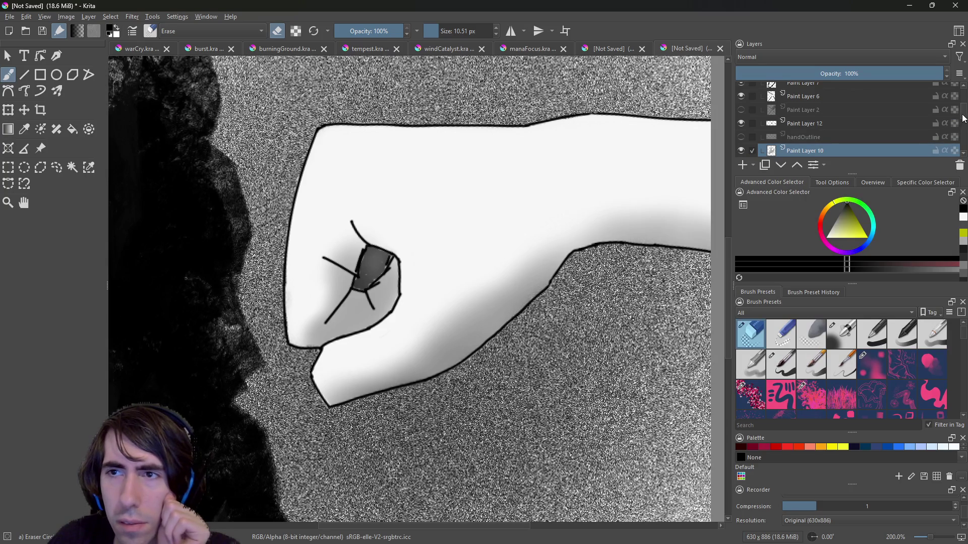
pyautogui.scroll(-5, 964, 117)
pyautogui.click(741, 116)
pyautogui.click(742, 113)
pyautogui.click(740, 113)
pyautogui.click(742, 113)
pyautogui.click(742, 113)
pyautogui.click(742, 113)
pyautogui.click(793, 117)
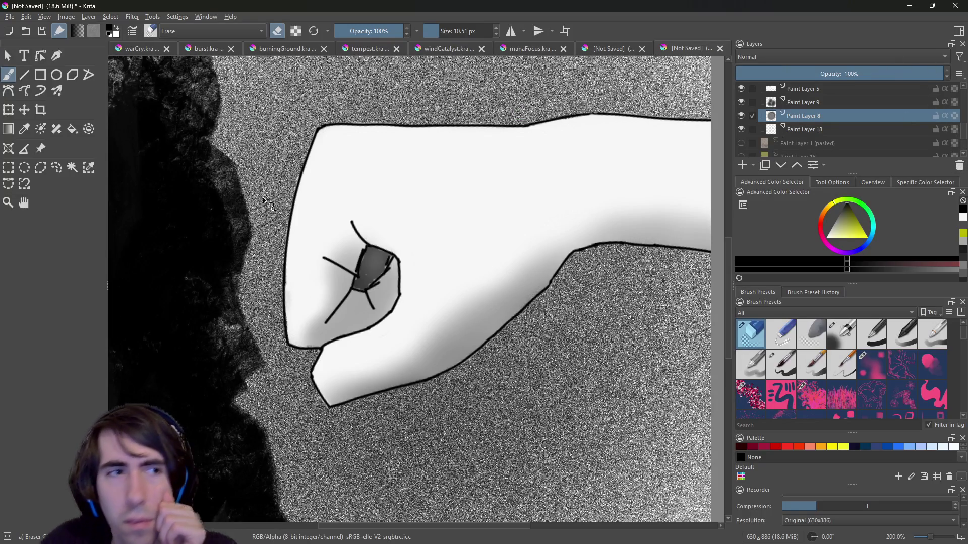
# With the Basic-5 brush and a darker colour, darken the grey knuckle patch, undoing one scribble.
pyautogui.rightClick(377, 276)
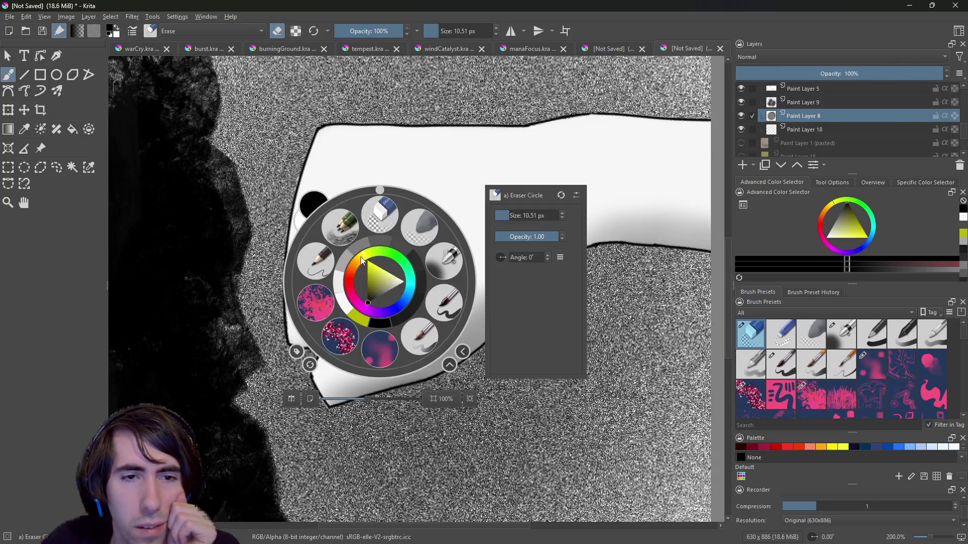
pyautogui.click(445, 310)
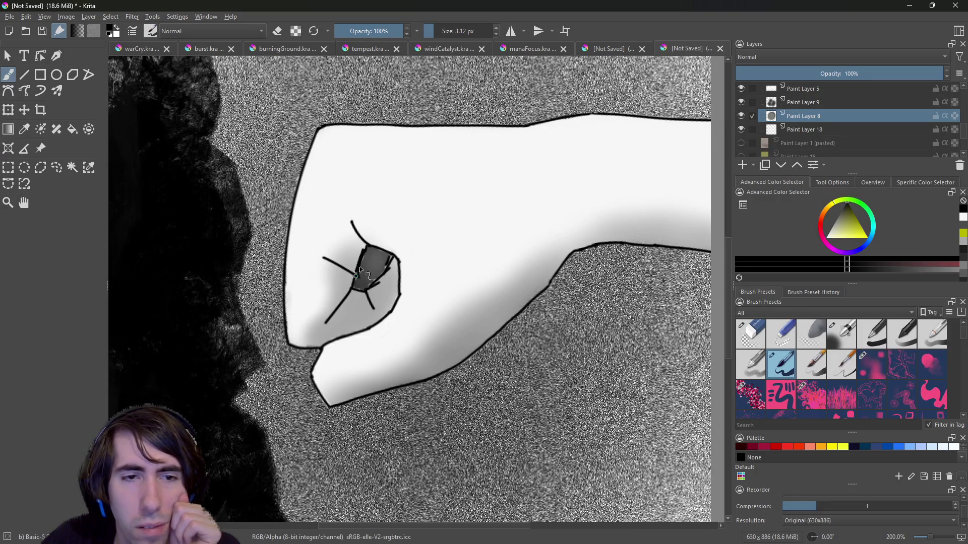
pyautogui.moveTo(361, 272)
pyautogui.mouseDown()
pyautogui.moveTo(368, 260)
pyautogui.moveTo(376, 275)
pyautogui.mouseUp()
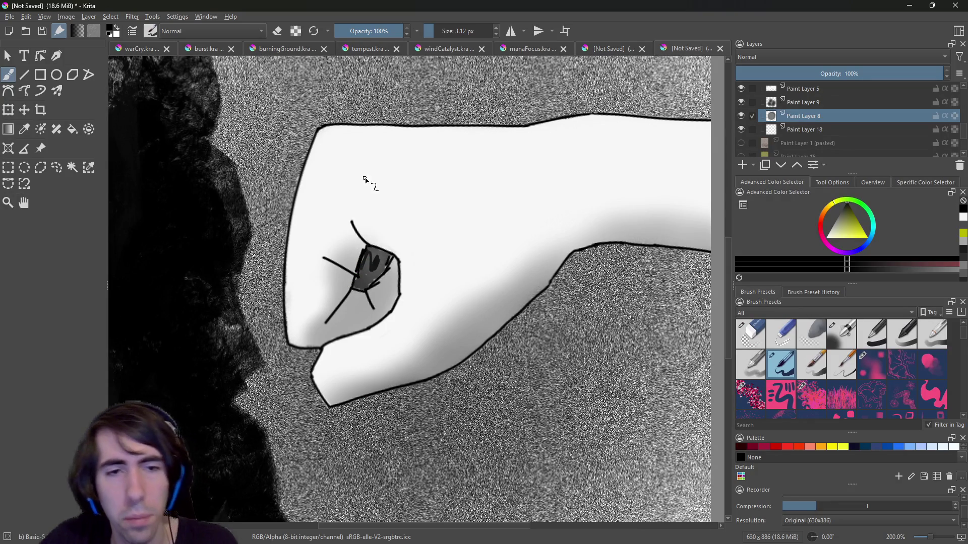
pyautogui.hotkey('ctrl', 'z')
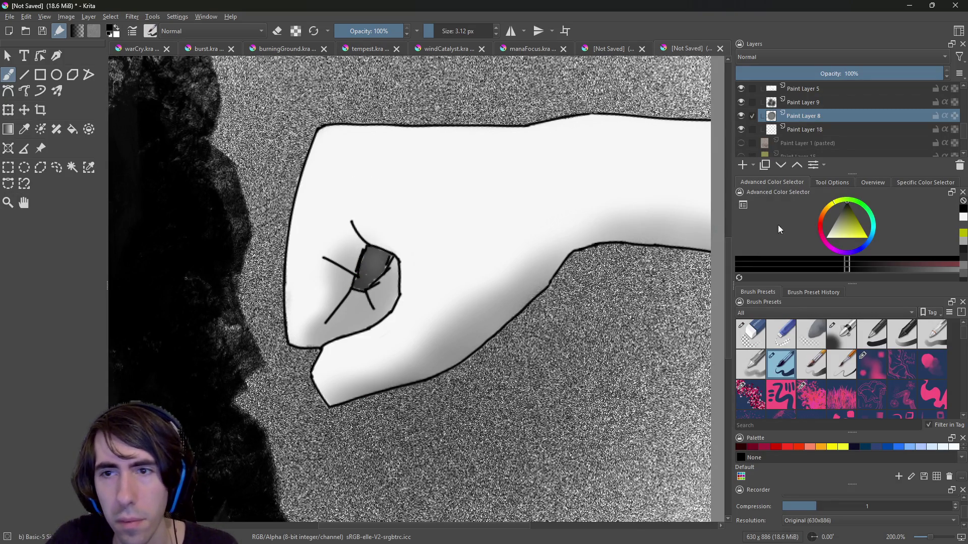
pyautogui.moveTo(860, 223); pyautogui.dragTo(848, 204)
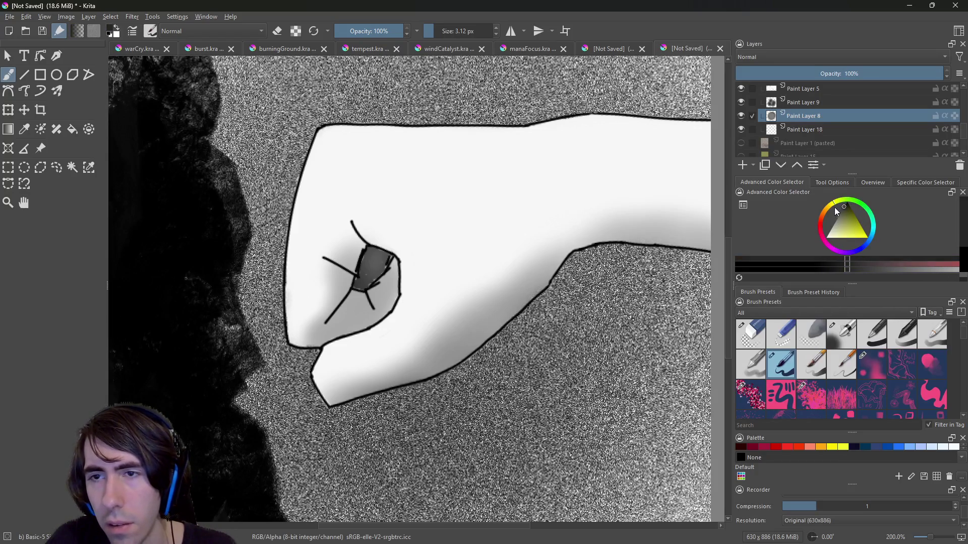
pyautogui.moveTo(355, 285)
pyautogui.mouseDown()
pyautogui.moveTo(371, 255)
pyautogui.moveTo(367, 297)
pyautogui.moveTo(370, 248)
pyautogui.moveTo(388, 259)
pyautogui.moveTo(368, 288)
pyautogui.moveTo(376, 262)
pyautogui.moveTo(378, 285)
pyautogui.moveTo(373, 272)
pyautogui.moveTo(385, 282)
pyautogui.moveTo(398, 259)
pyautogui.moveTo(383, 248)
pyautogui.moveTo(371, 257)
pyautogui.mouseUp()
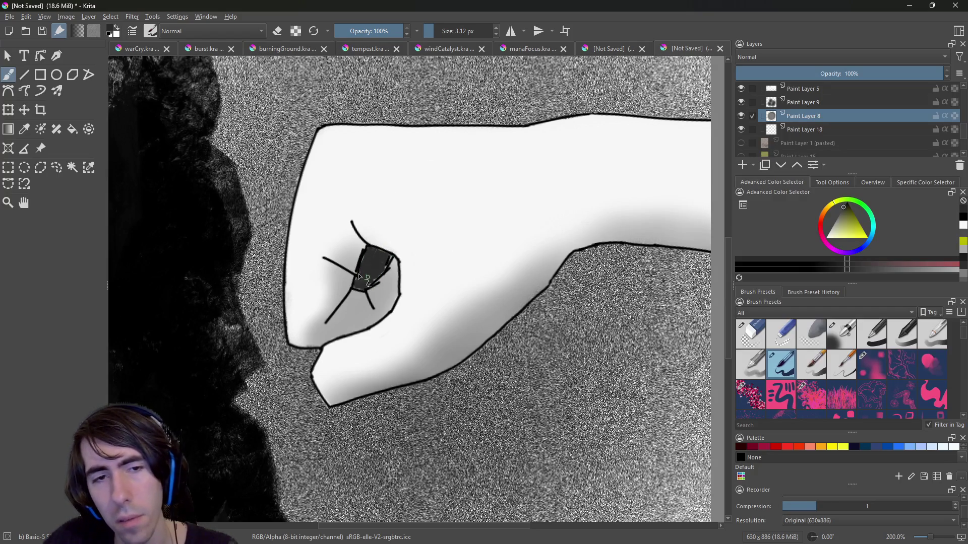
# Toggle Paint Layer 9's visibility to check its content and make it the working layer.
pyautogui.click(741, 101)
pyautogui.click(741, 101)
pyautogui.click(741, 102)
pyautogui.click(741, 102)
pyautogui.click(775, 97)
pyautogui.click(741, 102)
pyautogui.click(741, 101)
pyautogui.click(741, 102)
pyautogui.click(741, 102)
# Switch back to the 10.51 px eraser preset, keeping Paint Layer 9 visible.
pyautogui.rightClick(349, 280)
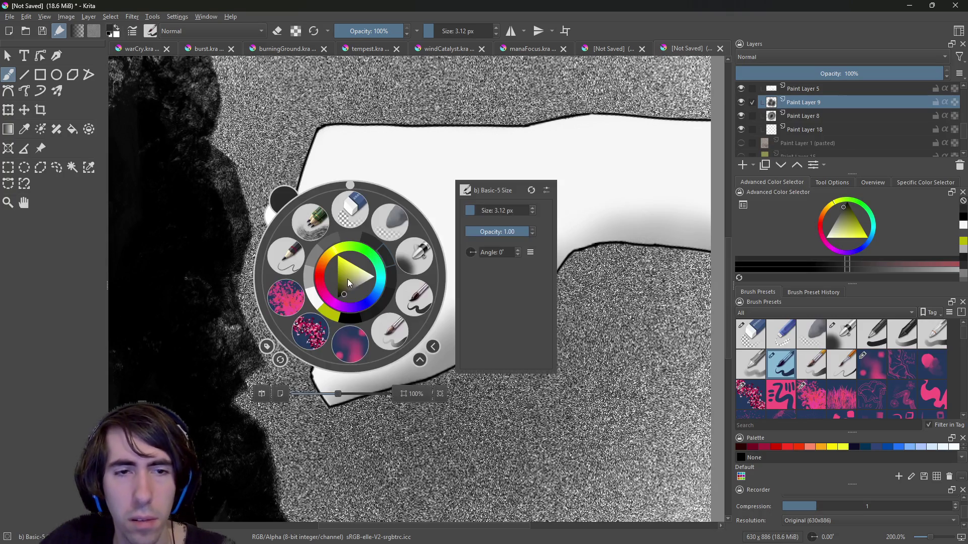
pyautogui.click(341, 222)
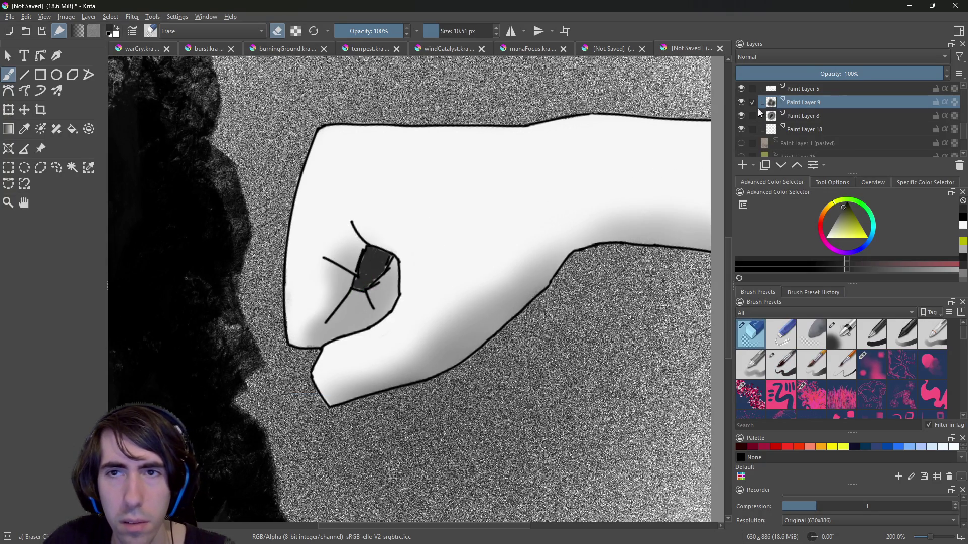
pyautogui.click(742, 101)
pyautogui.click(742, 101)
pyautogui.scroll(2, 951, 96)
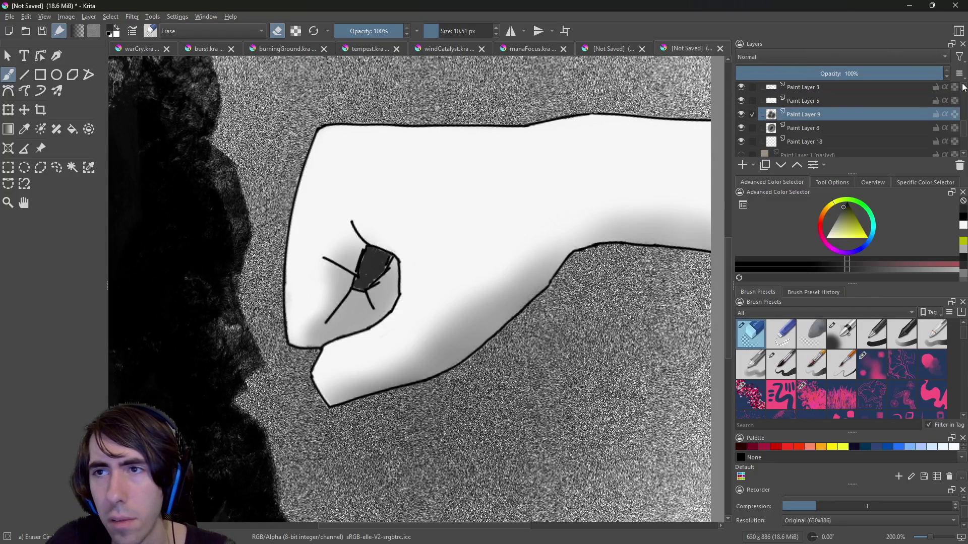
pyautogui.scroll(3, 961, 88)
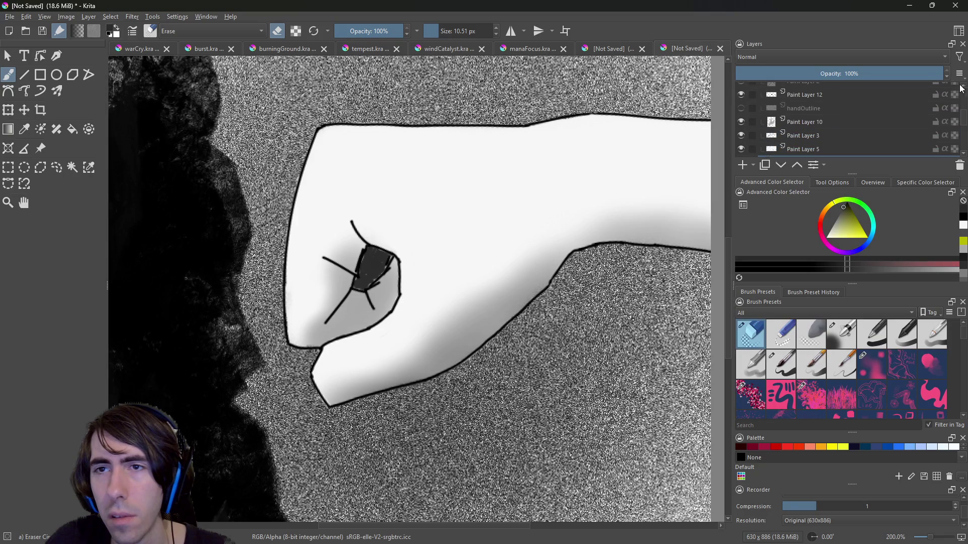
pyautogui.click(740, 122)
pyautogui.click(741, 122)
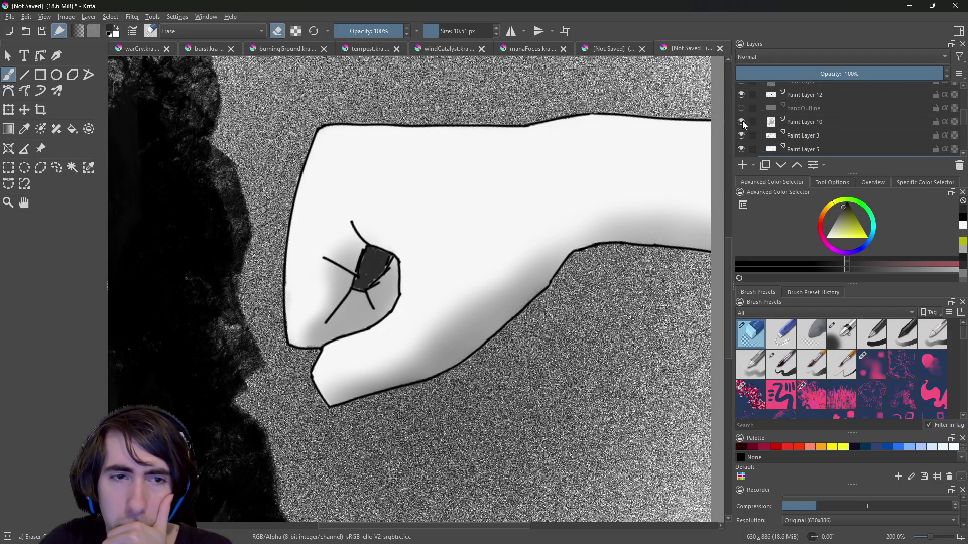
pyautogui.click(741, 122)
pyautogui.click(742, 121)
pyautogui.click(742, 119)
pyautogui.click(742, 120)
pyautogui.click(742, 134)
pyautogui.click(743, 133)
pyautogui.click(742, 135)
pyautogui.click(742, 137)
pyautogui.click(741, 123)
pyautogui.click(742, 123)
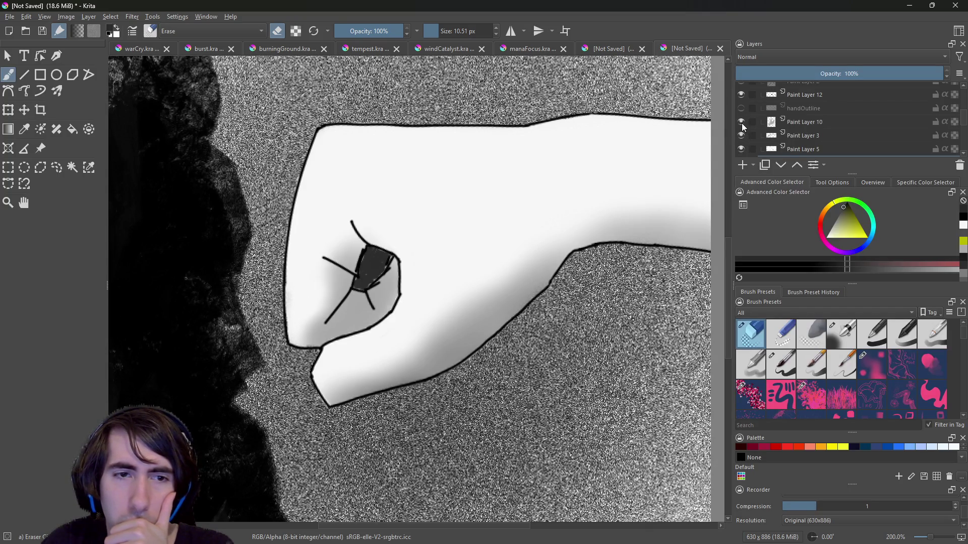
pyautogui.click(740, 122)
pyautogui.click(740, 122)
pyautogui.click(793, 127)
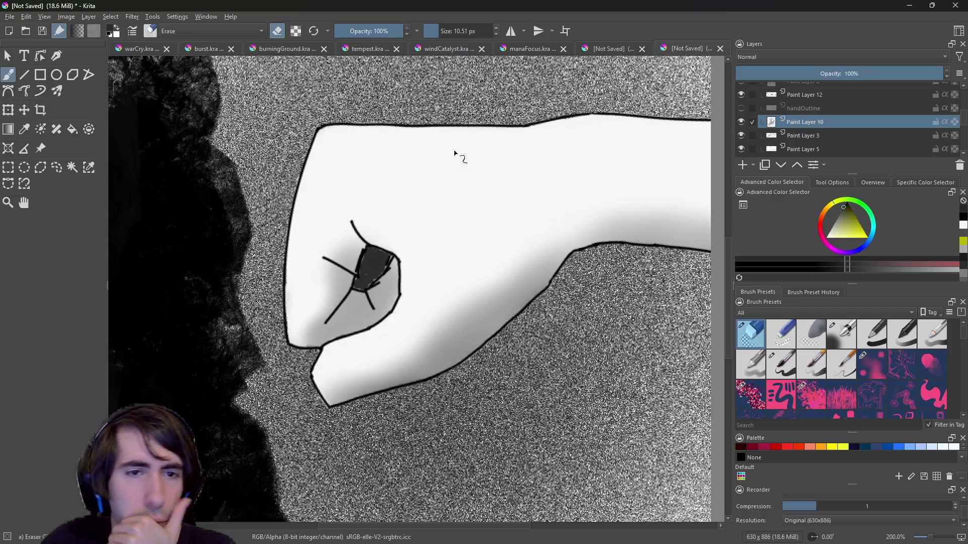
pyautogui.rightClick(307, 256)
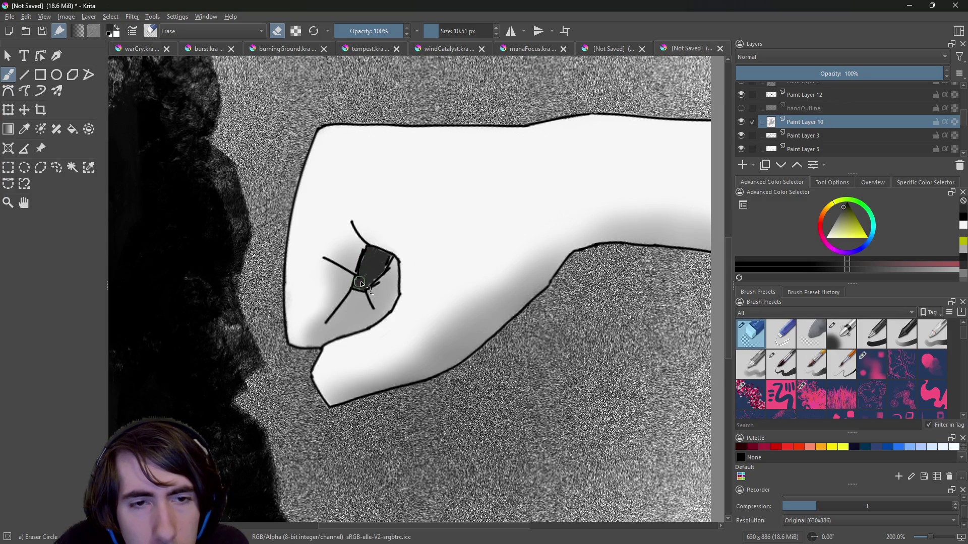
pyautogui.moveTo(374, 276); pyautogui.dragTo(384, 260)
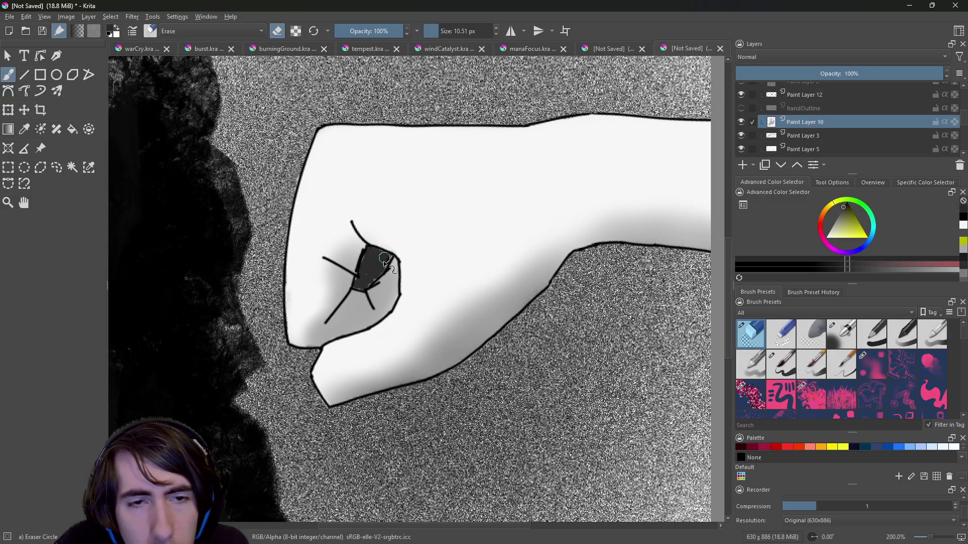
pyautogui.click(805, 97)
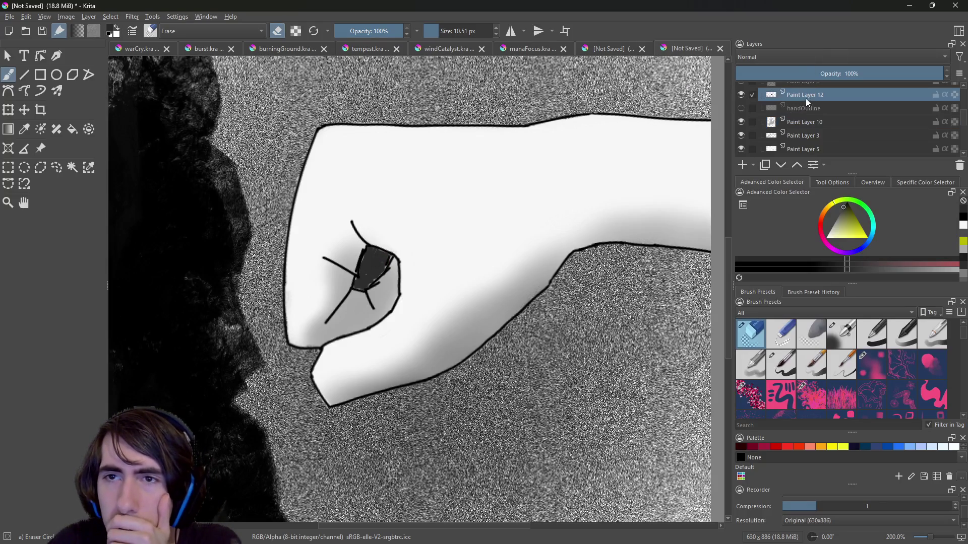
pyautogui.click(739, 93)
pyautogui.click(740, 93)
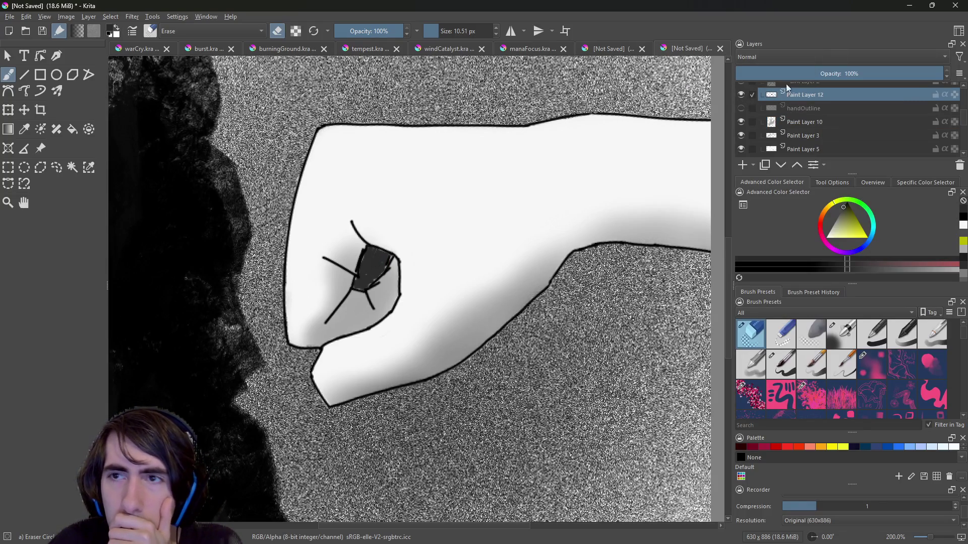
pyautogui.scroll(4, 845, 112)
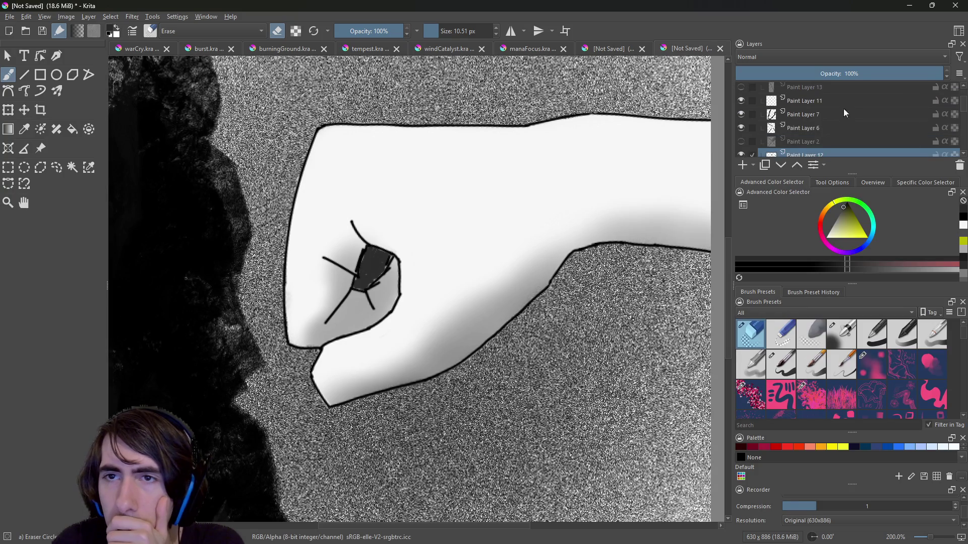
pyautogui.click(739, 127)
pyautogui.click(739, 128)
pyautogui.click(741, 114)
pyautogui.click(741, 115)
pyautogui.click(741, 114)
pyautogui.click(741, 114)
pyautogui.click(742, 114)
pyautogui.click(741, 114)
pyautogui.click(741, 114)
pyautogui.click(742, 111)
pyautogui.click(742, 110)
pyautogui.click(742, 110)
pyautogui.click(743, 110)
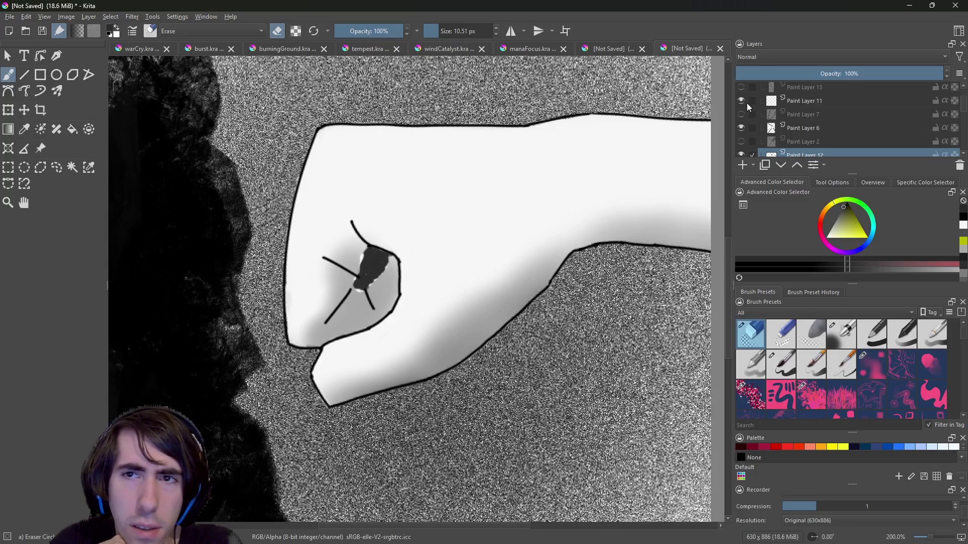
pyautogui.click(744, 108)
pyautogui.click(744, 107)
pyautogui.click(743, 107)
pyautogui.click(742, 110)
pyautogui.click(742, 110)
pyautogui.click(740, 108)
pyautogui.click(740, 109)
pyautogui.click(741, 125)
pyautogui.click(741, 125)
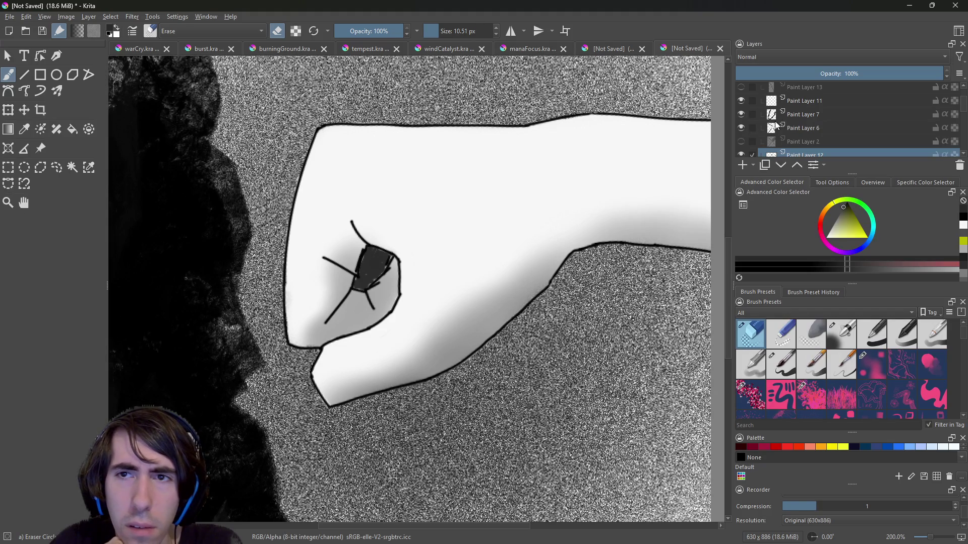
pyautogui.scroll(-2, 896, 143)
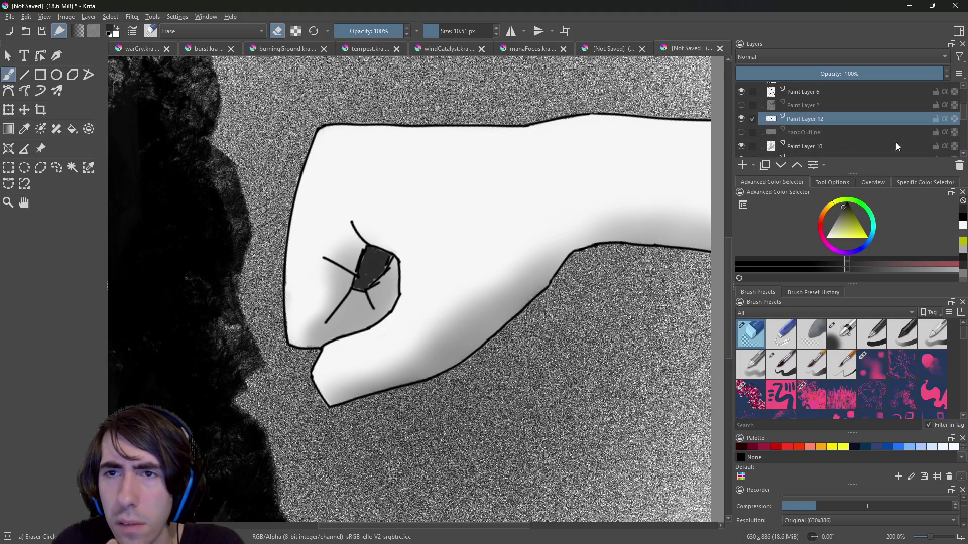
pyautogui.click(744, 117)
pyautogui.click(742, 116)
pyautogui.click(740, 118)
pyautogui.click(741, 119)
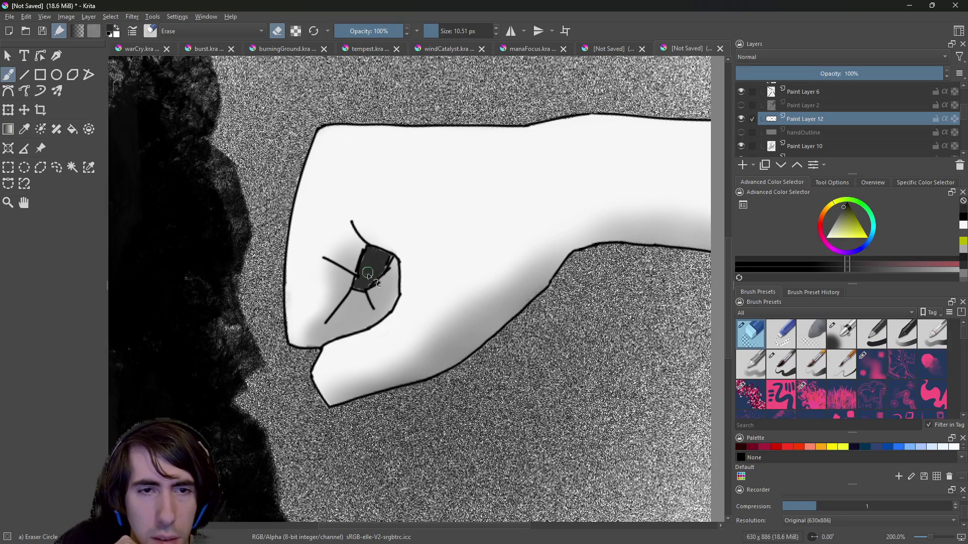
pyautogui.rightClick(422, 306)
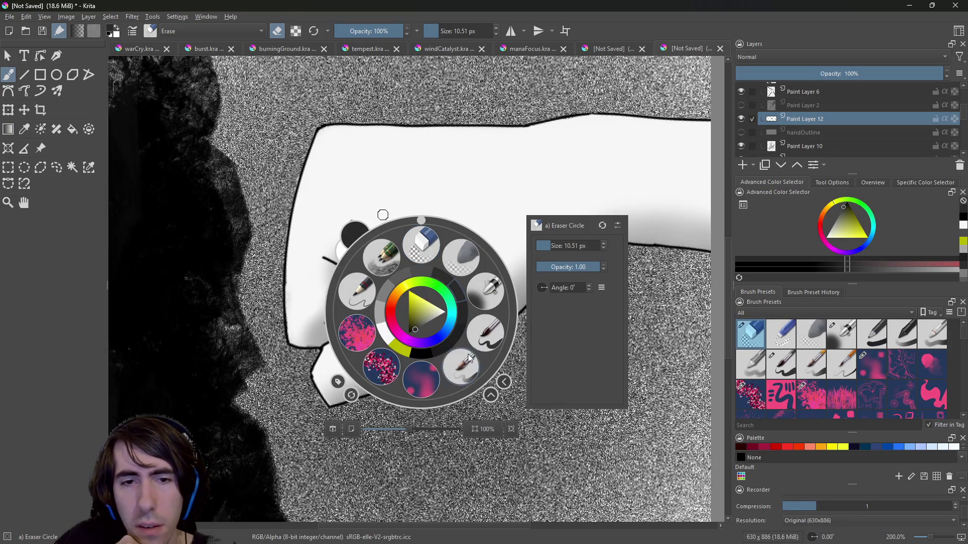
# Pick the small basic brush and briefly hide Paint Layer 10's knuckle shading to compare.
pyautogui.click(467, 354)
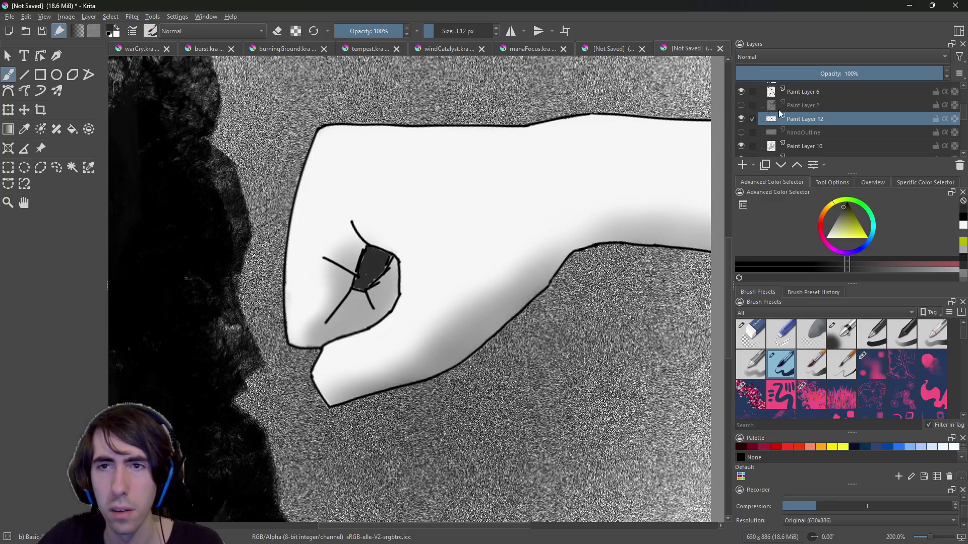
pyautogui.click(818, 150)
pyautogui.click(741, 146)
pyautogui.click(741, 146)
pyautogui.scroll(-3, 964, 153)
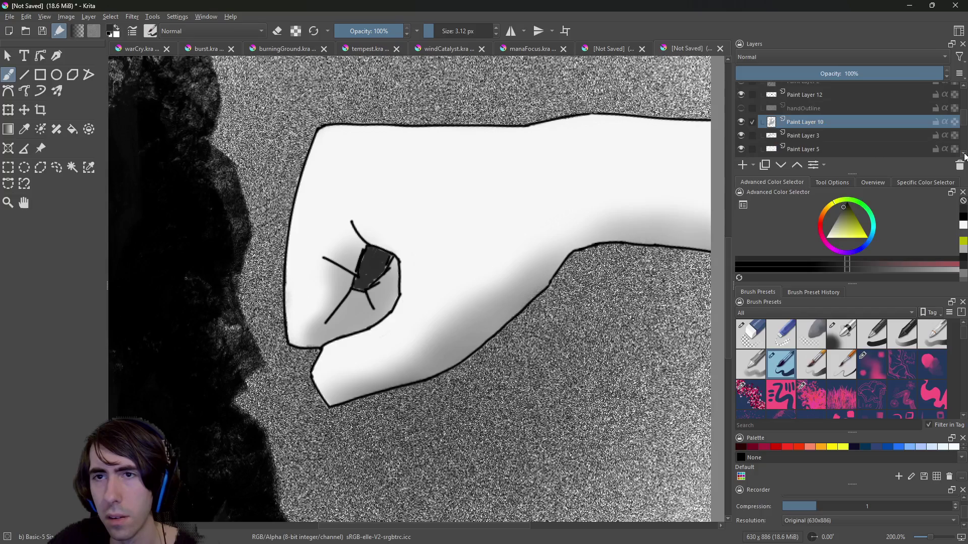
# Return to the eraser and make Paint Layer 5 the active layer, viewing the whole image.
pyautogui.click(800, 122)
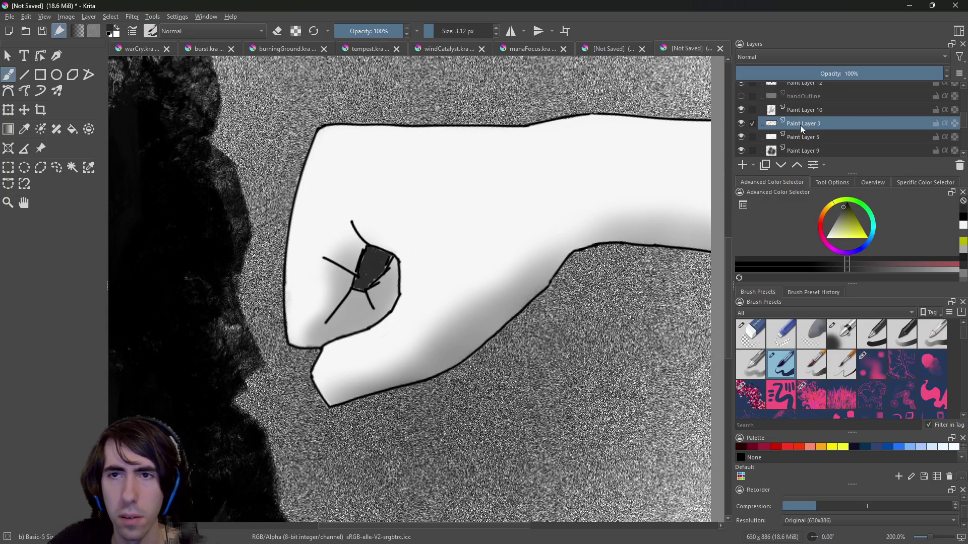
pyautogui.click(805, 111)
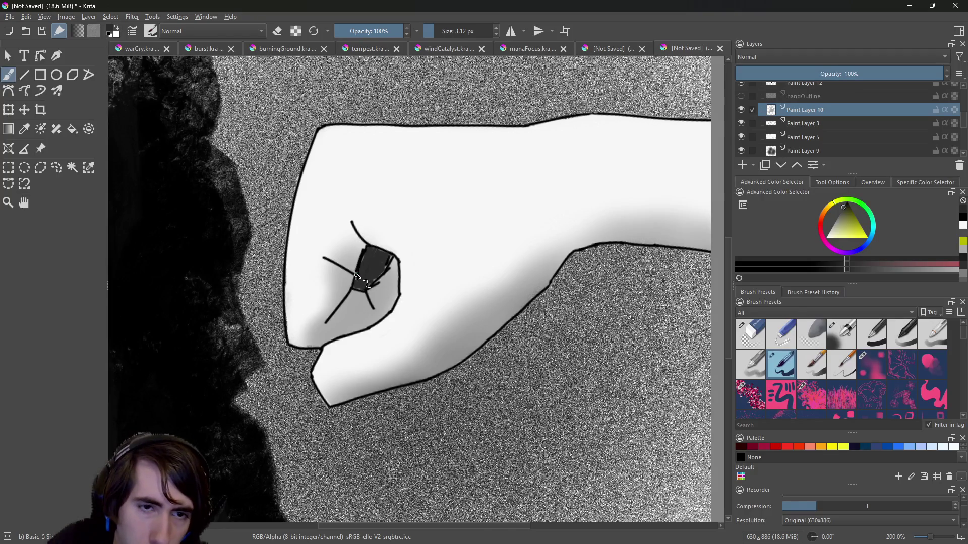
pyautogui.rightClick(352, 260)
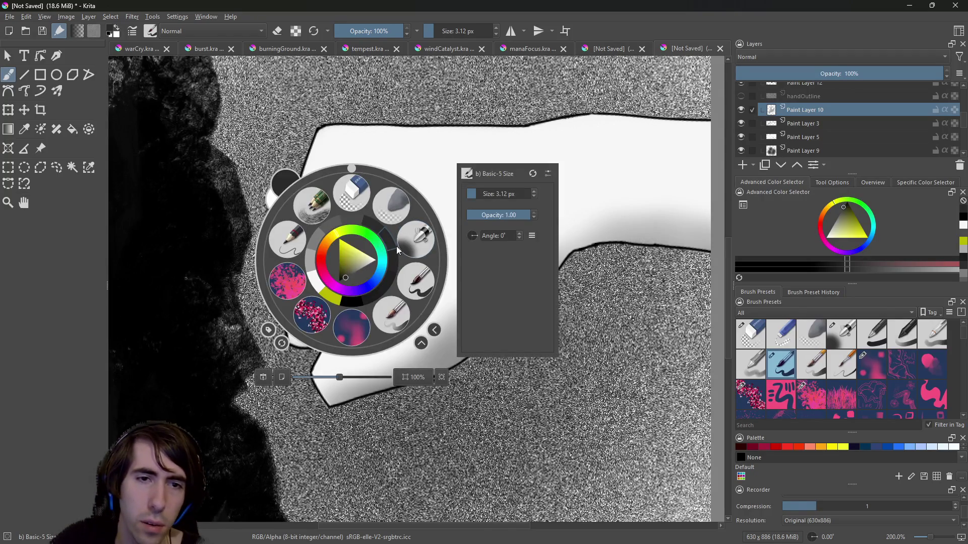
pyautogui.click(355, 195)
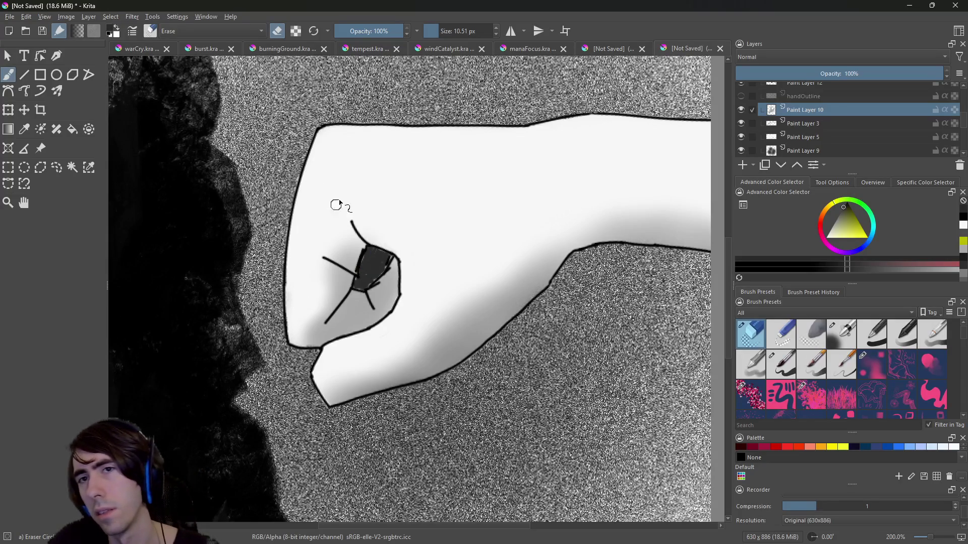
pyautogui.click(795, 125)
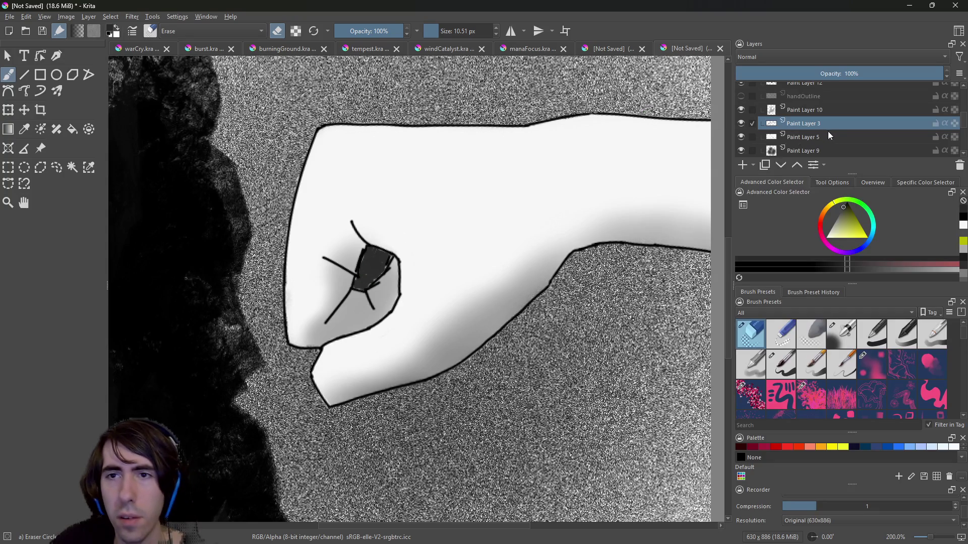
pyautogui.click(810, 137)
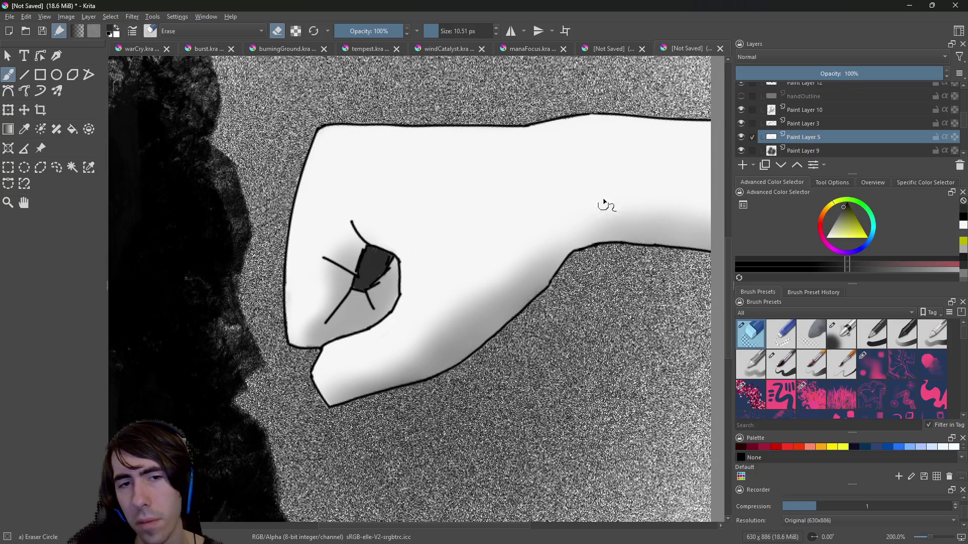
pyautogui.press('1')
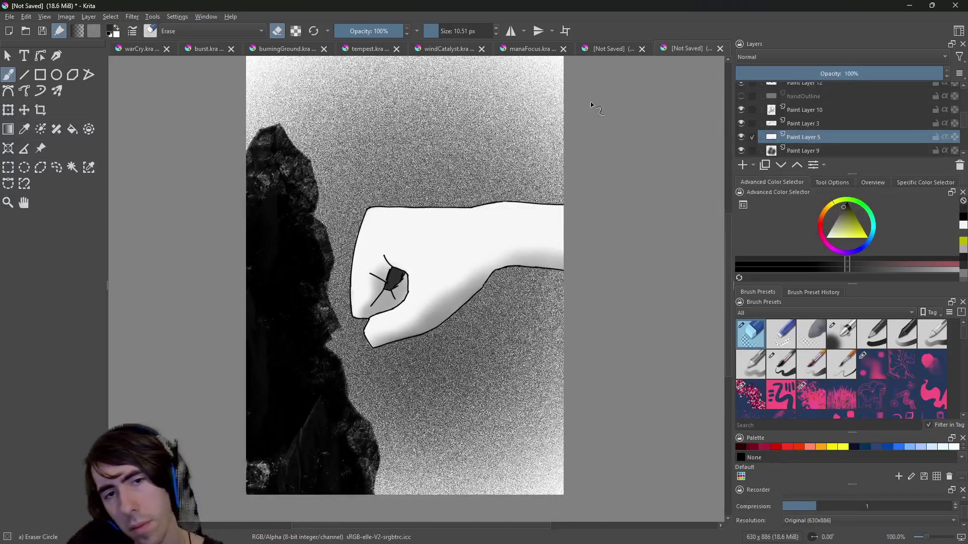
# Zoom in on the fist and erase part of its dark patch on Paint Layer 8.
pyautogui.press('+')
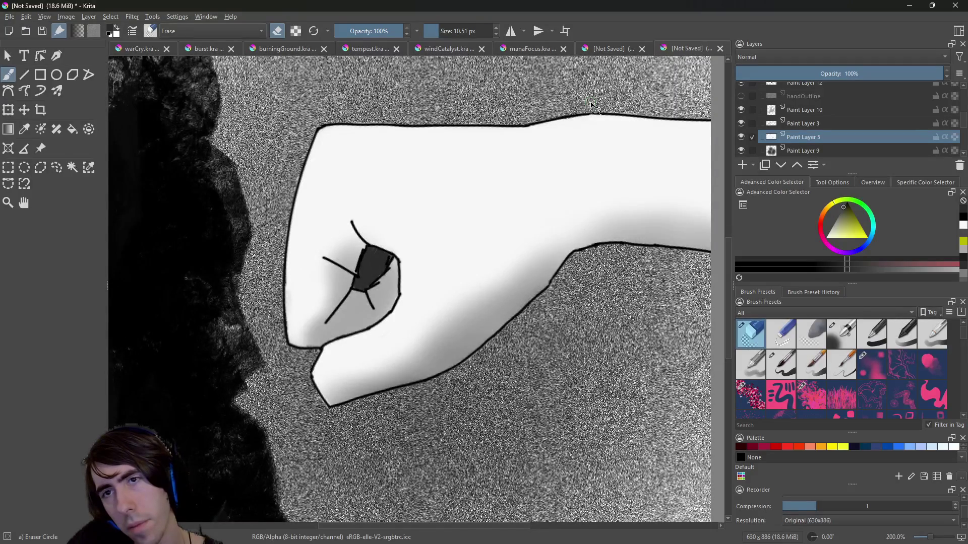
pyautogui.scroll(-5, 959, 146)
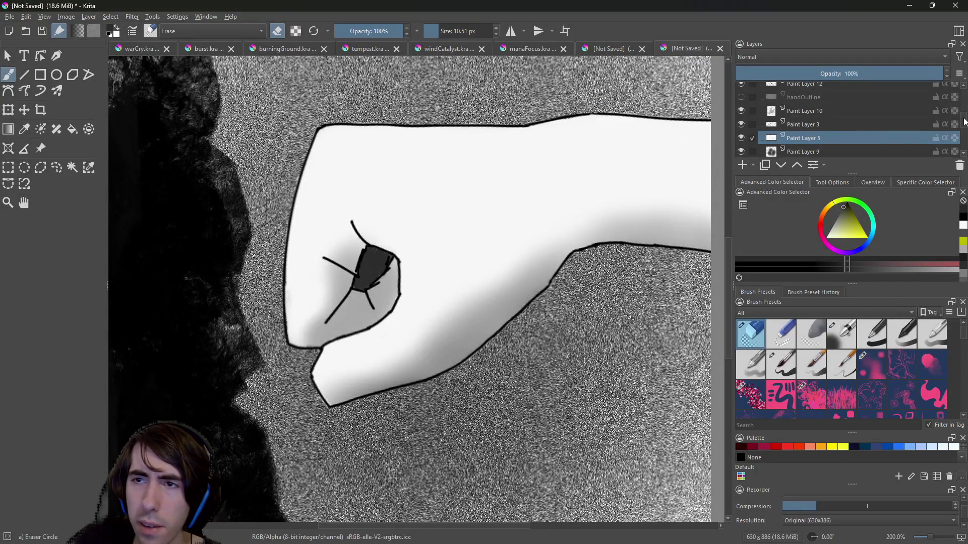
pyautogui.click(874, 135)
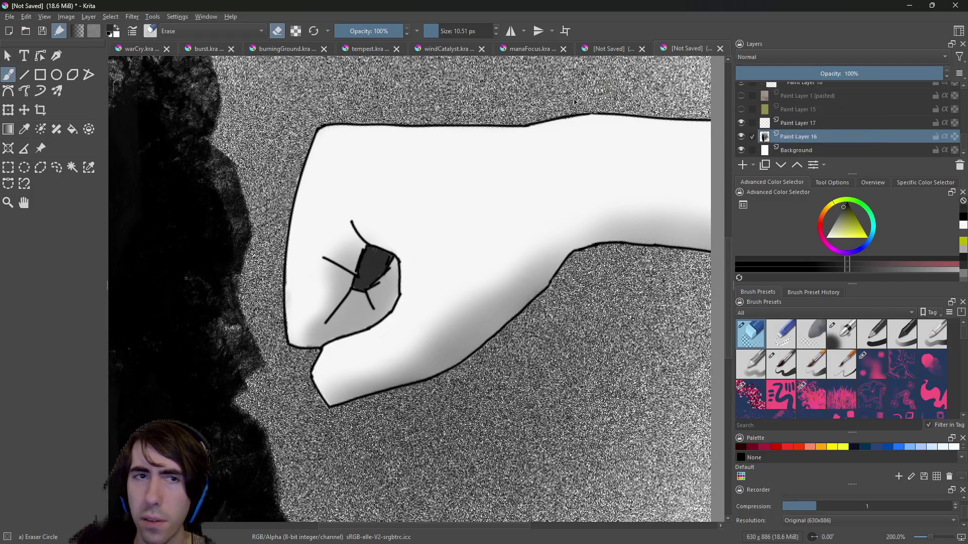
pyautogui.scroll(3, 857, 121)
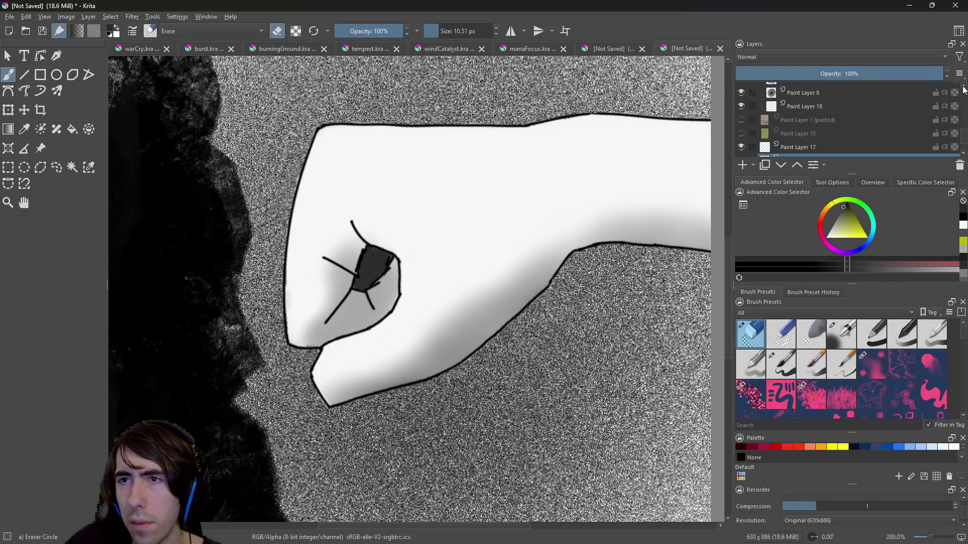
pyautogui.click(872, 117)
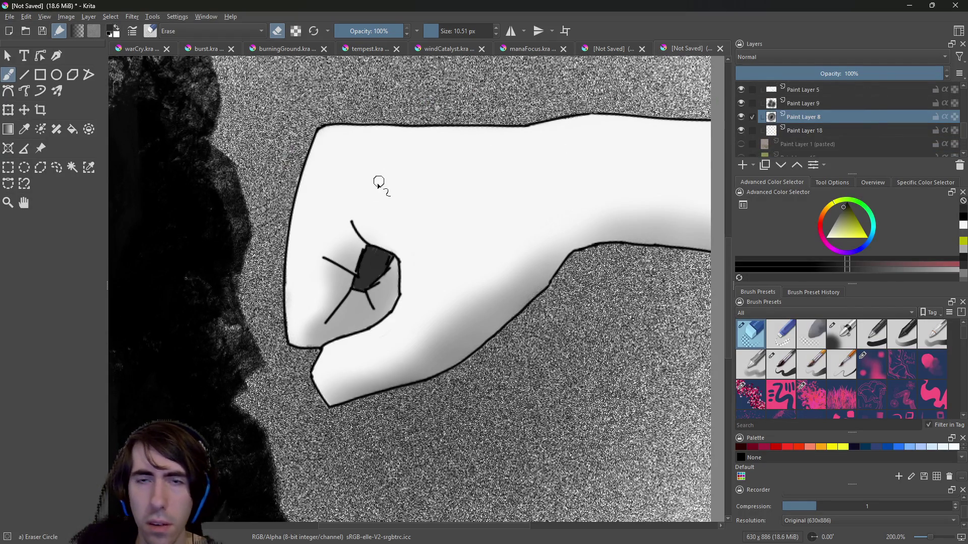
pyautogui.click(841, 210)
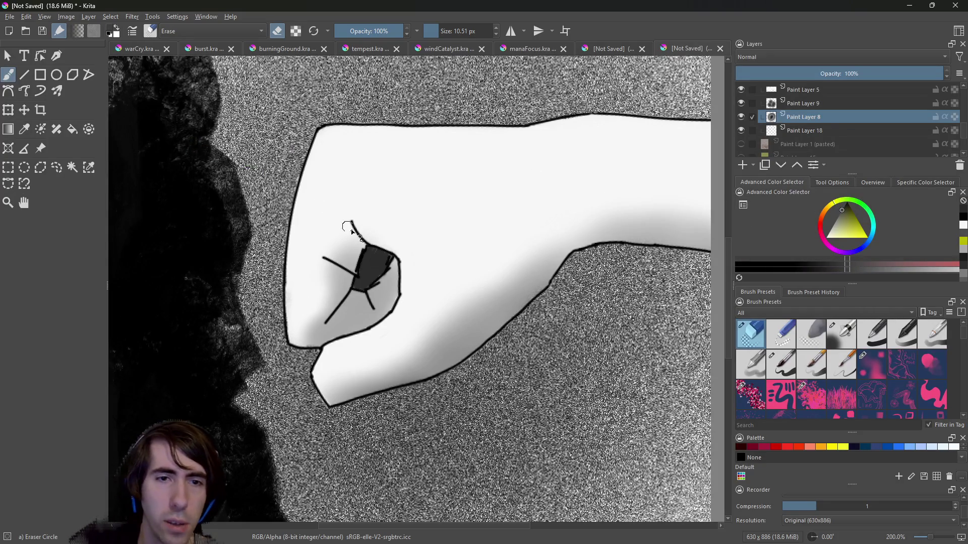
pyautogui.moveTo(357, 271); pyautogui.dragTo(359, 267)
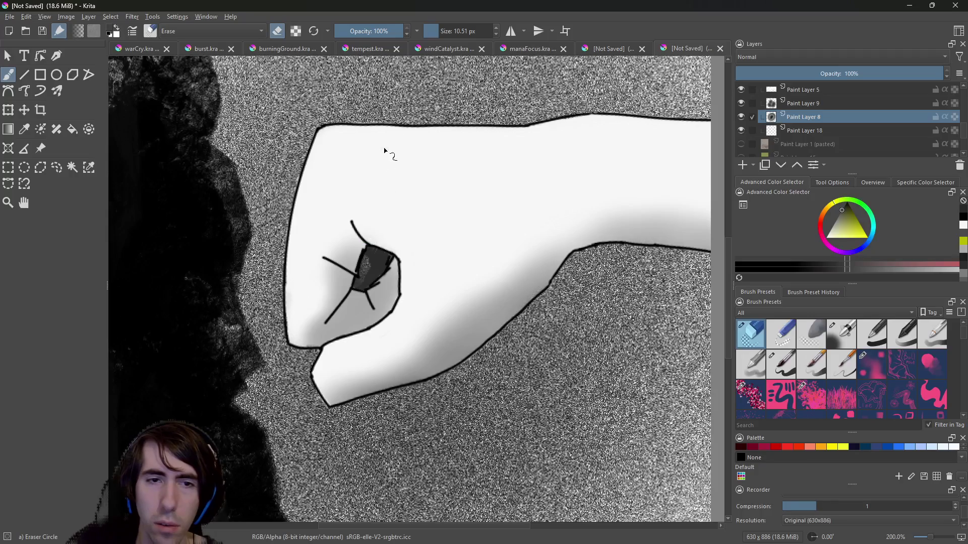
# Switch to the 3.12 px Basic-5 brush and choose a dark shade.
pyautogui.rightClick(432, 264)
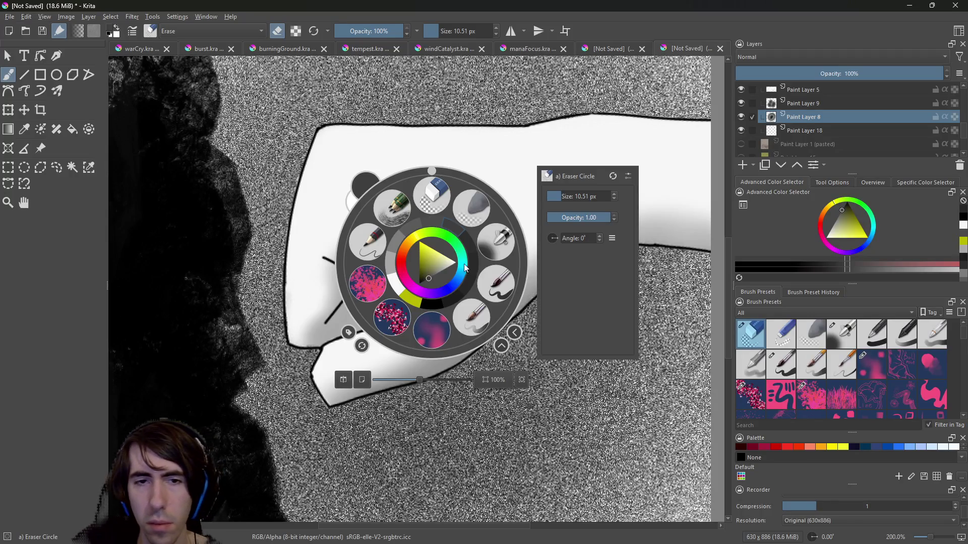
pyautogui.click(493, 292)
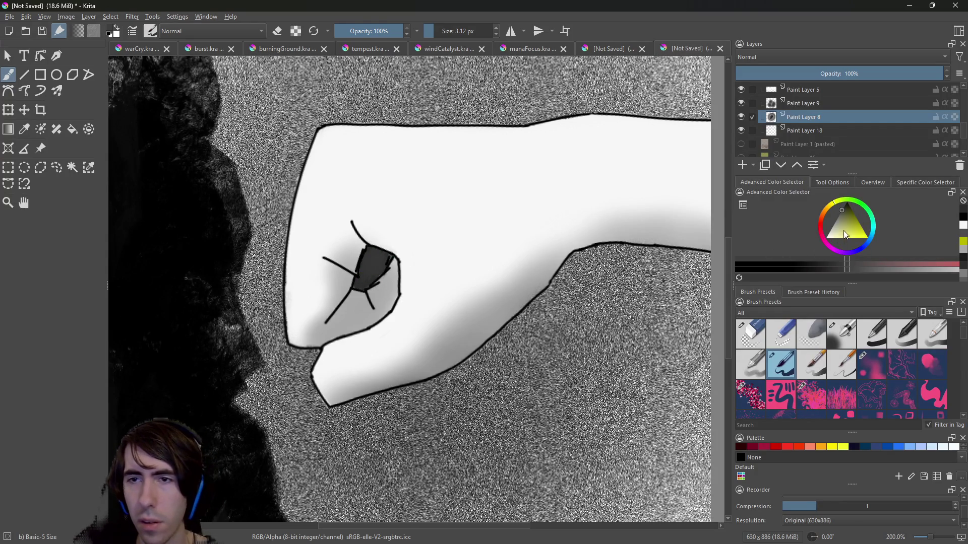
pyautogui.click(838, 216)
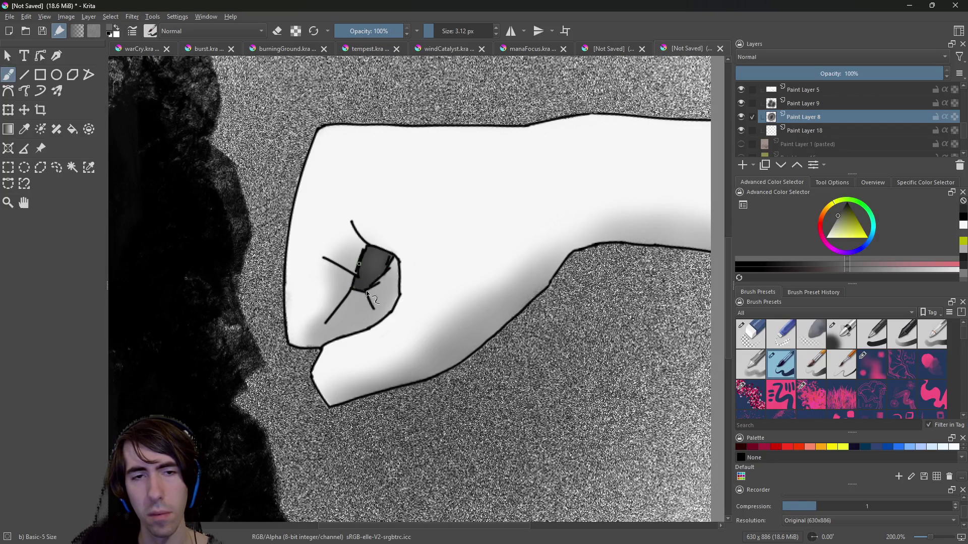
# Repaint the dark patch inside the fist.
pyautogui.moveTo(378, 274); pyautogui.dragTo(374, 255)
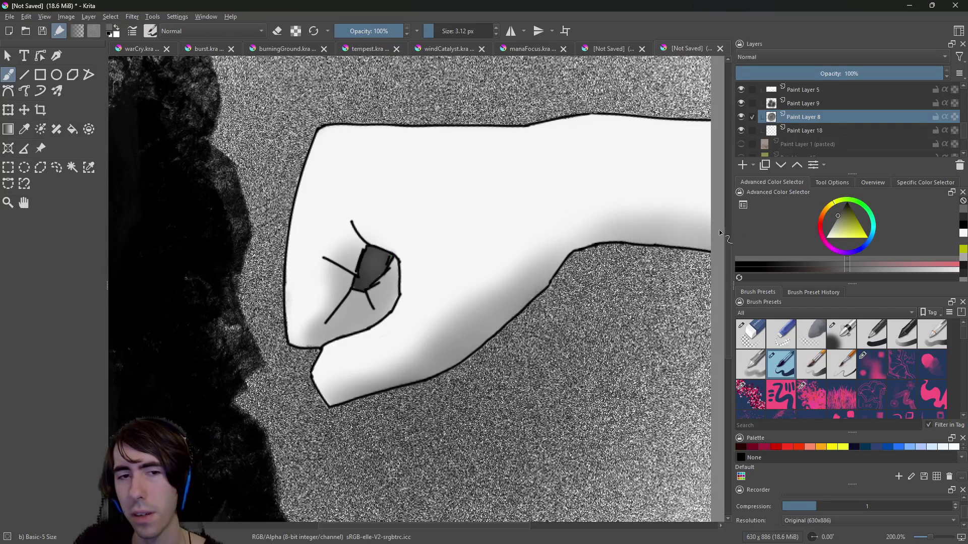
pyautogui.scroll(-2, 665, 194)
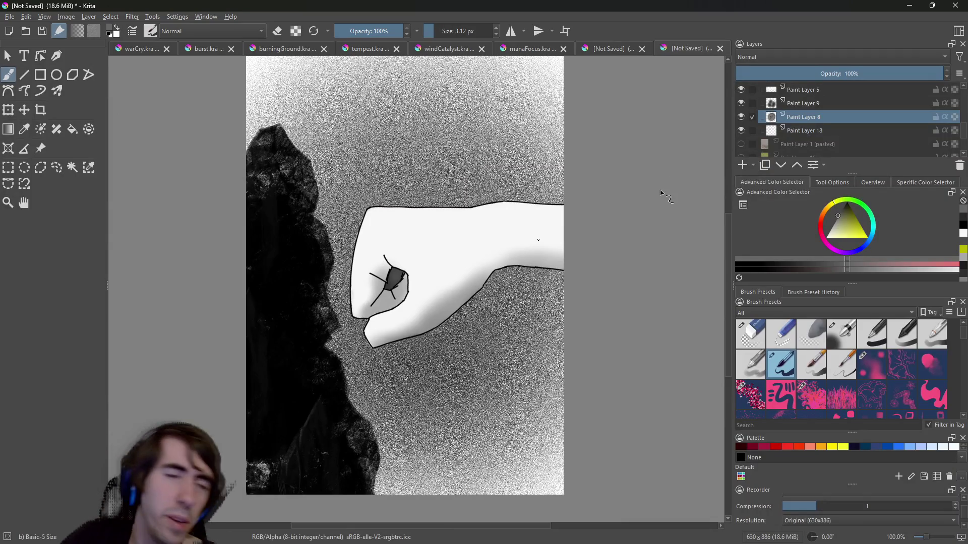
pyautogui.click(14, 18)
pyautogui.click(15, 19)
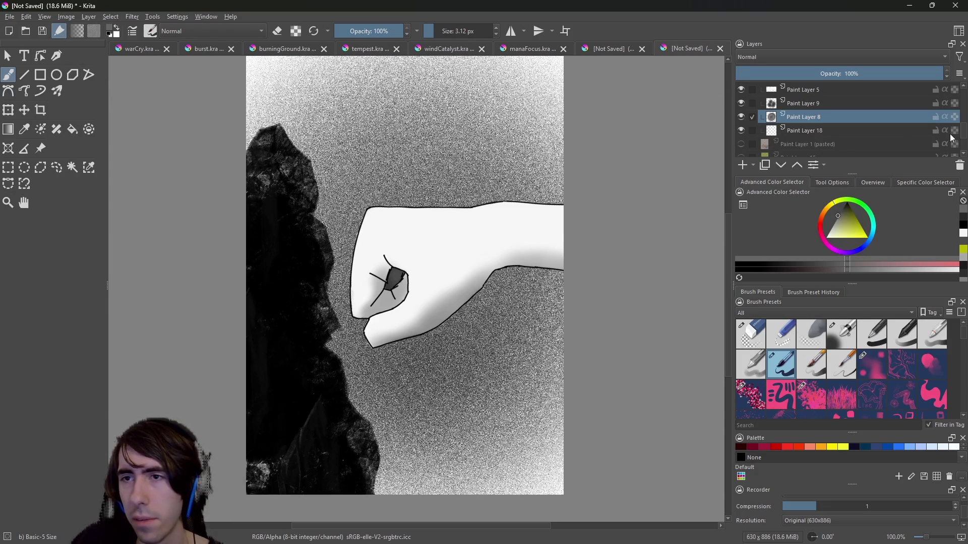
# Hide Paint Layer 16's rock and grainy backdrop and the white Background layer.
pyautogui.scroll(-2, 964, 134)
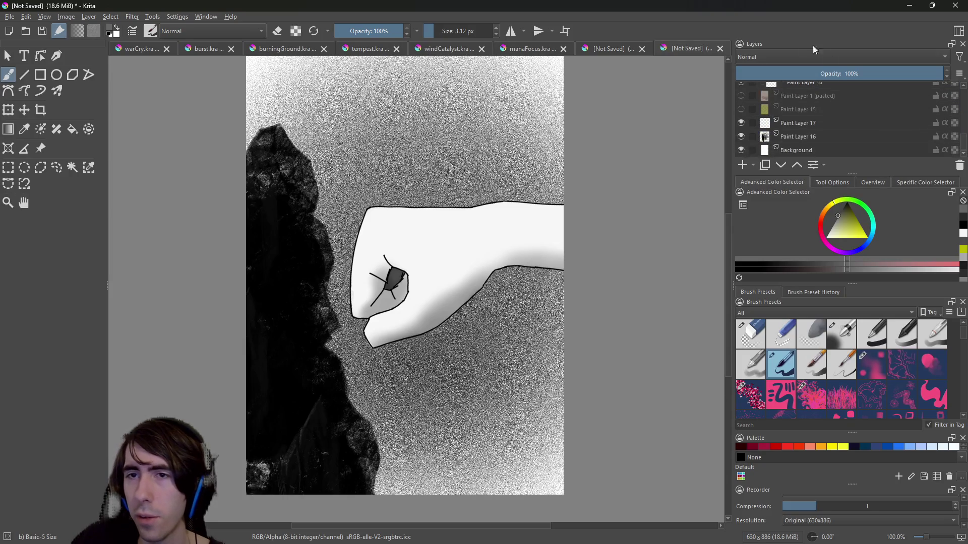
pyautogui.click(740, 137)
pyautogui.click(741, 137)
pyautogui.click(742, 137)
pyautogui.click(742, 137)
pyautogui.click(742, 137)
pyautogui.click(742, 137)
pyautogui.click(742, 137)
pyautogui.click(742, 136)
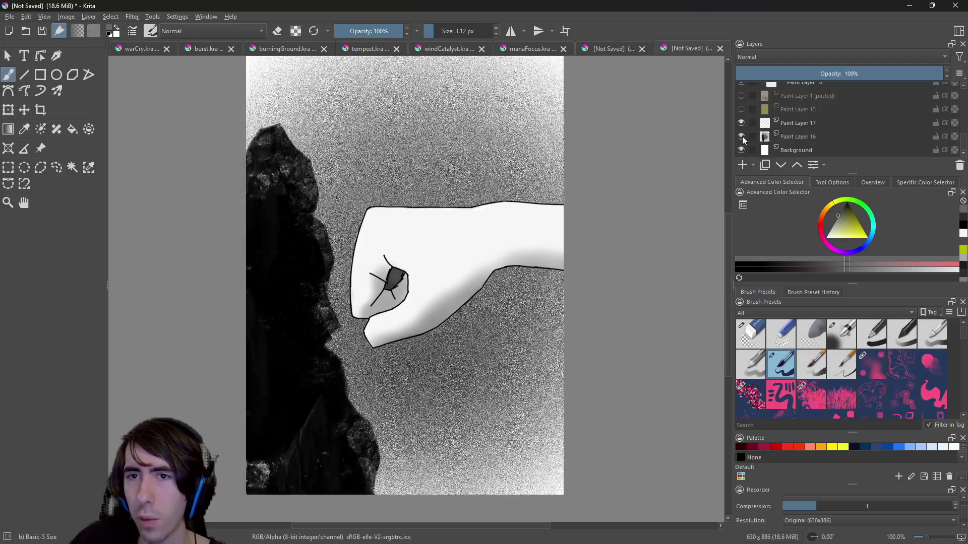
pyautogui.click(742, 151)
pyautogui.click(742, 137)
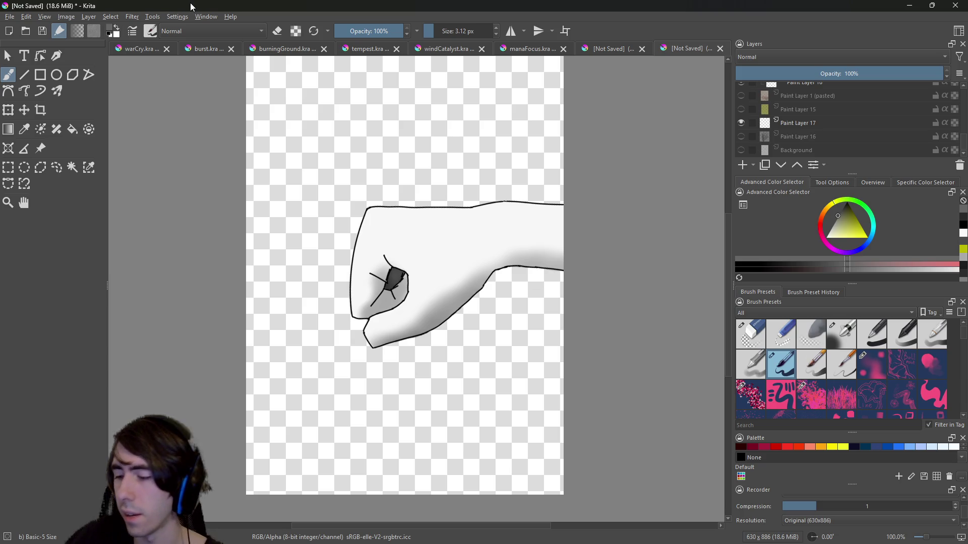
# Move the Krita window aside and switch past Godot to GIMP's burst composite.
pyautogui.moveTo(190, 2)
pyautogui.mouseDown()
pyautogui.moveTo(383, 57)
pyautogui.moveTo(733, 118)
pyautogui.mouseUp()
pyautogui.hotkey('alt', 'Tab')
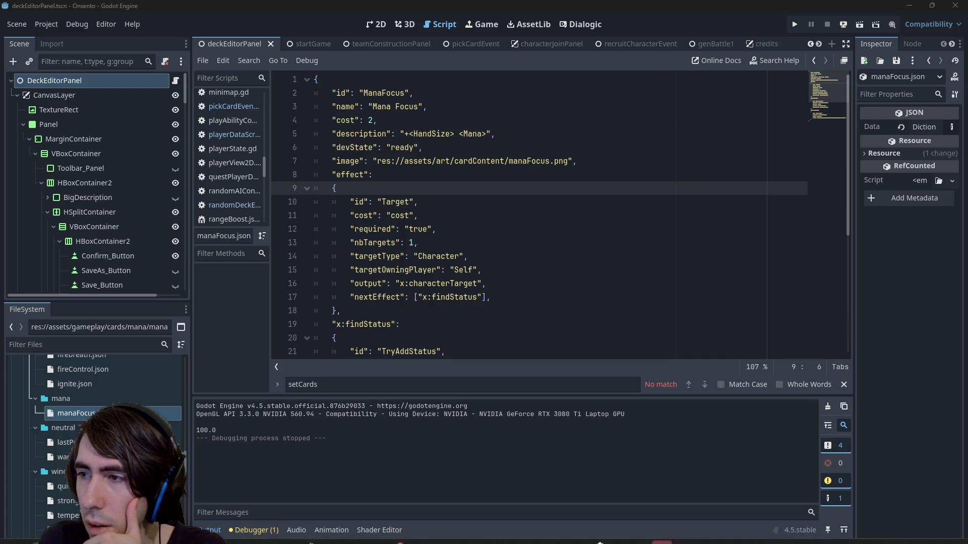
pyautogui.hotkey('alt', 'Tab')
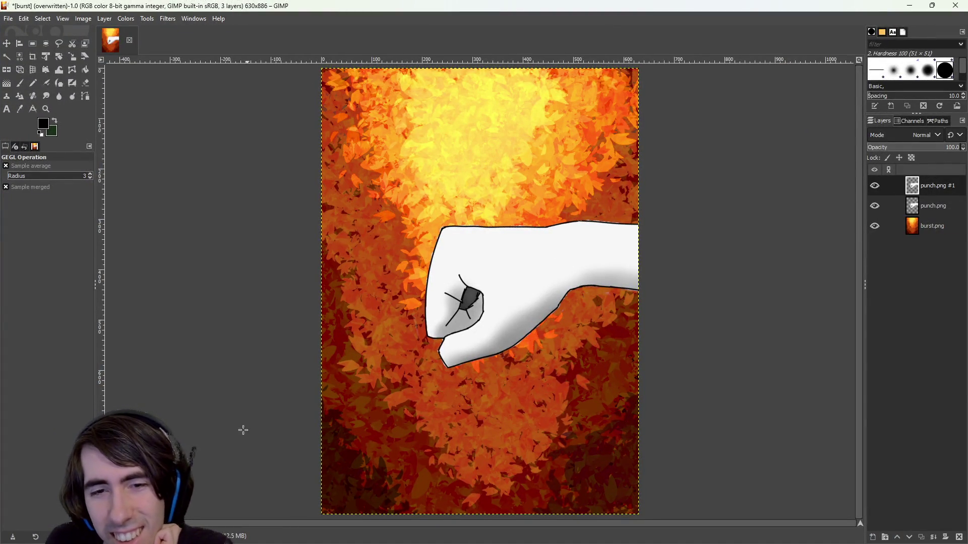
# Zoom over the composite, then undo away the duplicate punch.png #1 fist layer.
pyautogui.scroll(2, 491, 349)
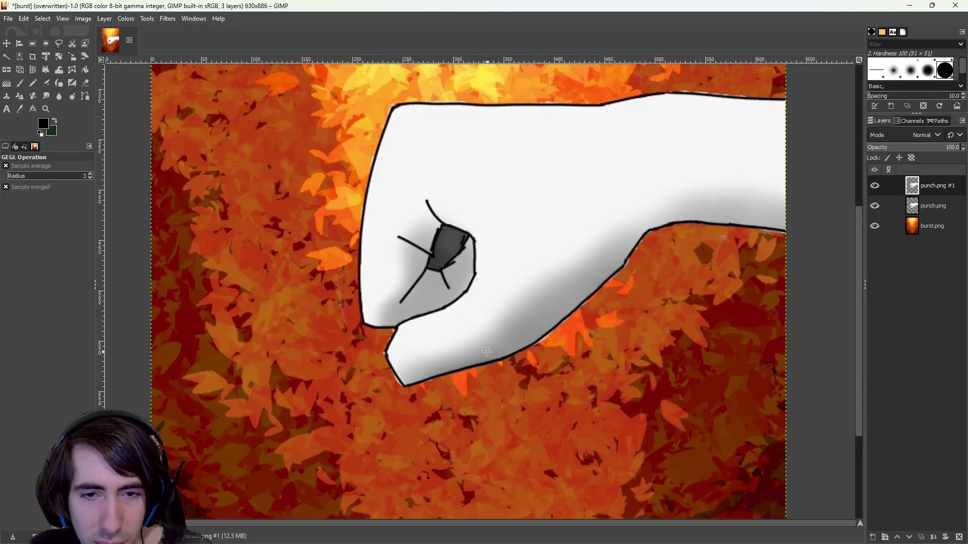
pyautogui.scroll(1, 484, 349)
pyautogui.scroll(-2, 411, 376)
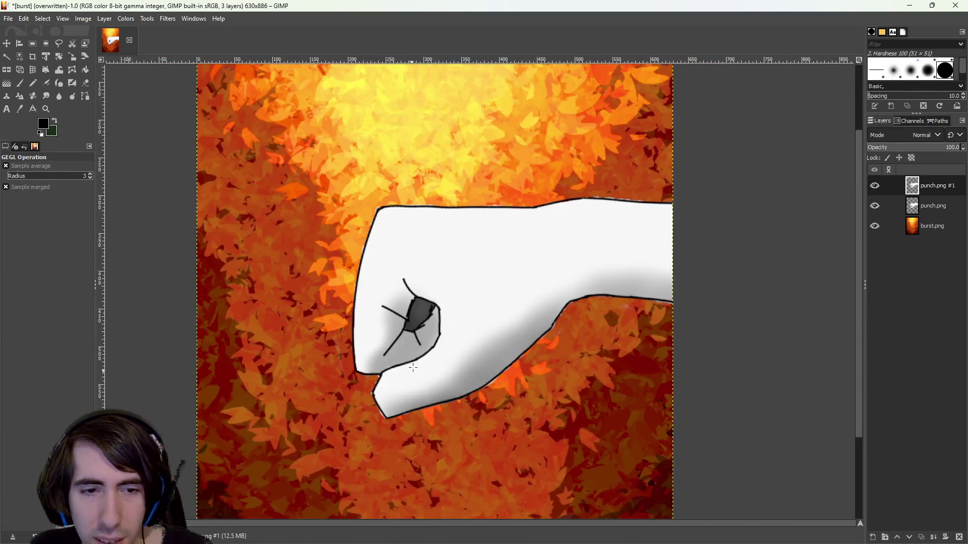
pyautogui.scroll(-1, 454, 265)
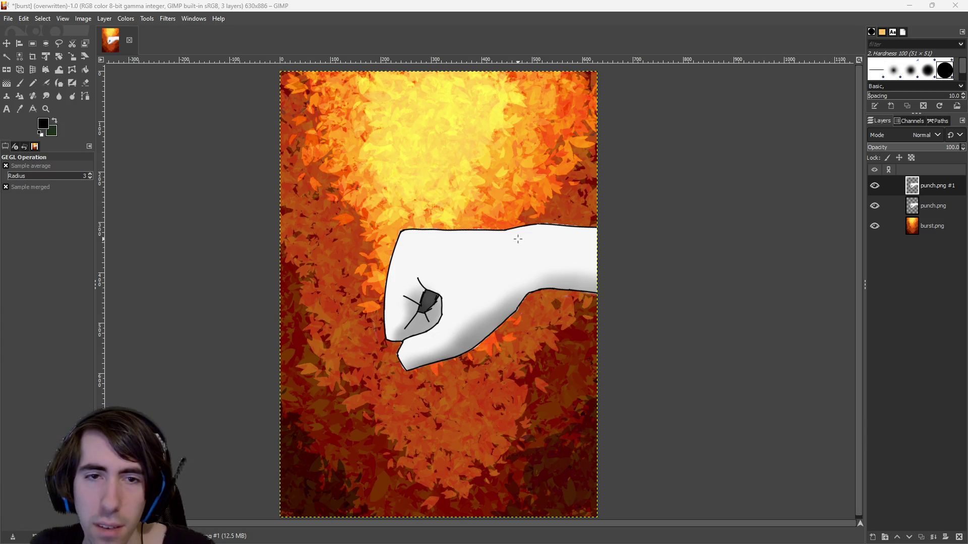
pyautogui.scroll(-1, 496, 234)
pyautogui.scroll(-1, 439, 270)
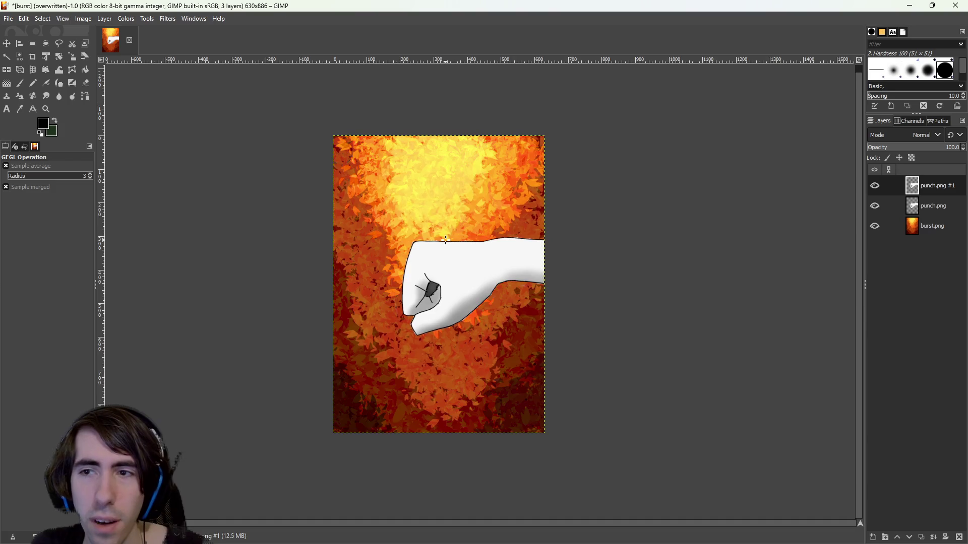
pyautogui.scroll(1, 446, 240)
pyautogui.hotkey('ctrl', 'z')
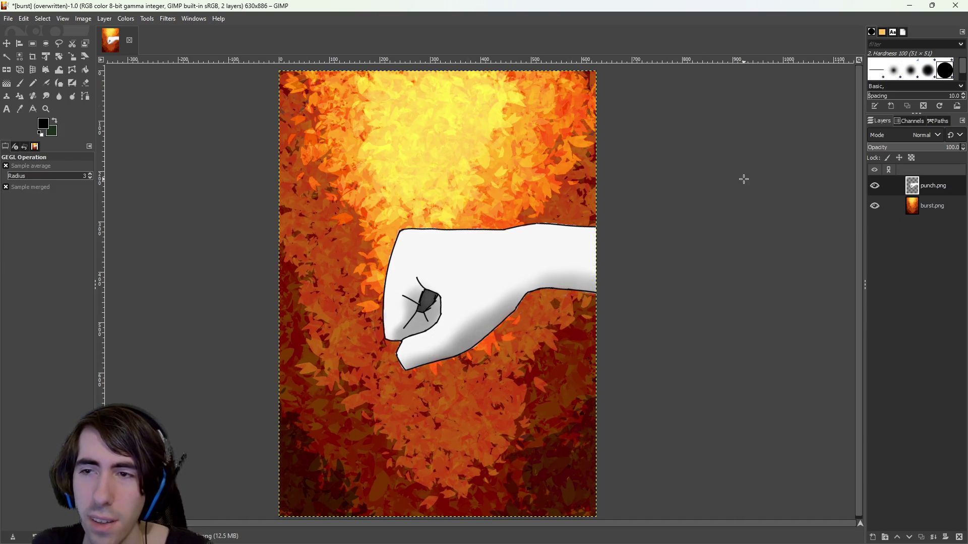